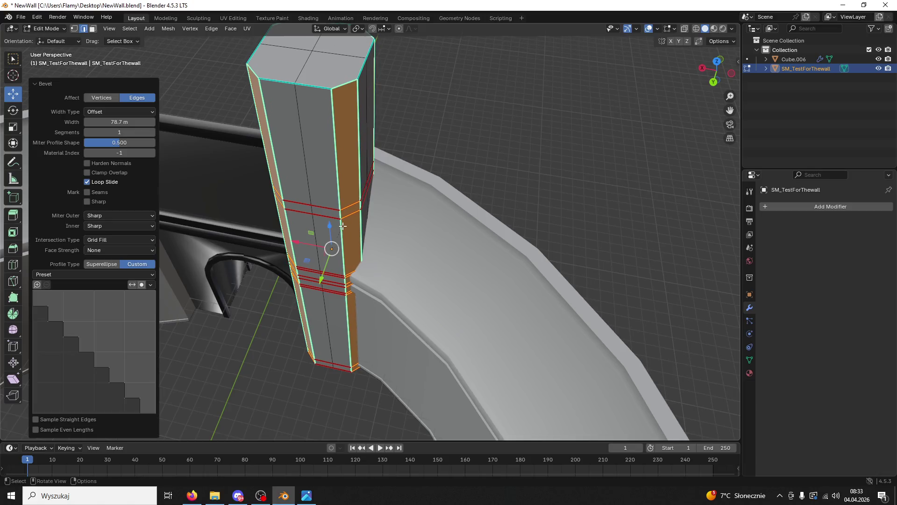
- Browse the bevel profile presets and curve view, then undo the stepped column bevel
left_click(68, 275)
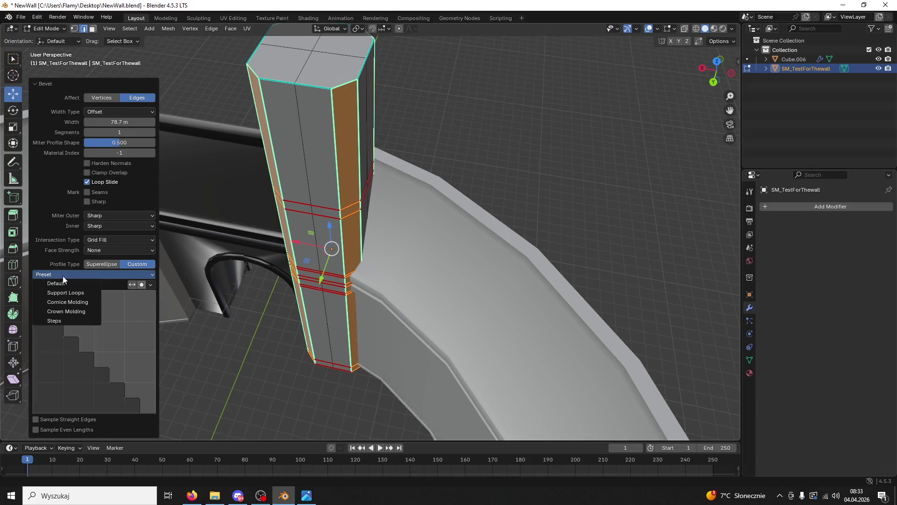
left_click(57, 320)
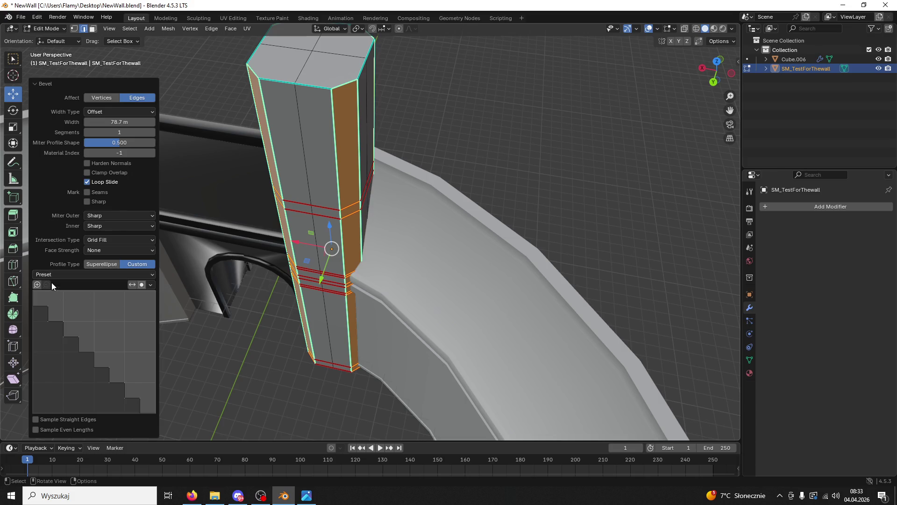
left_click(36, 293)
left_click(38, 275)
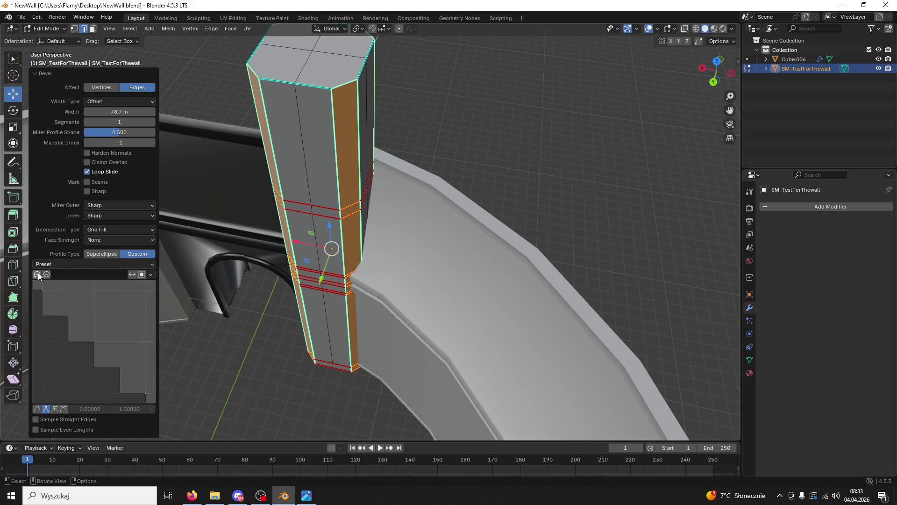
left_click(38, 275)
left_click(38, 275)
key("ctrl+z")
- Try an Edge Slide on the column's edge loops, then undo it
middle_click_drag(223, 358, 261, 317)
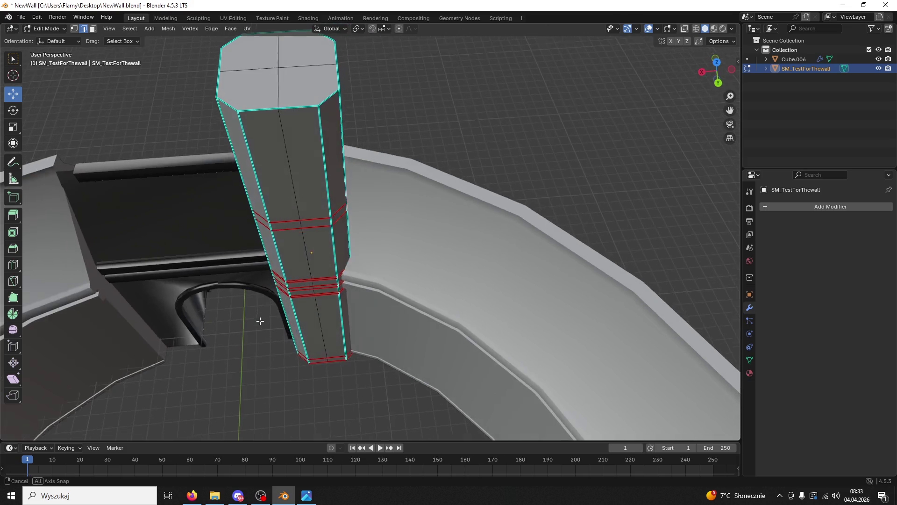
right_click(359, 261)
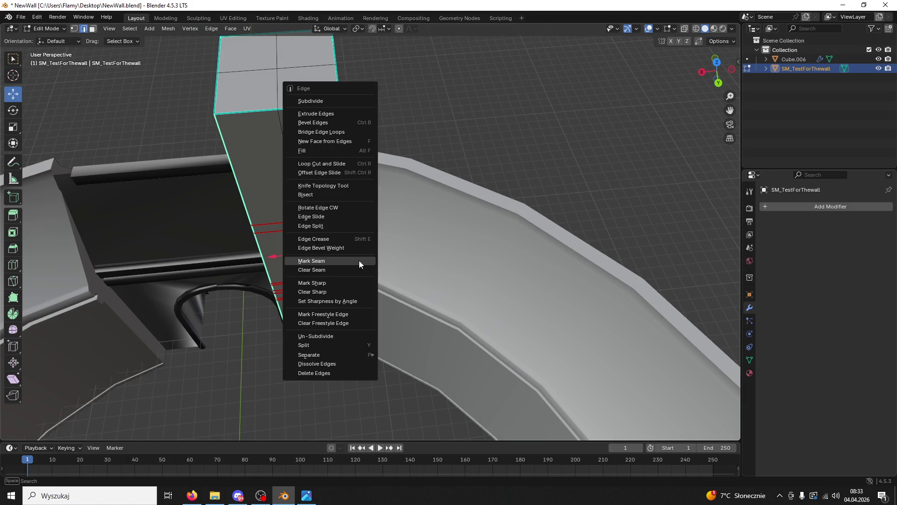
left_click(341, 217)
left_click(313, 187)
key("ctrl+z")
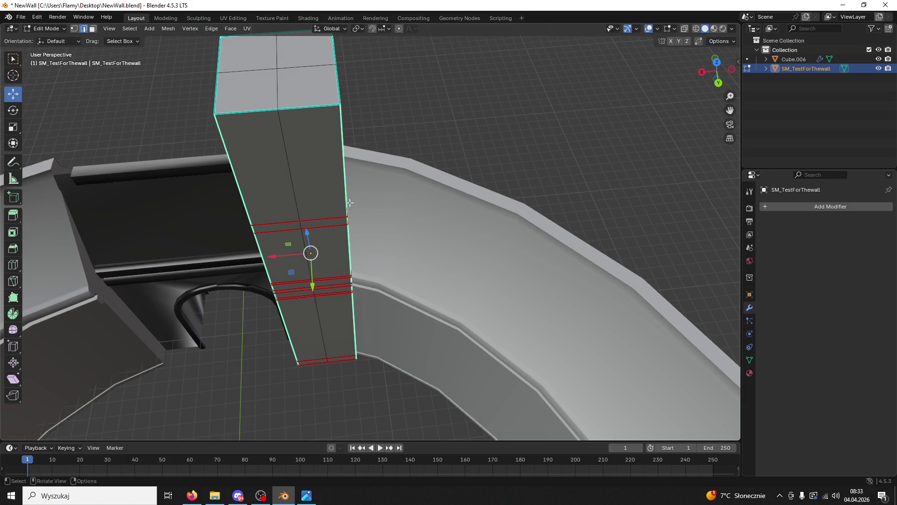
- Save NewWall.blend and return to Object Mode
left_click(367, 388)
key("ctrl+s")
mouse_move(368, 388)
middle_mouse_down()
mouse_move(421, 350)
mouse_move(69, 88)
middle_mouse_up()
left_click(37, 27)
left_click(43, 33)
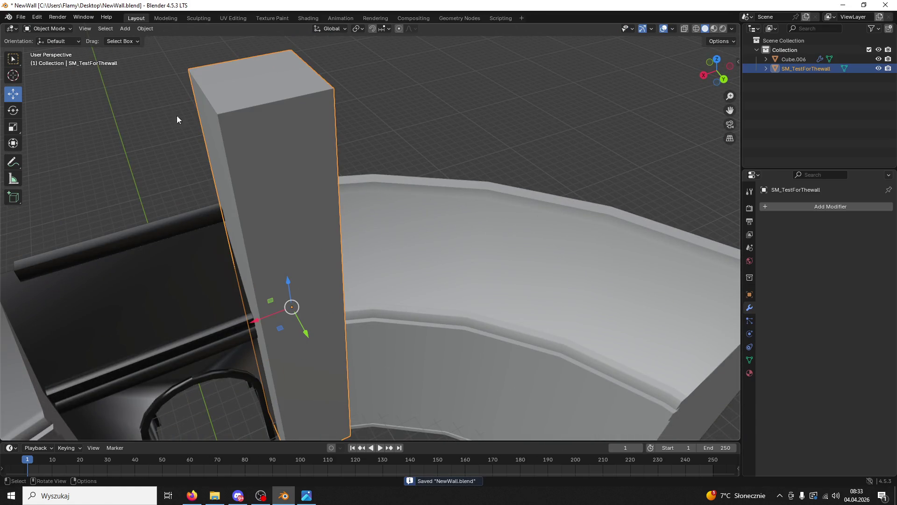
- Apply the column's scale and switch back to Edit Mode
key("ctrl+a")
left_click(224, 149)
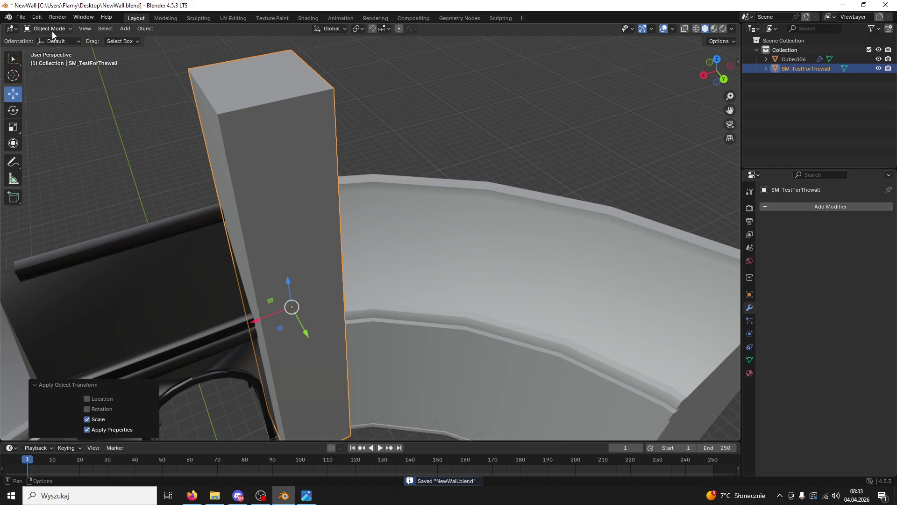
left_click(52, 30)
left_click(51, 53)
- Select the column's vertical corner edges and start a 0.57 m single-segment bevel on them
mouse_move(327, 234)
middle_mouse_down()
mouse_move(361, 146)
mouse_move(420, 108)
middle_mouse_up()
left_click(345, 140)
left_click(431, 101, "shift")
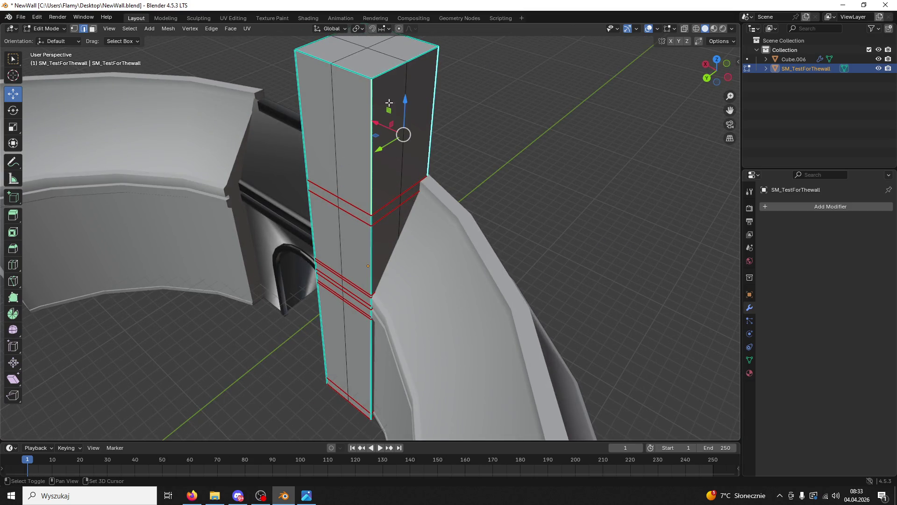
left_click(371, 174)
left_click(371, 174, "alt")
left_click(429, 138, "alt+shift")
left_click(295, 121, "alt+shift")
middle_click_drag(296, 121, 425, 100)
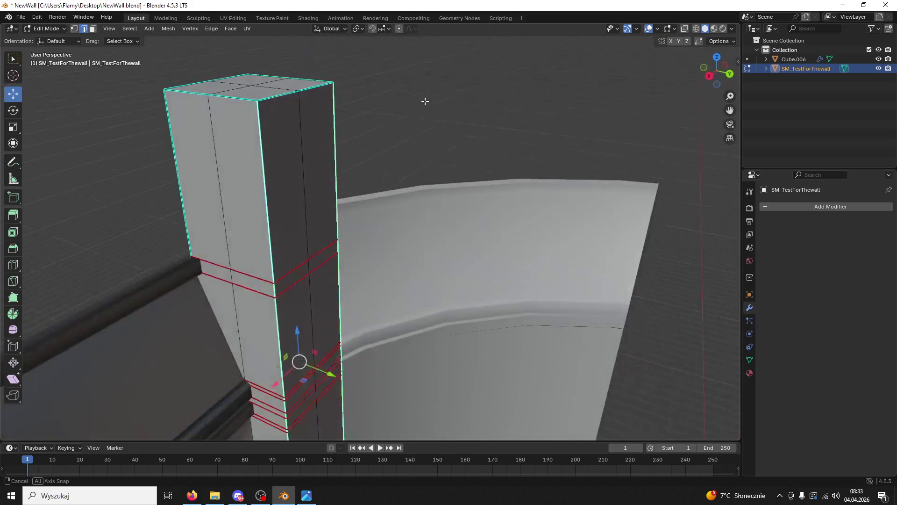
middle_click_drag(245, 179, 330, 214)
key("ctrl+e")
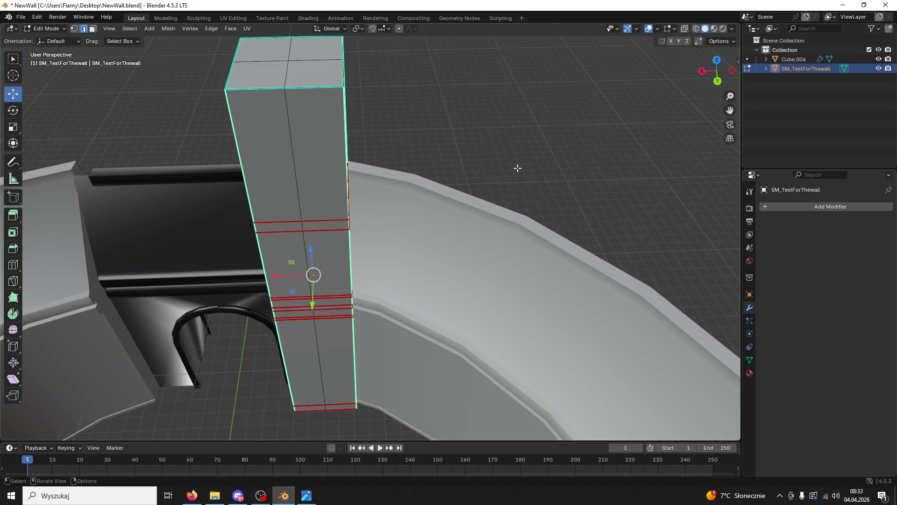
key("ctrl+b")
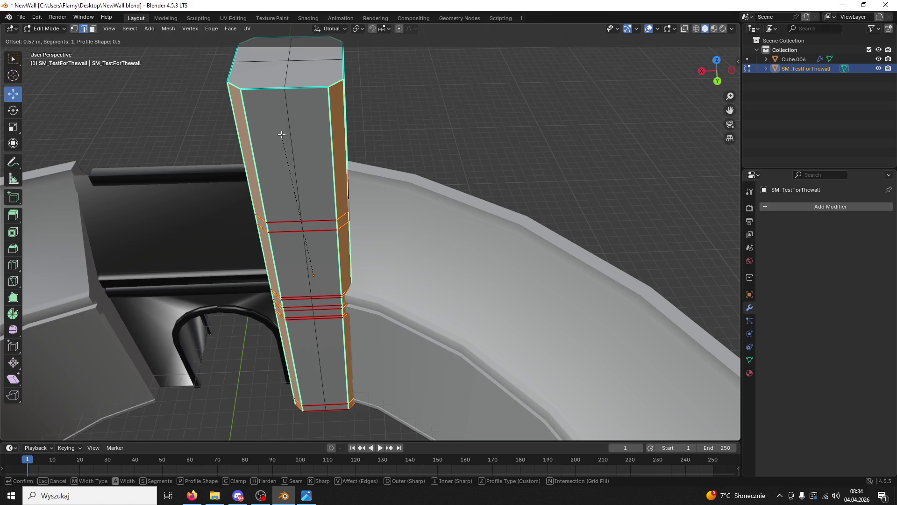
- Confirm the 0.57 m bevel and try Superellipse, then Custom profile presets, ending on Steps
left_click(282, 134)
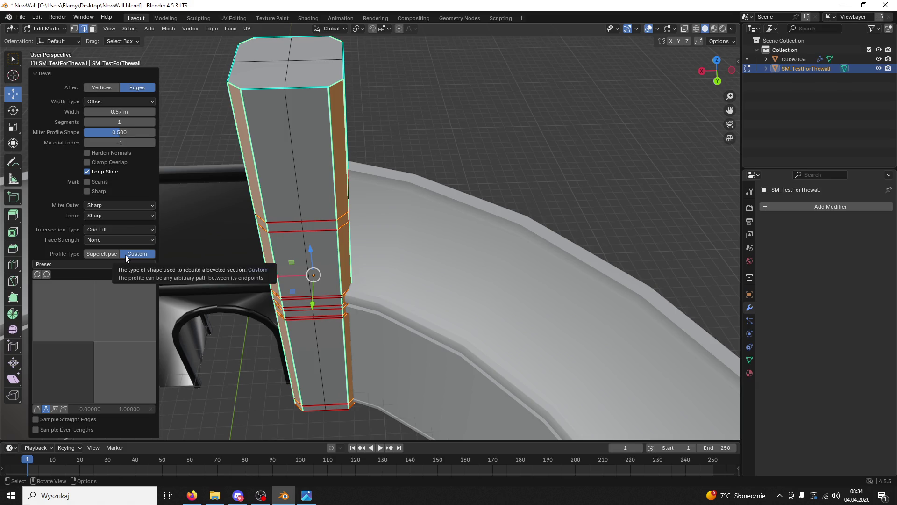
left_click(118, 254)
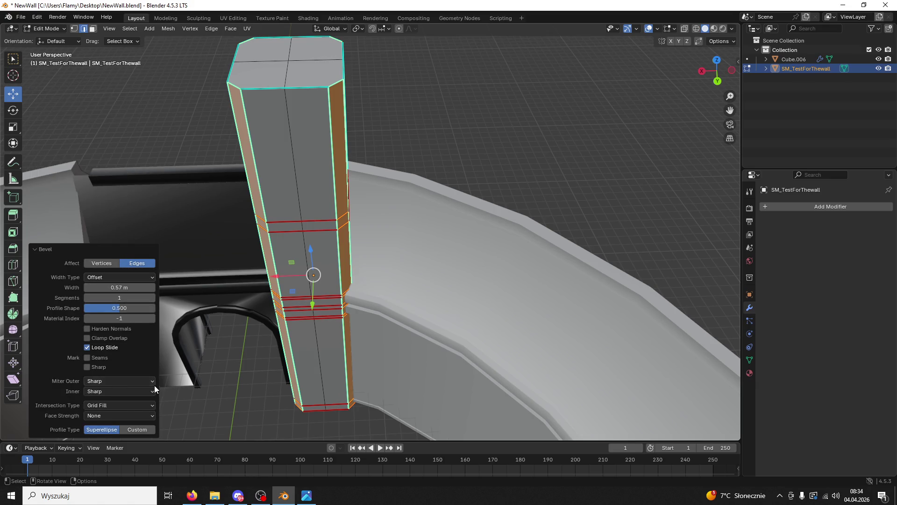
left_click(132, 430)
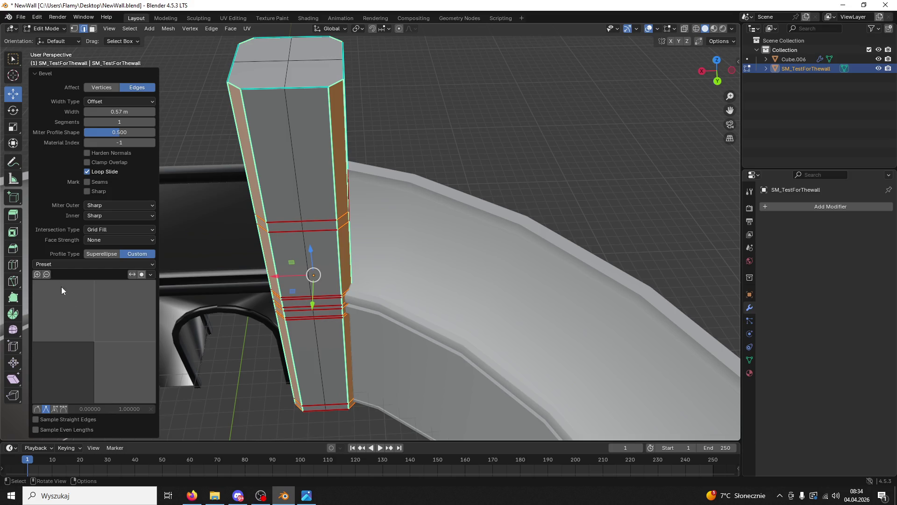
left_click(54, 265)
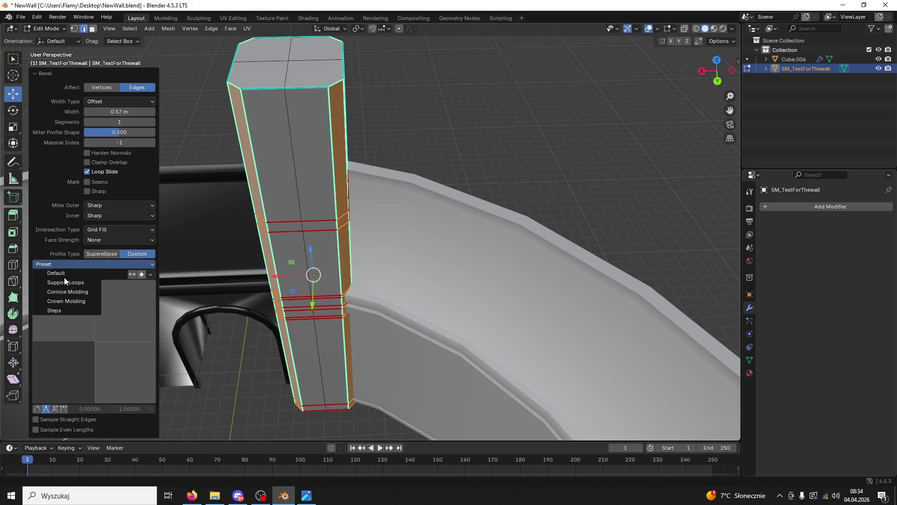
left_click(69, 282)
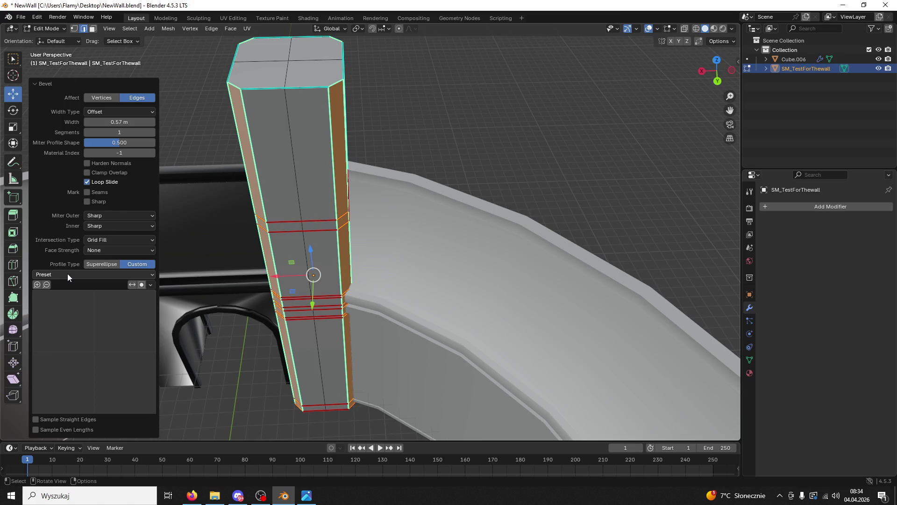
left_click(67, 274)
left_click(75, 303)
left_click(79, 275)
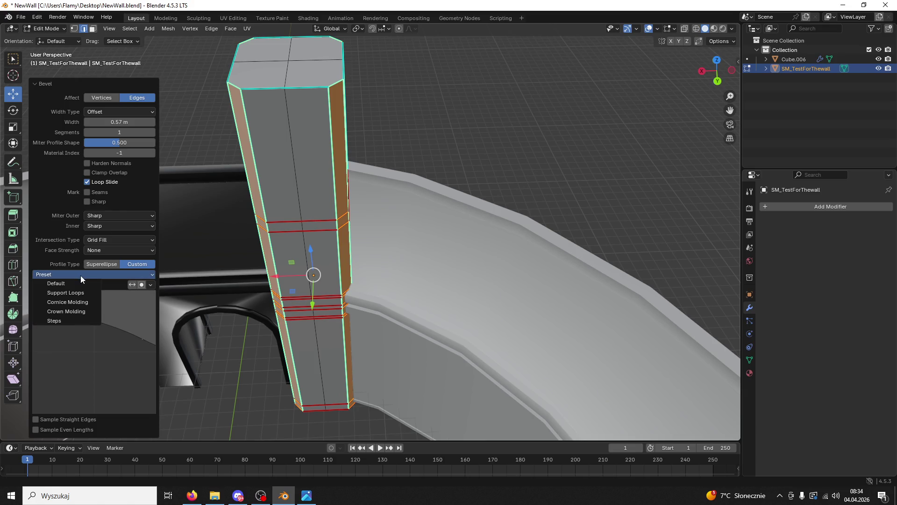
left_click(70, 311)
left_click(71, 275)
left_click(75, 321)
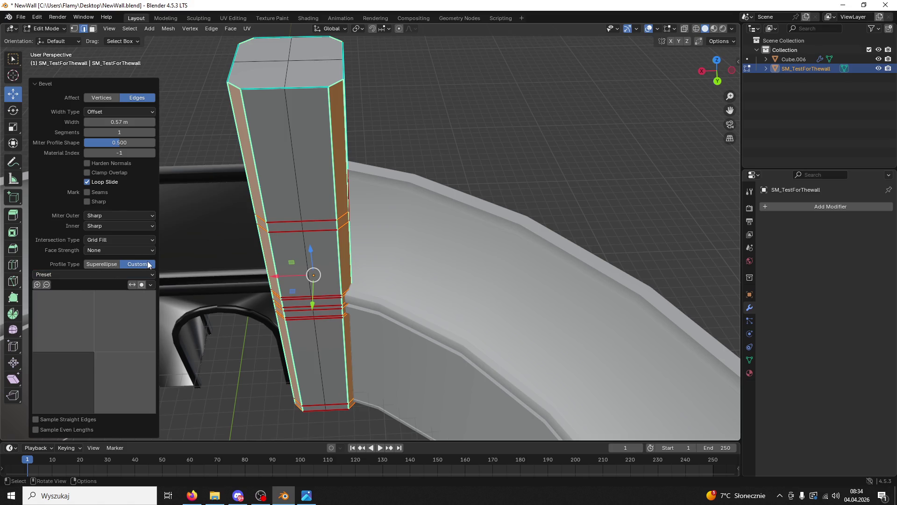
- Redo the corner bevel several times at widths up to about 0.84 m, undoing each
left_click(398, 116)
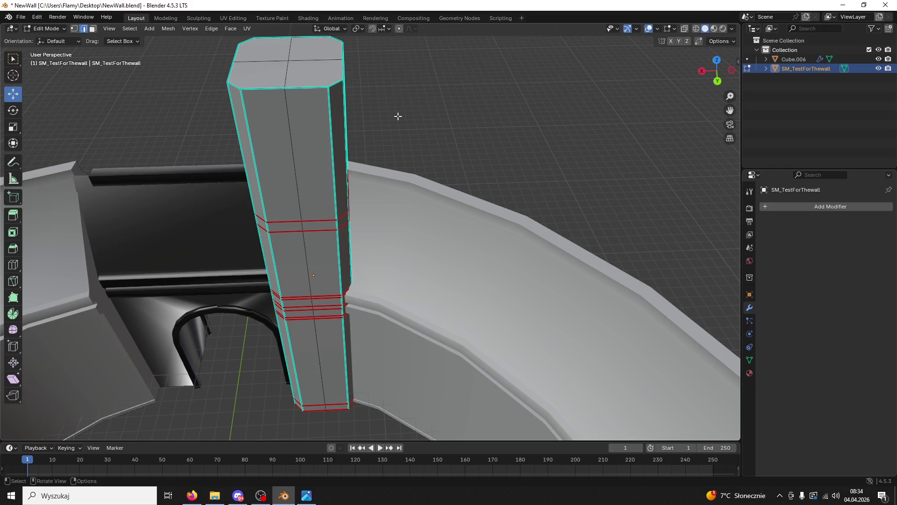
key("ctrl+z")
key("ctrl+b")
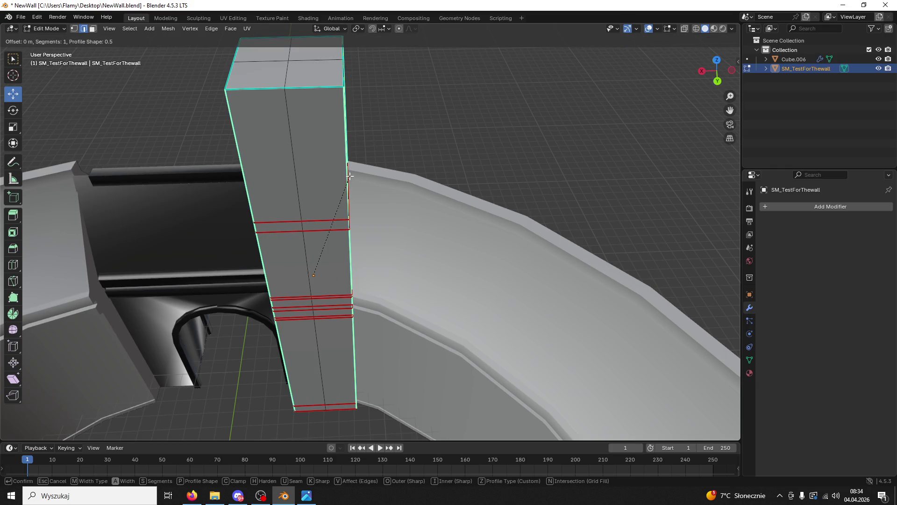
left_click(337, 154)
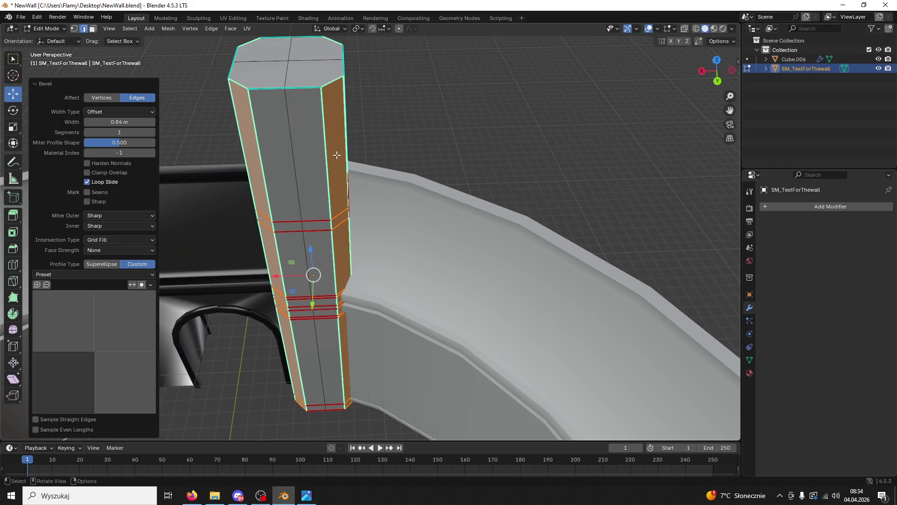
key("ctrl+z")
key("ctrl+b")
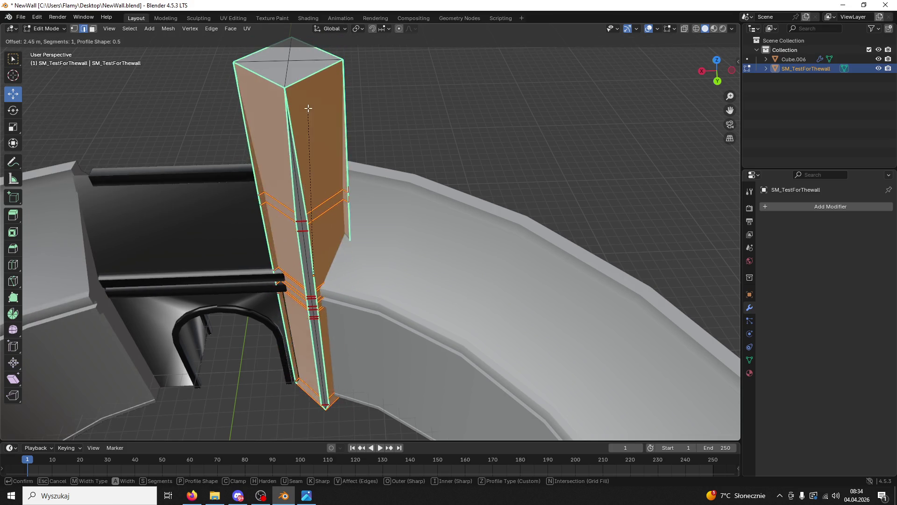
left_click(340, 139)
middle_click_drag(341, 139, 340, 146)
key("ctrl+z")
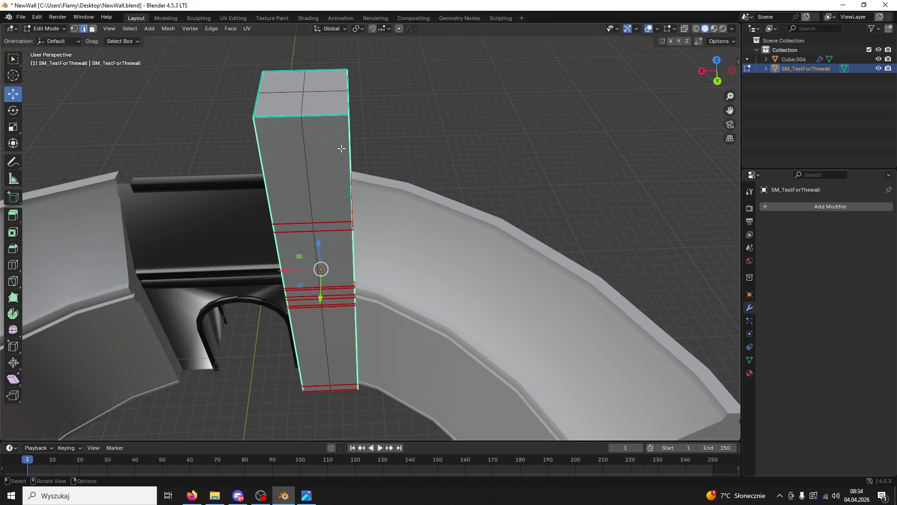
- Bevel the corners with 6 segments at 0.433 m, inspect it, then undo it
key("ctrl+b")
scroll(330, 138, "up", 3)
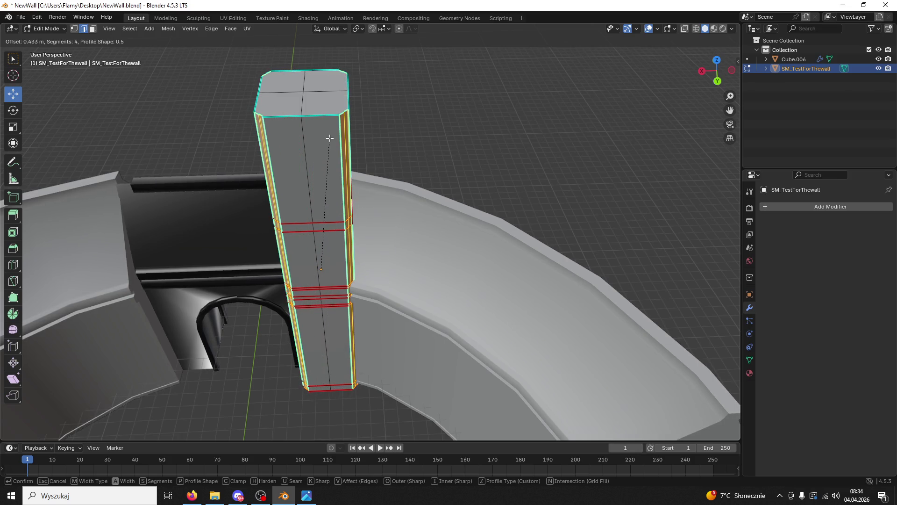
scroll(330, 138, "up", 2)
left_click(333, 139)
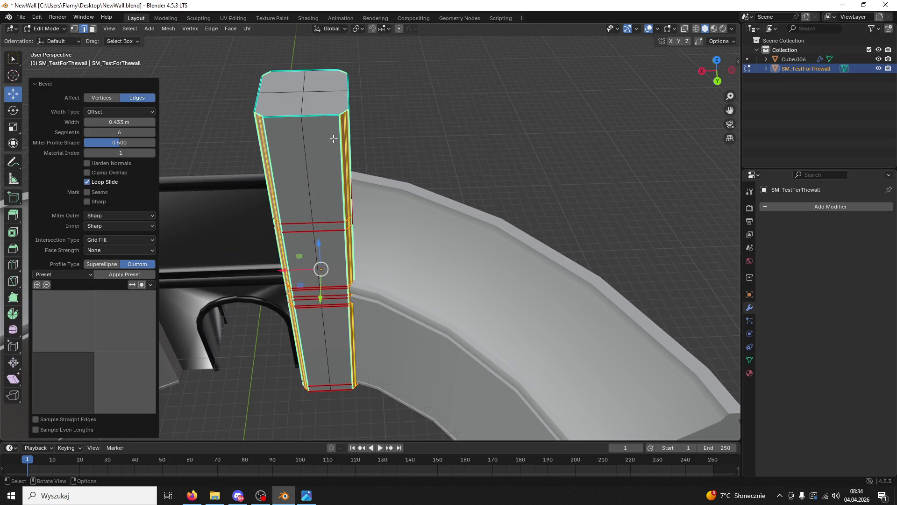
scroll(401, 184, "up", 5)
mouse_move(403, 187)
middle_mouse_down()
mouse_move(407, 221)
mouse_move(422, 225)
middle_mouse_up()
scroll(408, 223, "up", 2)
scroll(424, 232, "up", 4)
scroll(425, 232, "down", 4)
key("ctrl+z")
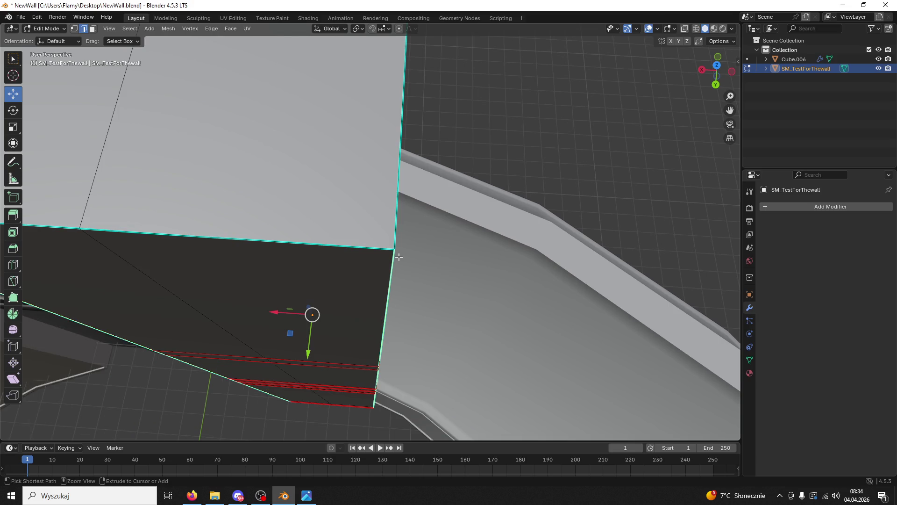
- Try a wider corner bevel and a multi-segment one, undoing and cancelling both
key("ctrl+b")
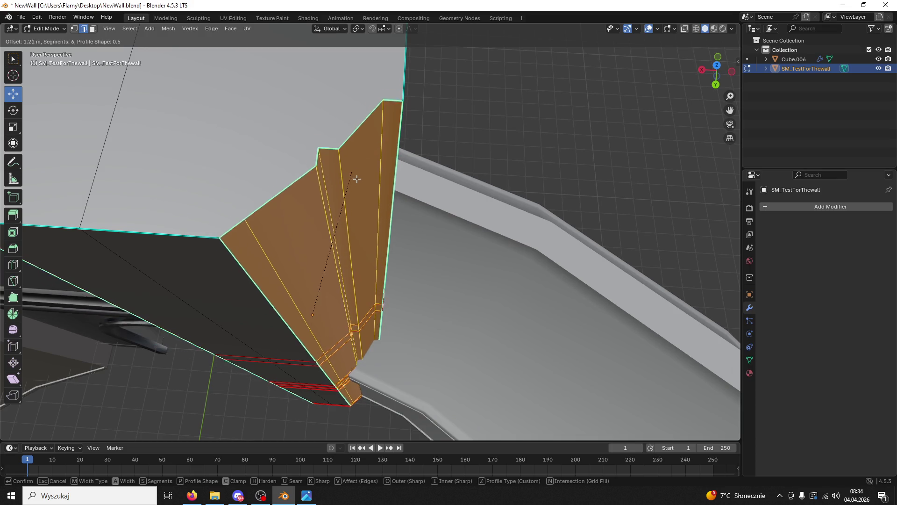
left_click(375, 200)
mouse_move(374, 200)
middle_mouse_down()
mouse_move(414, 205)
mouse_move(385, 226)
middle_mouse_up()
key("ctrl+z")
key("ctrl+b")
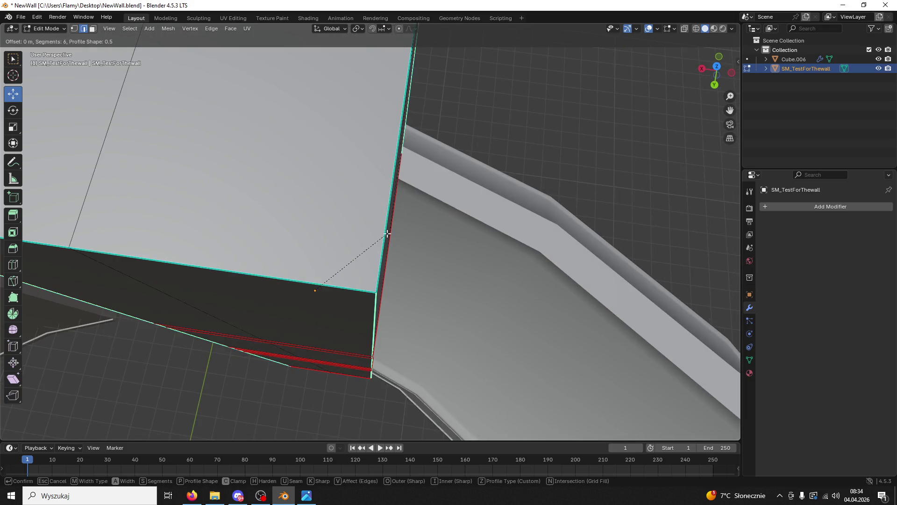
scroll(344, 176, "up", 2)
scroll(343, 175, "up", 9)
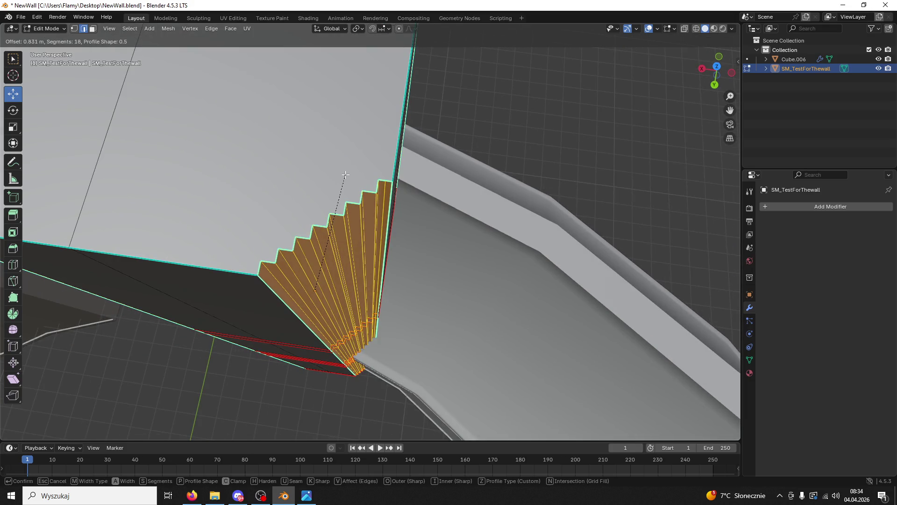
scroll(345, 175, "down", 5)
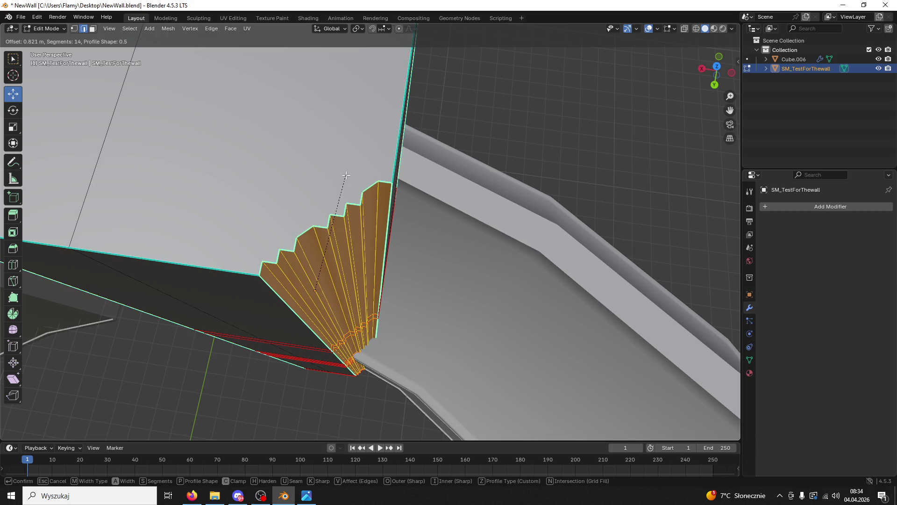
key("Escape")
mouse_move(358, 191)
middle_mouse_down()
mouse_move(363, 167)
mouse_move(373, 212)
middle_mouse_up()
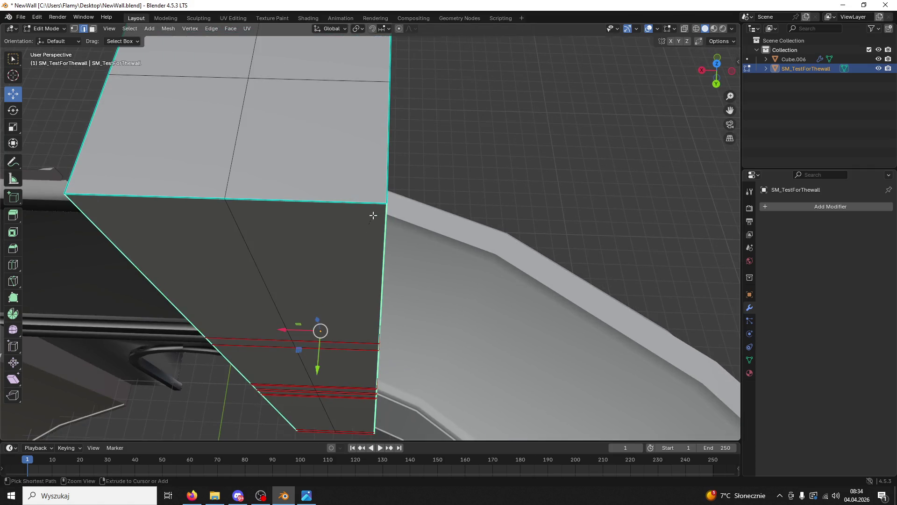
- Bevel the vertical edges with the custom stepped profile at 16 segments, 0.749 m wide
key("ctrl+b")
scroll(356, 179, "up", 7)
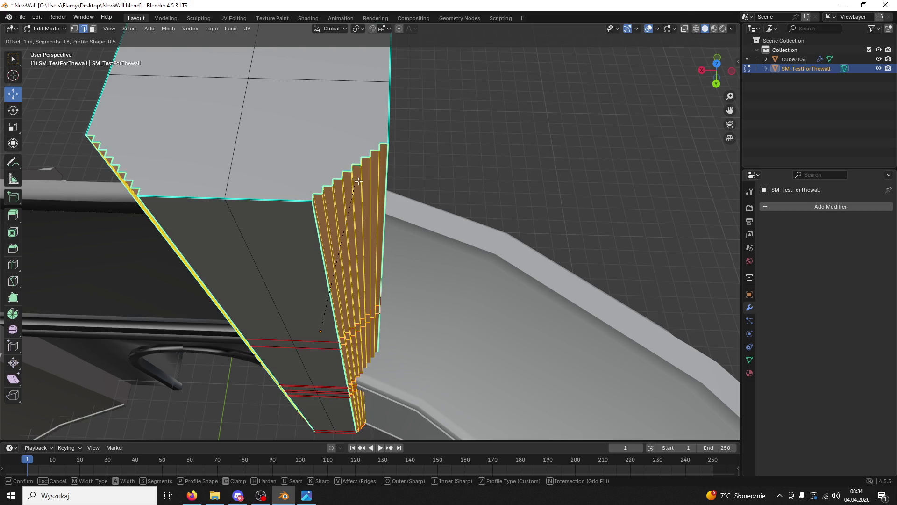
left_click(367, 189)
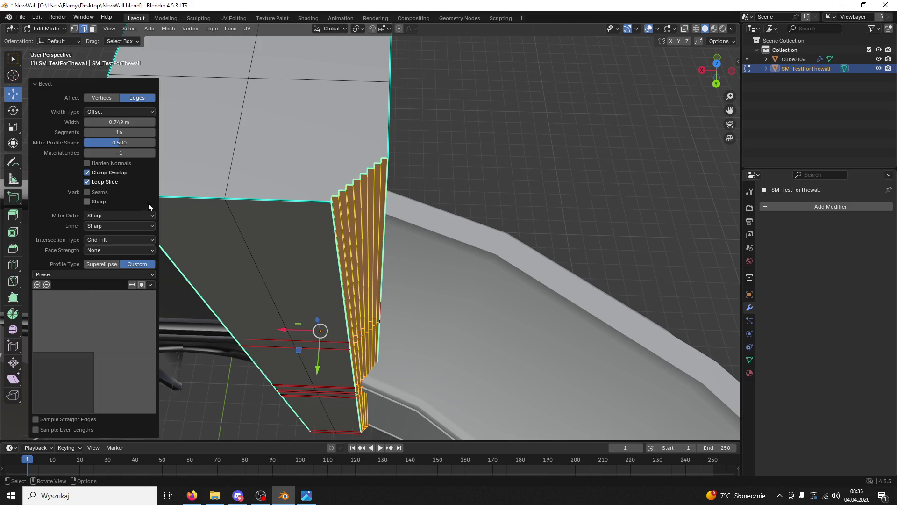
- Inspect the stepped bevel, leaving Face Strength at None and zooming out the profile graph
scroll(260, 217, "down", 3)
mouse_move(260, 218)
middle_mouse_down()
mouse_move(414, 144)
mouse_move(343, 171)
mouse_move(330, 191)
mouse_move(354, 197)
middle_mouse_up()
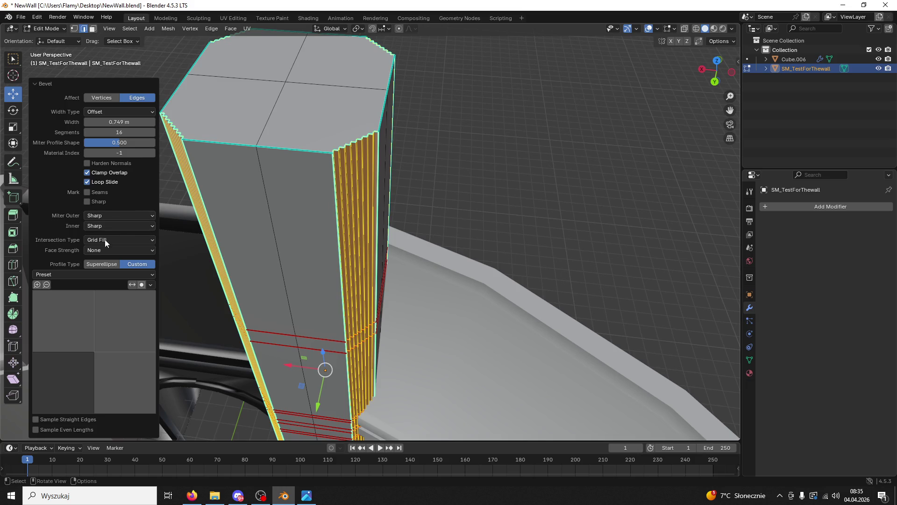
left_click(97, 249)
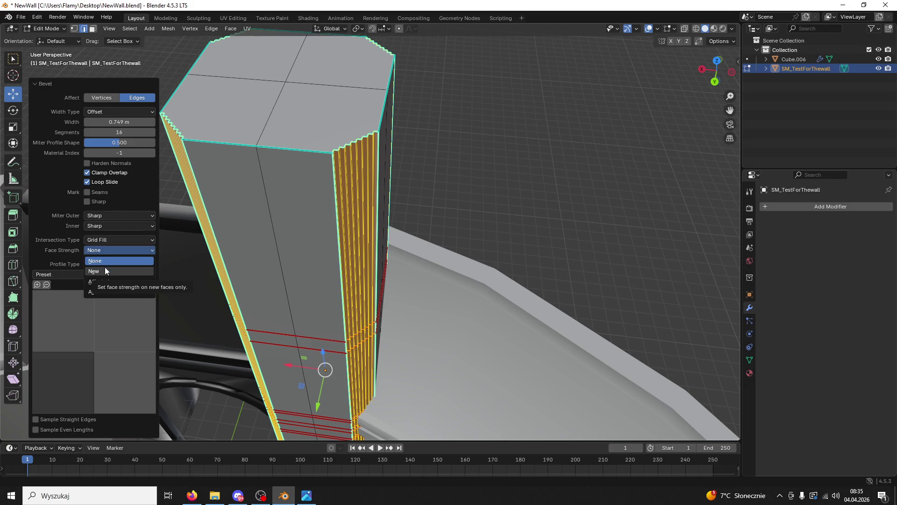
left_click(100, 261)
left_click(49, 285)
left_click(50, 285)
left_click(49, 285)
left_click(50, 285)
left_click(49, 285)
left_click(50, 285)
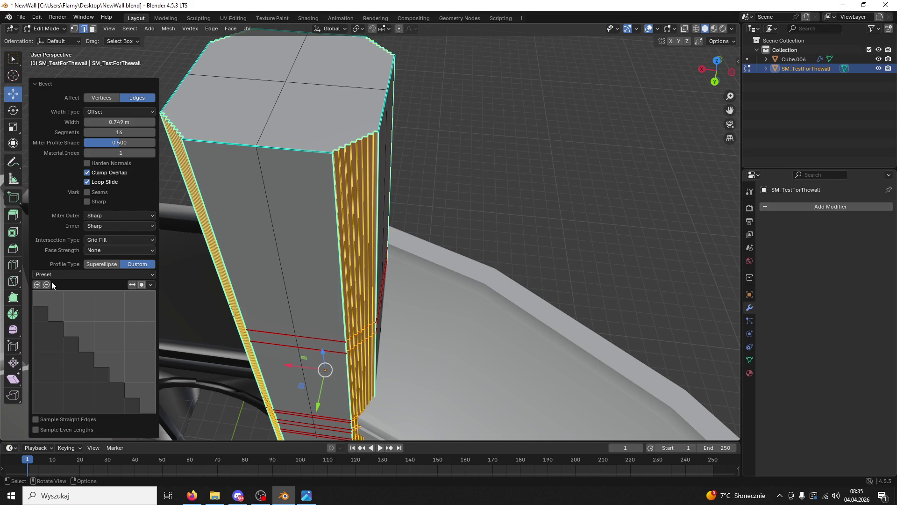
left_click(514, 198)
- Undo the stepped bevel and redo a 0.55 m bevel, trying 1 and 2 segments
key("ctrl+z")
key("ctrl+z")
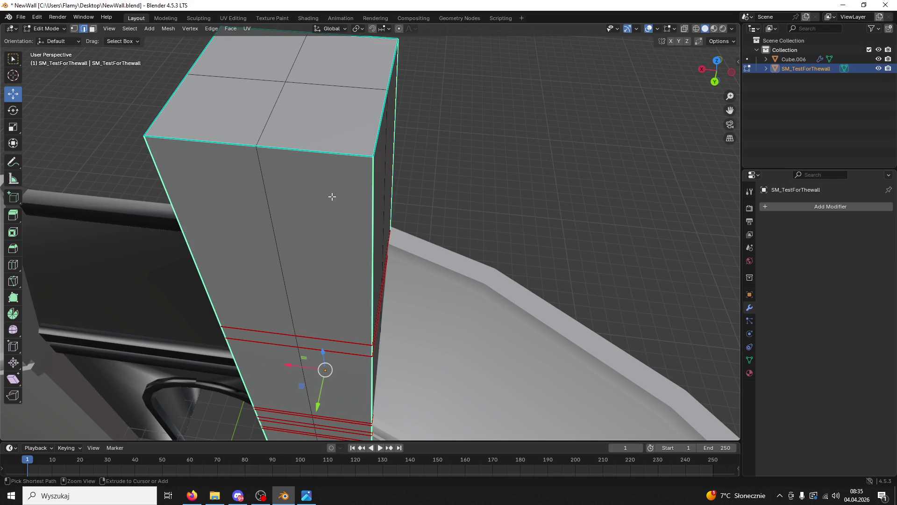
key("ctrl+b")
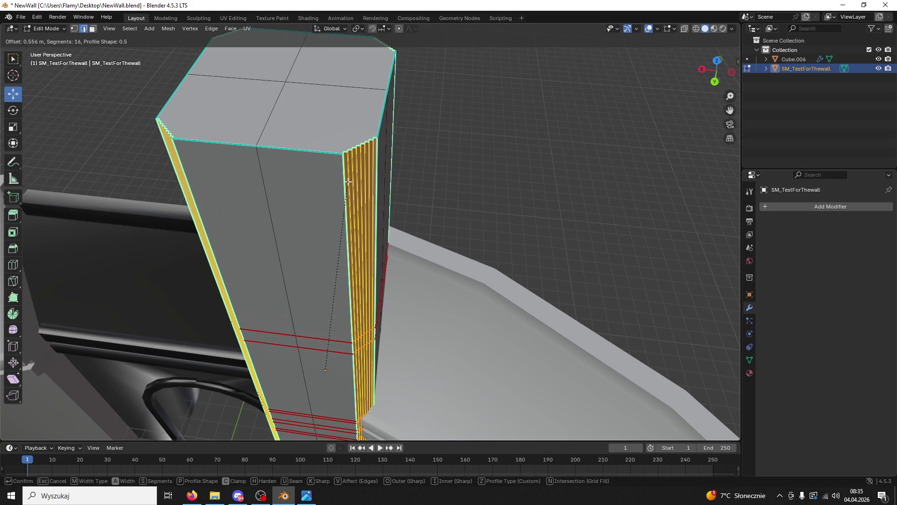
left_click(347, 181)
left_click(122, 133)
key("Return")
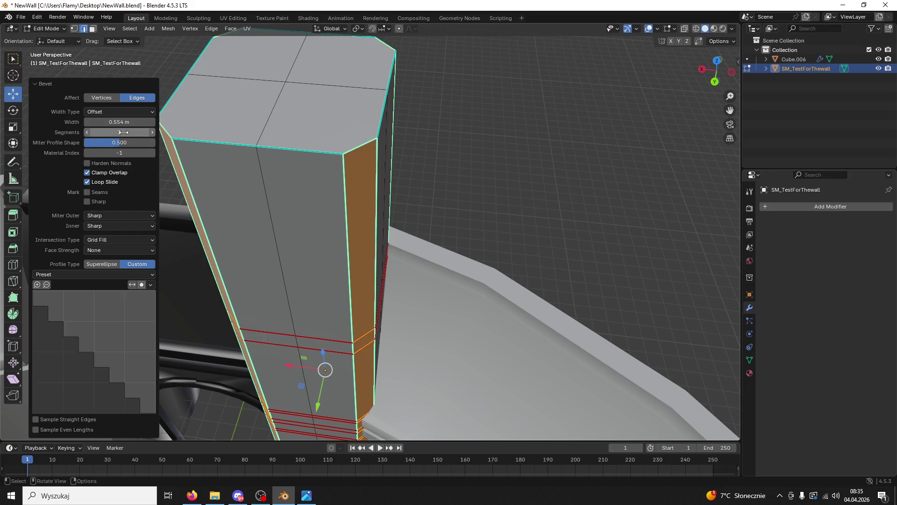
left_click(125, 133)
key("Return")
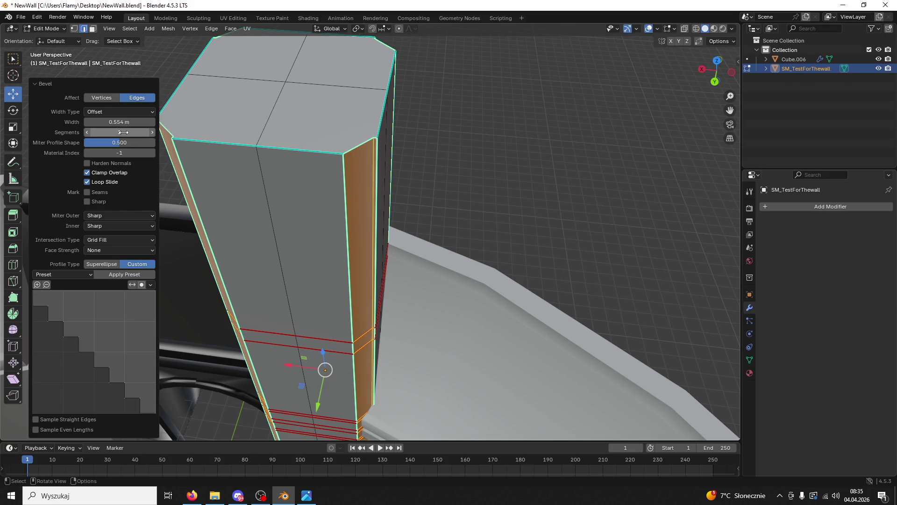
left_click(124, 132)
key("Return")
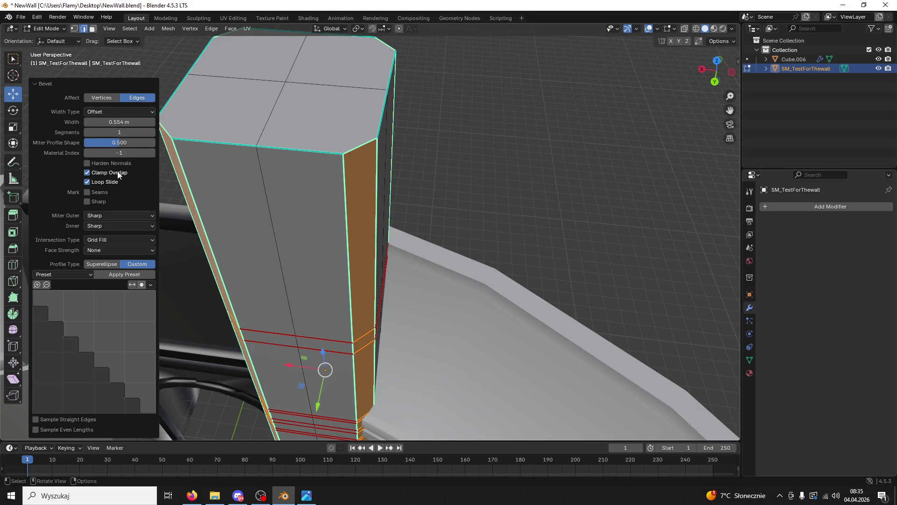
- Switch the bevel to affect vertices, undo it, and start a fresh single-segment bevel
left_click(114, 97)
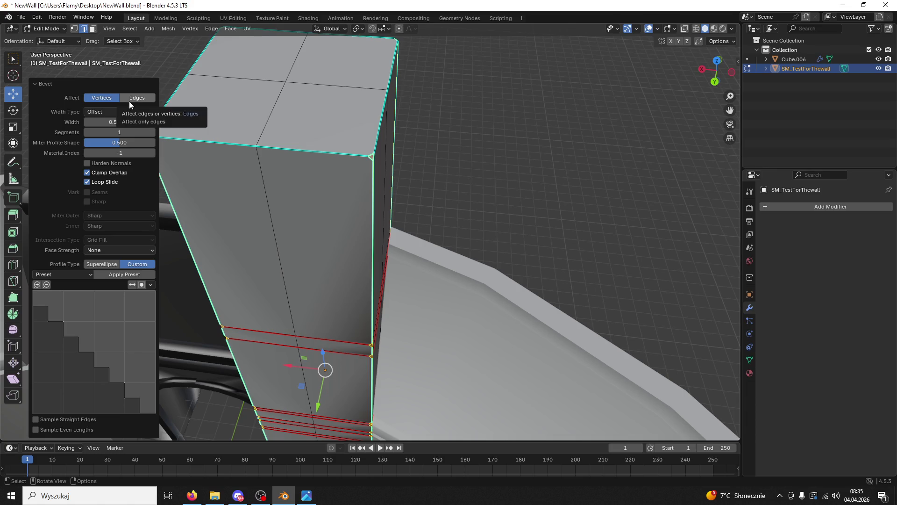
key("ctrl+z")
key("ctrl+b")
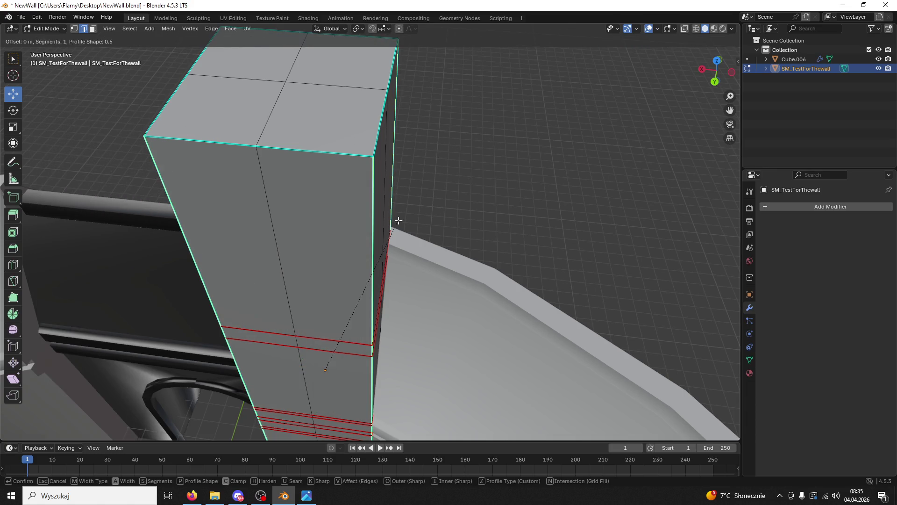
- Try a 0.59 m bevel and scaling or tapering the pillar's top face, undoing each
left_click(417, 211)
key("ctrl+z")
mouse_move(415, 211)
middle_mouse_down()
mouse_move(434, 217)
mouse_move(429, 252)
middle_mouse_up()
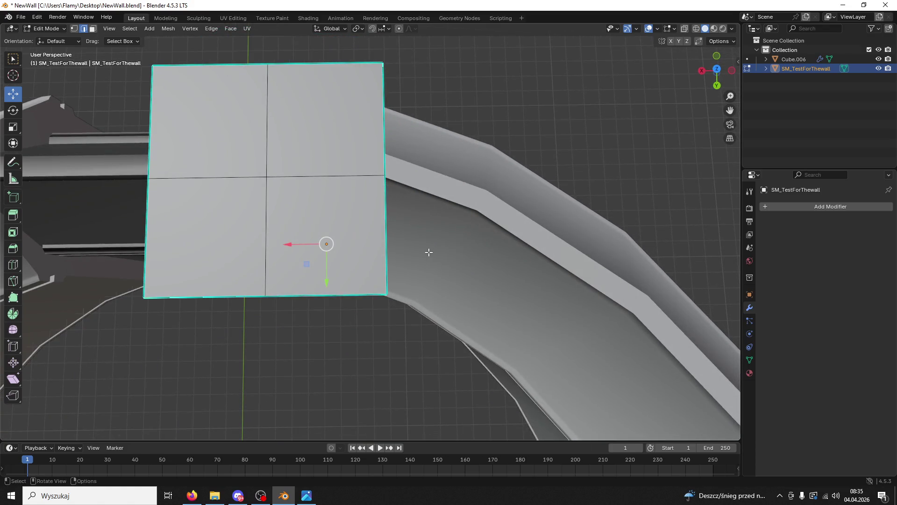
key("s")
left_click(380, 200)
mouse_move(381, 201)
middle_mouse_down()
mouse_move(377, 187)
mouse_move(394, 184)
mouse_move(464, 125)
mouse_move(498, 180)
mouse_move(472, 201)
mouse_move(483, 170)
mouse_move(273, 211)
mouse_move(414, 250)
mouse_move(394, 234)
mouse_move(481, 246)
mouse_move(402, 242)
mouse_move(421, 303)
mouse_move(458, 275)
mouse_move(553, 254)
mouse_move(388, 248)
mouse_move(348, 271)
mouse_move(274, 203)
mouse_move(545, 401)
mouse_move(156, 83)
mouse_move(183, 122)
mouse_move(374, 280)
mouse_move(456, 234)
mouse_move(411, 253)
middle_mouse_up()
key("ctrl+z")
scroll(405, 193, "down", 3)
key("s")
left_click(392, 304)
key("ctrl+z")
- Bevel the pillar's vertical edges again with 16 segments
key("ctrl+b")
left_click(333, 248)
left_click(431, 243)
key("ctrl+b")
scroll(387, 214, "up", 6)
scroll(390, 221, "up", 6)
scroll(392, 224, "up", 1)
left_click(393, 225)
mouse_move(395, 225)
middle_mouse_down()
mouse_move(422, 277)
mouse_move(421, 266)
middle_mouse_up()
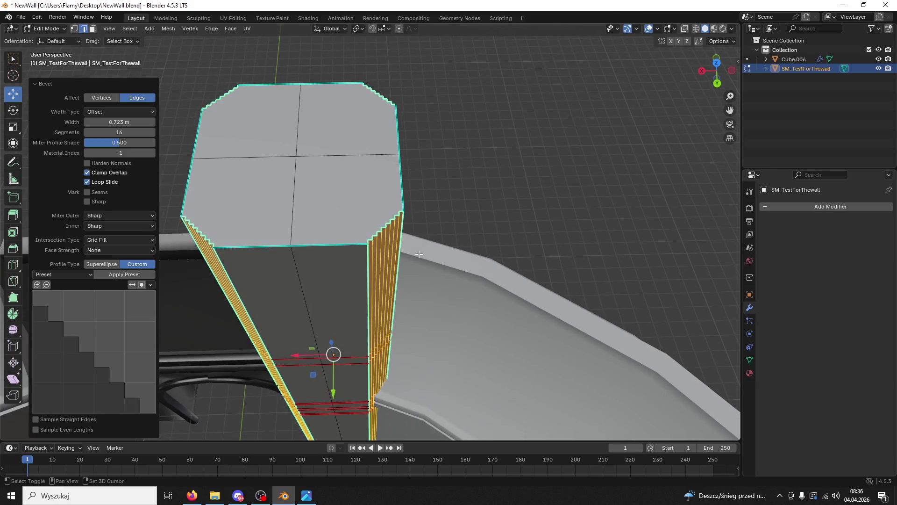
scroll(417, 263, "up", 4)
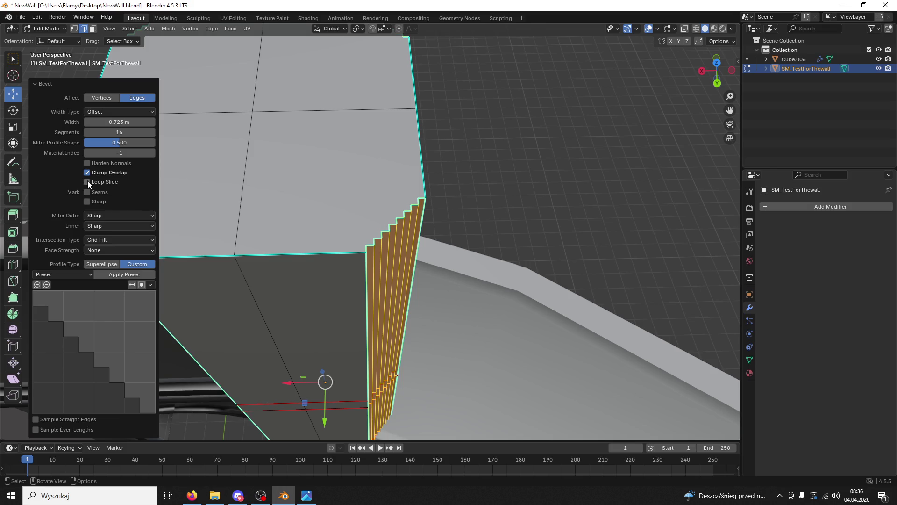
- Set the bevel to 2 segments with a flat reset profile, forming square notched corners
left_click(112, 134)
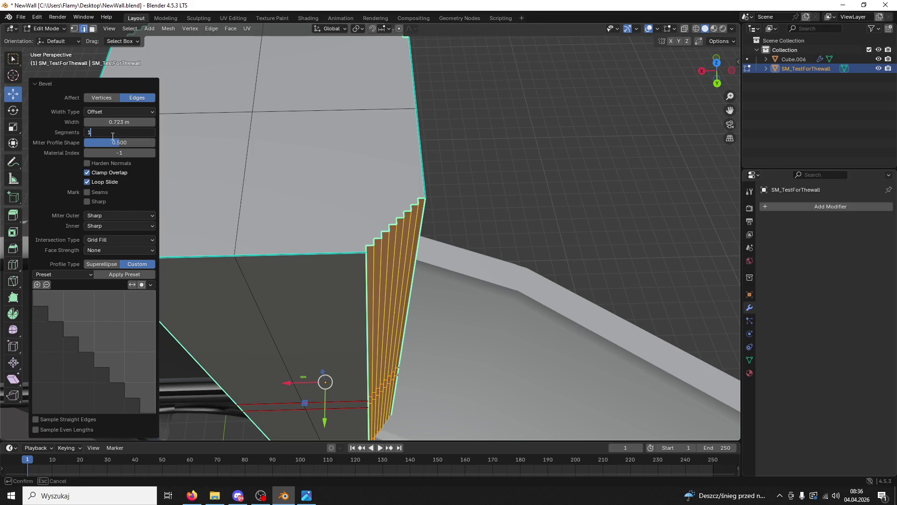
key("Return")
left_click_drag(122, 136, 128, 136)
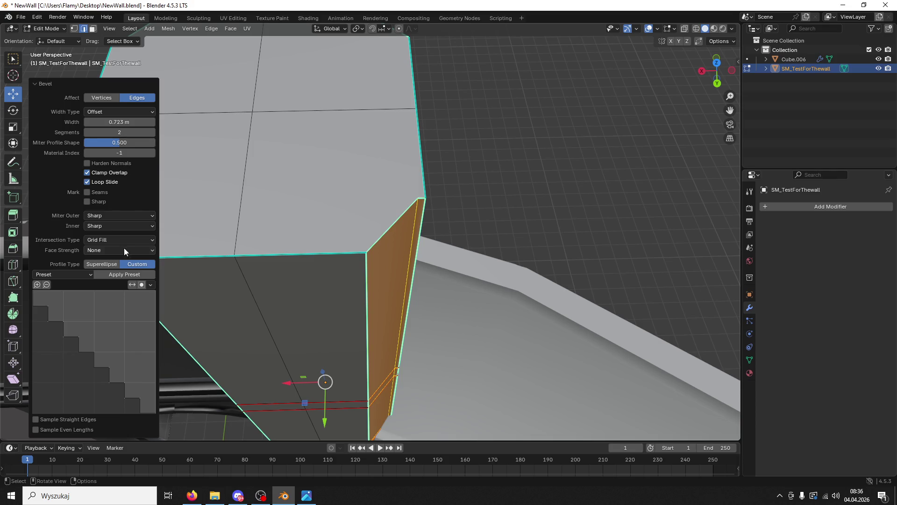
left_click(130, 274)
scroll(317, 261, "down", 5)
mouse_move(317, 260)
middle_mouse_down()
mouse_move(403, 279)
mouse_move(411, 243)
middle_mouse_up()
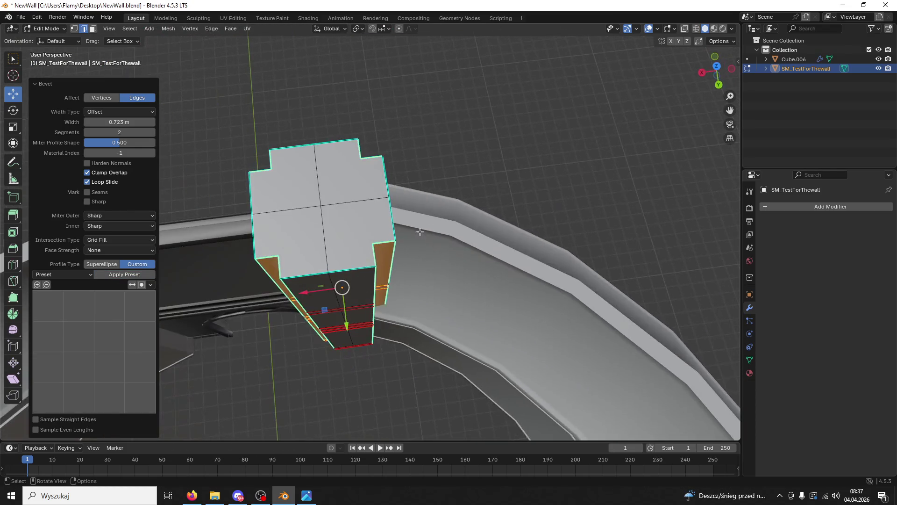
- Save NewWall.blend with the notched pillar corners
mouse_move(434, 158)
middle_mouse_down()
mouse_move(362, 102)
mouse_move(324, 94)
mouse_move(391, 90)
mouse_move(432, 134)
mouse_move(273, 121)
middle_mouse_up()
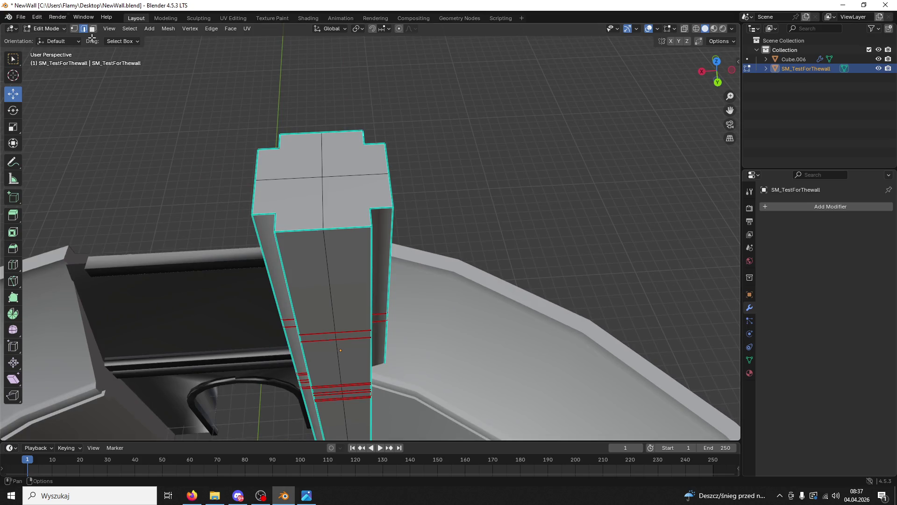
key("ctrl+s")
mouse_move(545, 192)
middle_mouse_down()
mouse_move(455, 161)
mouse_move(529, 170)
mouse_move(517, 429)
mouse_move(363, 370)
mouse_move(372, 342)
mouse_move(353, 293)
mouse_move(362, 297)
mouse_move(354, 314)
middle_mouse_up()
left_click(96, 29)
left_click(323, 298)
key("l")
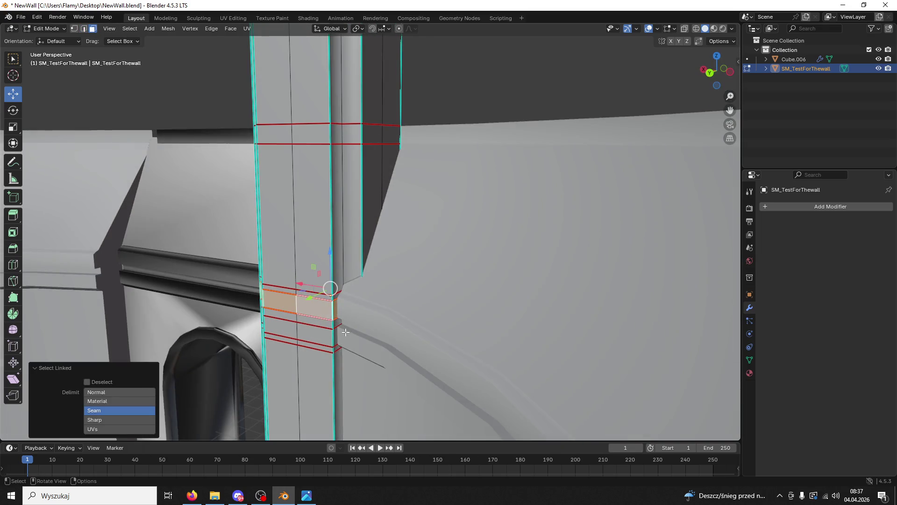
scroll(346, 332, "up", 3)
middle_click_drag(343, 372, 384, 285, "shift")
right_click(328, 315)
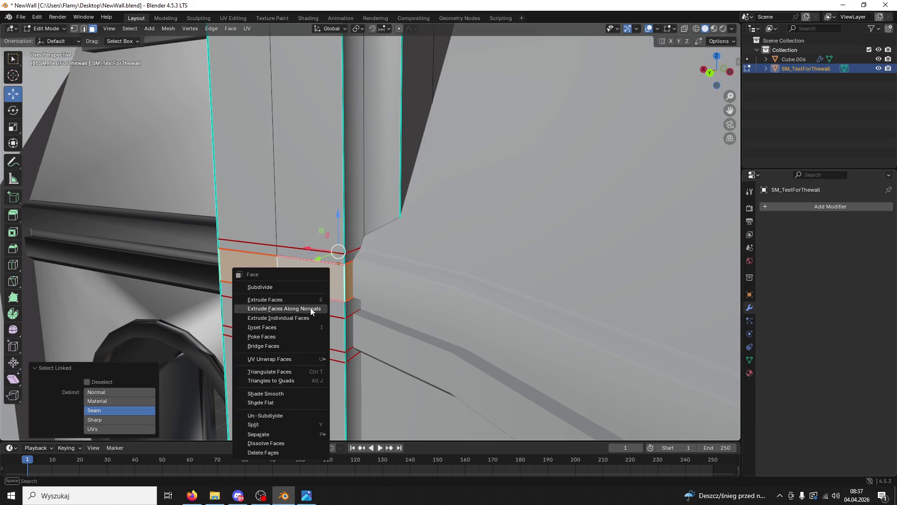
left_click(310, 308)
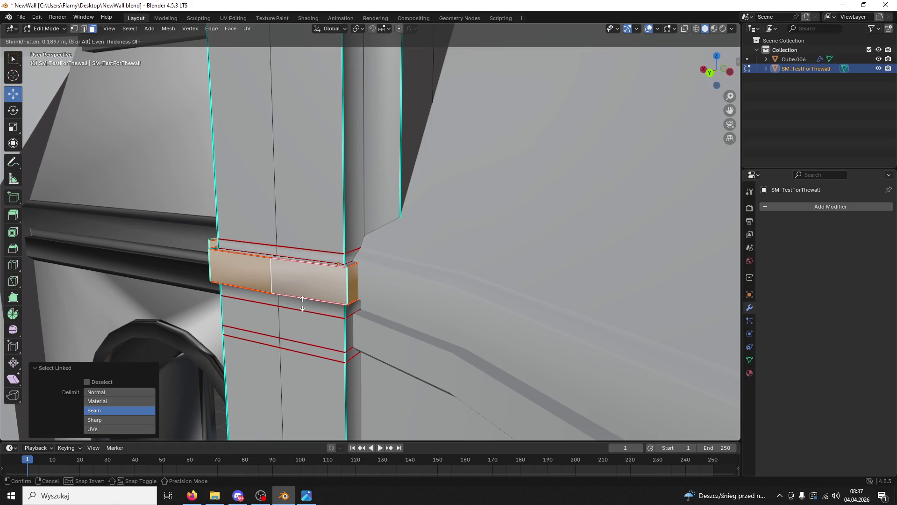
left_click(302, 304)
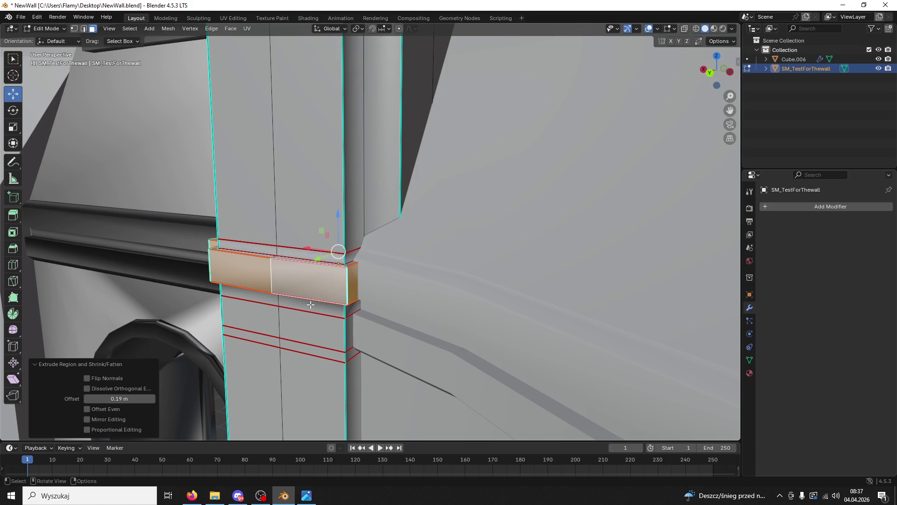
middle_click_drag(345, 313, 311, 305)
key("ctrl+z")
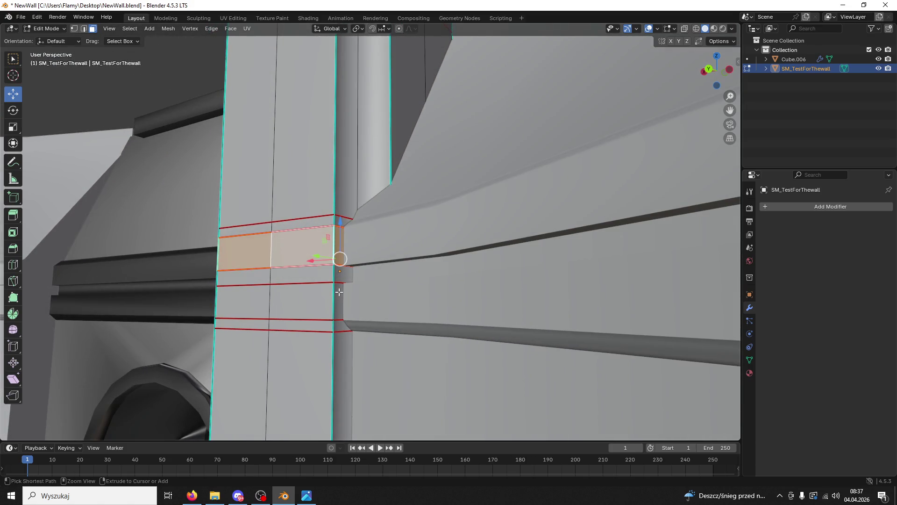
left_click(312, 304, "shift")
middle_click_drag(312, 303, 355, 157)
left_click(354, 158, "shift")
key("ctrl+l")
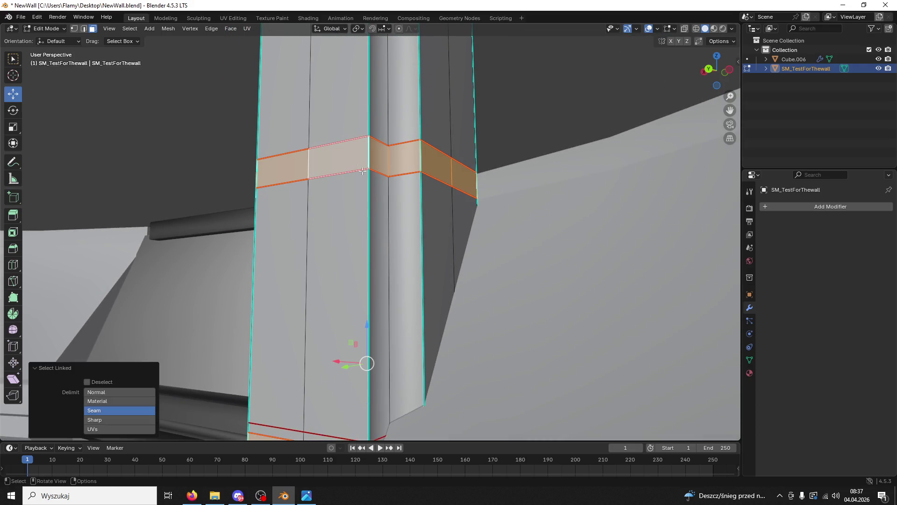
right_click(359, 159)
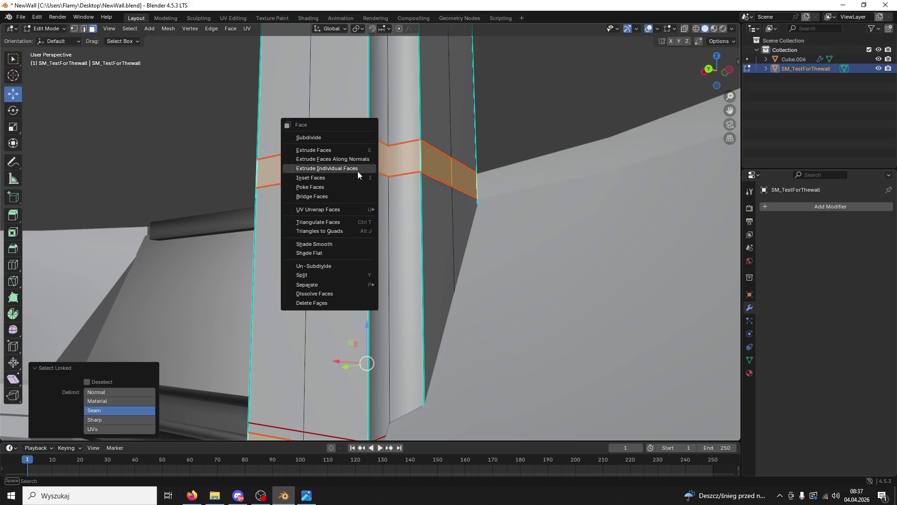
left_click(358, 161)
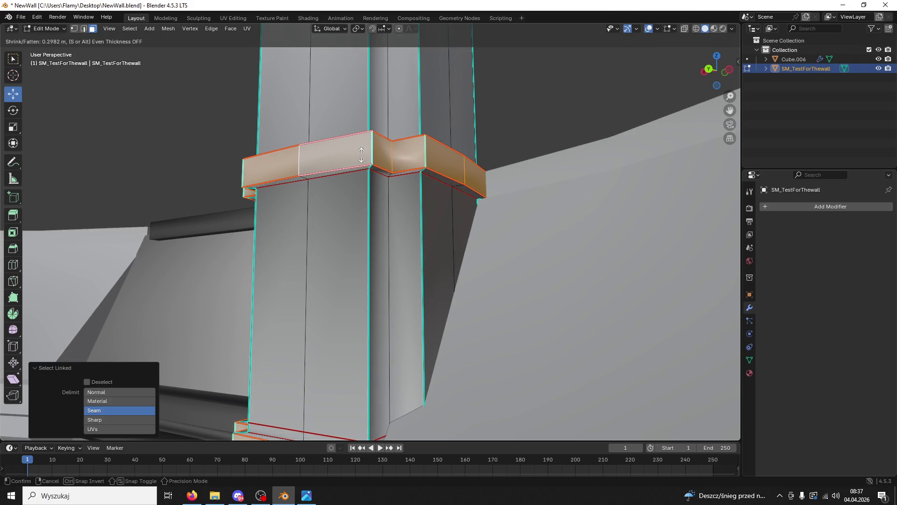
left_click(363, 153)
mouse_move(362, 153)
middle_mouse_down()
mouse_move(409, 76)
mouse_move(374, 164)
mouse_move(330, 206)
mouse_move(353, 248)
mouse_move(348, 275)
mouse_move(347, 237)
middle_mouse_up()
key("ctrl+z")
key("ctrl+z")
left_click(341, 385)
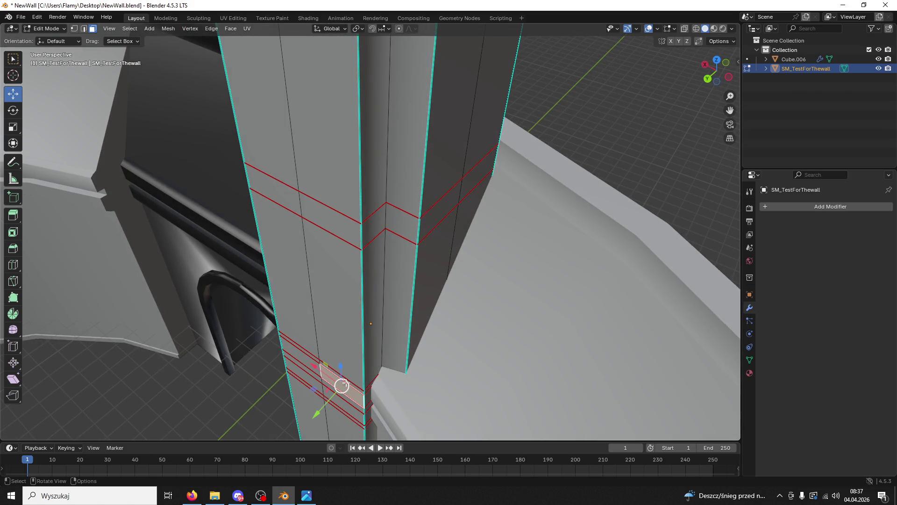
- Select the lower seam-bounded band and start an extrusion, then cancel it
key("ctrl+l")
middle_click_drag(341, 385, 365, 327)
right_click(366, 326)
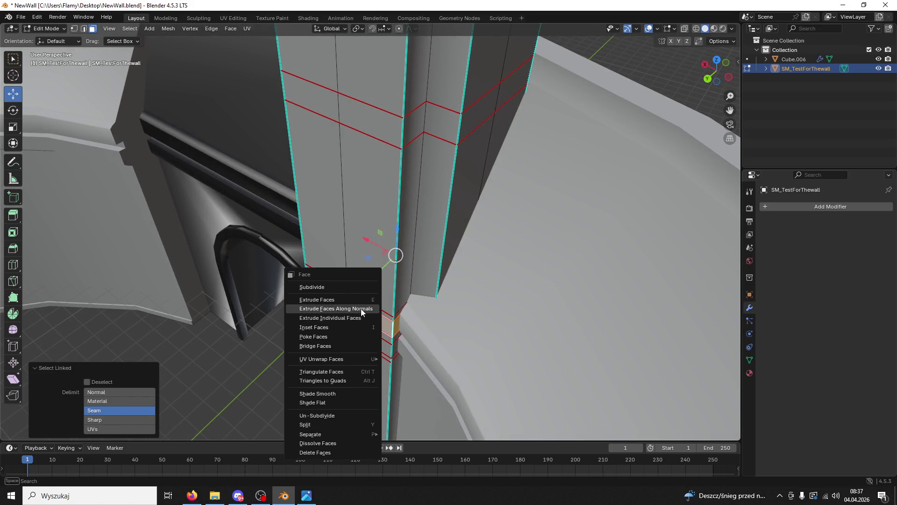
left_click(361, 310)
key("Escape")
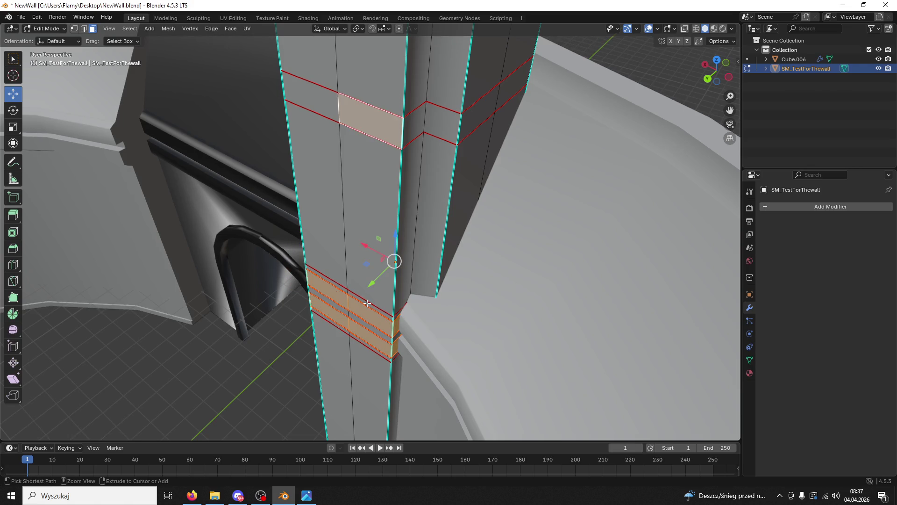
- Select the upper band up to its seams and extrude the bands outward 0.225 m along normals
left_click(315, 105, "shift")
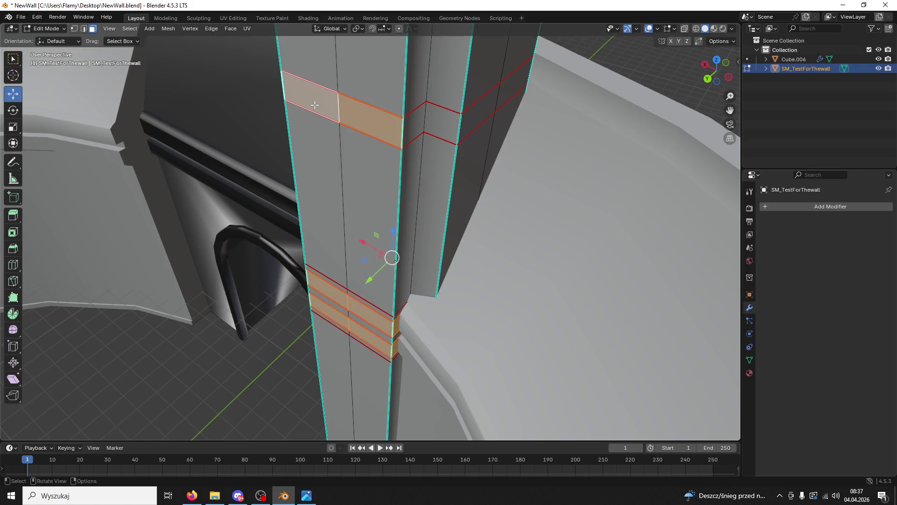
key("ctrl+l")
mouse_move(388, 171)
middle_mouse_down()
mouse_move(301, 310)
mouse_move(358, 304)
mouse_move(350, 201)
mouse_move(323, 126)
mouse_move(378, 236)
mouse_move(366, 248)
mouse_move(236, 283)
mouse_move(374, 265)
middle_mouse_up()
right_click(375, 266)
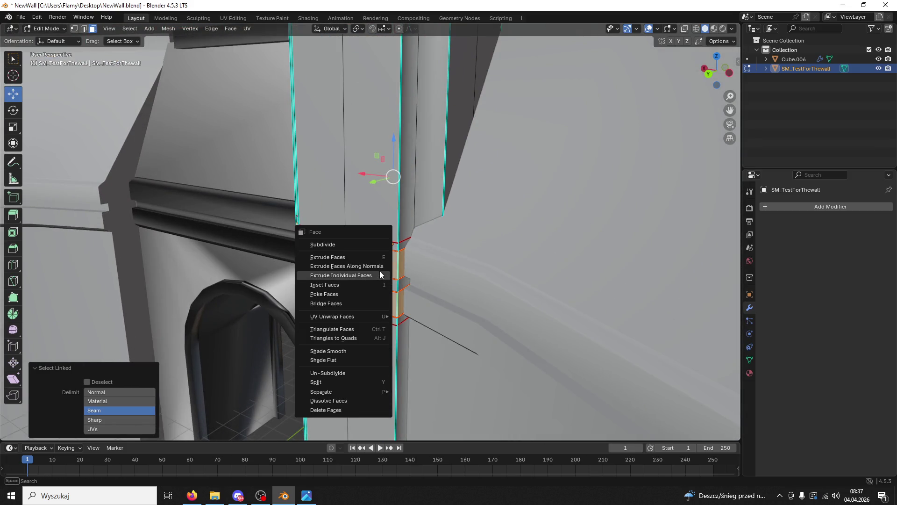
left_click(373, 262)
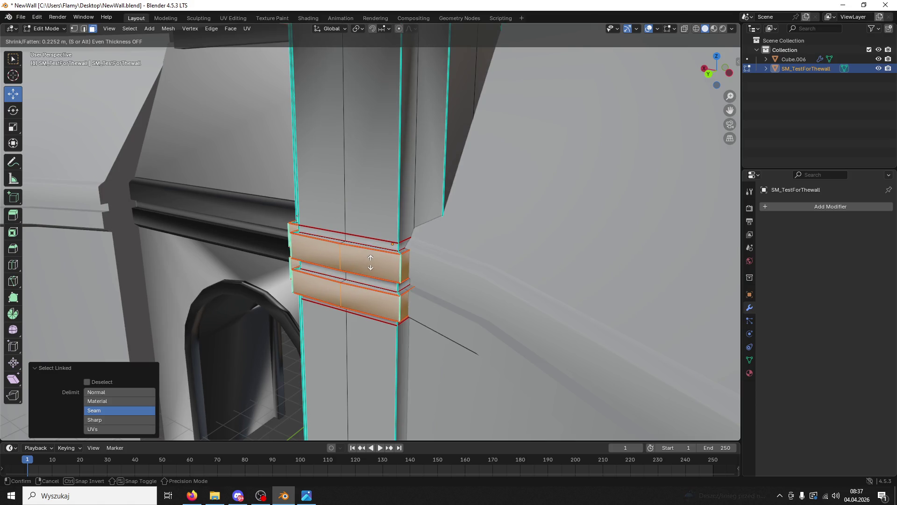
left_click(371, 263)
mouse_move(370, 263)
middle_mouse_down()
mouse_move(607, 136)
mouse_move(517, 264)
mouse_move(504, 150)
mouse_move(486, 154)
mouse_move(488, 241)
mouse_move(519, 261)
mouse_move(533, 252)
mouse_move(450, 94)
middle_mouse_up()
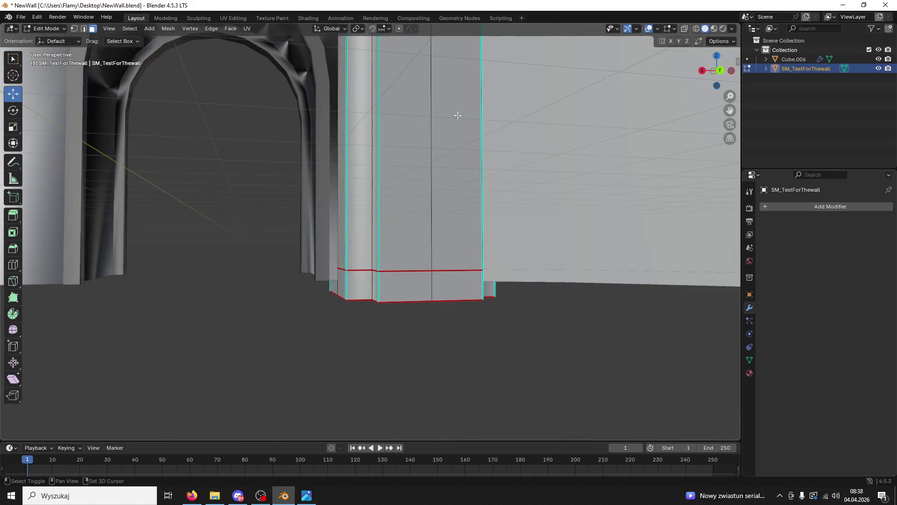
- Select the pillar's base band and extrude it outward along normals by 0.172 m
left_click(454, 288)
key("ctrl+l")
mouse_move(453, 288)
middle_mouse_down()
mouse_move(433, 269)
mouse_move(556, 312)
mouse_move(367, 322)
middle_mouse_up()
right_click(367, 323)
left_click(371, 324)
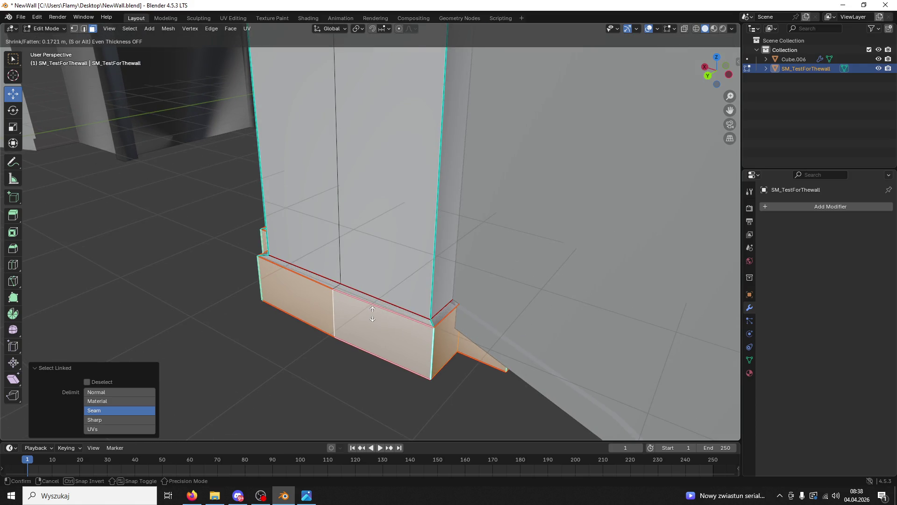
left_click(359, 281)
mouse_move(360, 281)
middle_mouse_down()
mouse_move(440, 276)
mouse_move(449, 266)
mouse_move(428, 225)
mouse_move(422, 4)
middle_mouse_up()
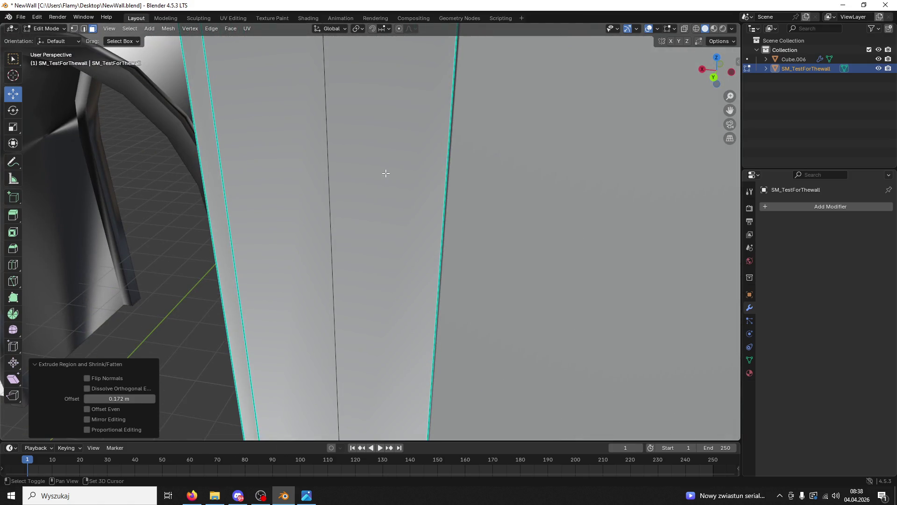
- Extrude the base band outward along normals a second time, by 0.236 m
scroll(386, 174, "down", 5)
mouse_move(386, 174)
middle_mouse_down()
mouse_move(394, 284)
mouse_move(352, 228)
mouse_move(396, 320)
mouse_move(356, 336)
mouse_move(400, 220)
mouse_move(386, 159)
mouse_move(384, 217)
middle_mouse_up()
scroll(400, 220, "up", 5)
scroll(386, 160, "down", 5)
scroll(384, 218, "up", 3)
right_click(366, 202)
left_click(361, 190)
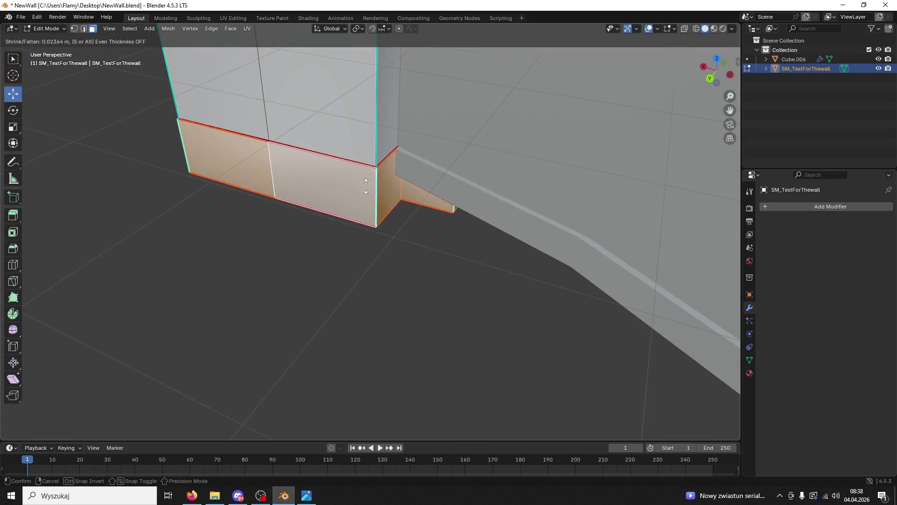
left_click(394, 161)
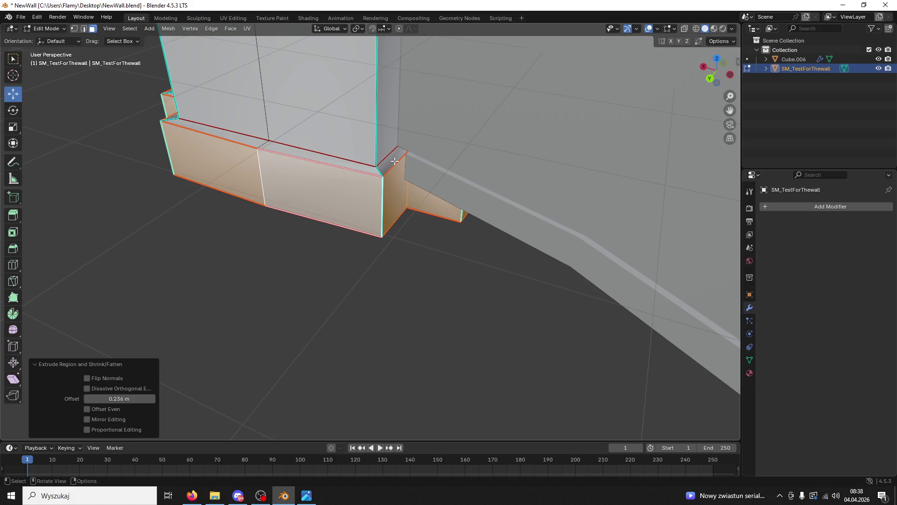
- Clear the face selection and frame the whole pillar and arched wall
scroll(394, 161, "down", 5)
mouse_move(393, 156)
middle_mouse_down()
mouse_move(416, 192)
mouse_move(307, 238)
mouse_move(248, 308)
mouse_move(275, 292)
middle_mouse_up()
left_click(240, 318)
scroll(243, 319, "up", 5)
scroll(245, 318, "down", 5)
mouse_move(294, 258)
middle_mouse_down()
mouse_move(296, 301)
mouse_move(352, 273)
mouse_move(471, 170)
mouse_move(487, 277)
mouse_move(509, 275)
mouse_move(446, 283)
middle_mouse_up()
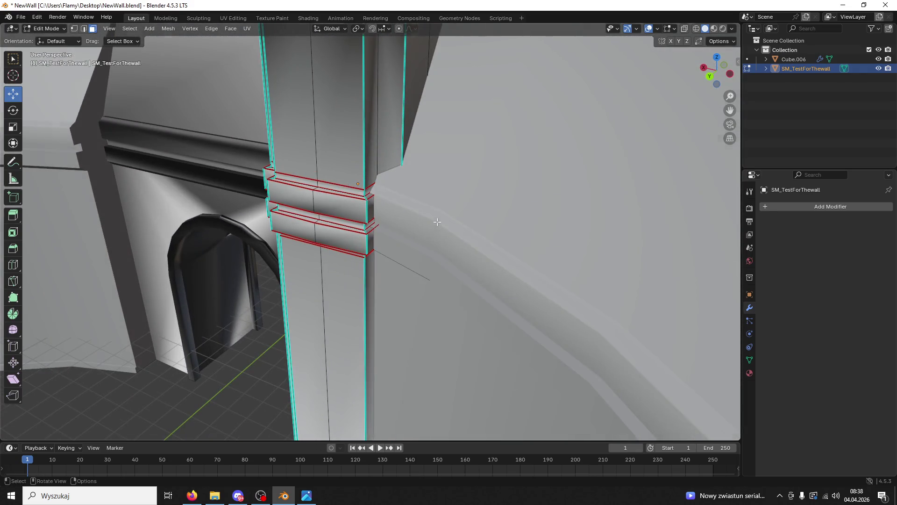
scroll(437, 221, "down", 10)
mouse_move(436, 210)
middle_mouse_down()
mouse_move(420, 186)
mouse_move(432, 229)
middle_mouse_up()
- Return to Object Mode and apply 30° Shade Auto Smooth to the pillar permanently
scroll(435, 238, "up", 5)
left_click(47, 29)
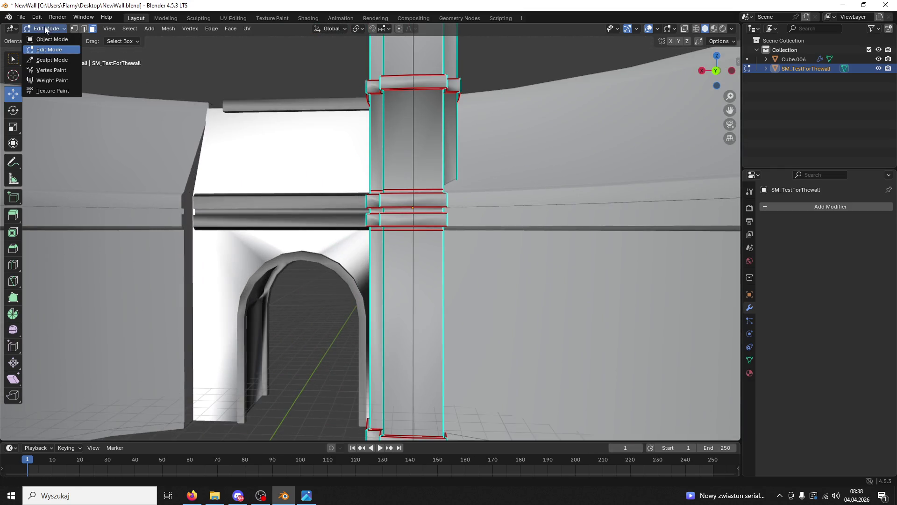
left_click(50, 41)
right_click(406, 145)
left_click(406, 144)
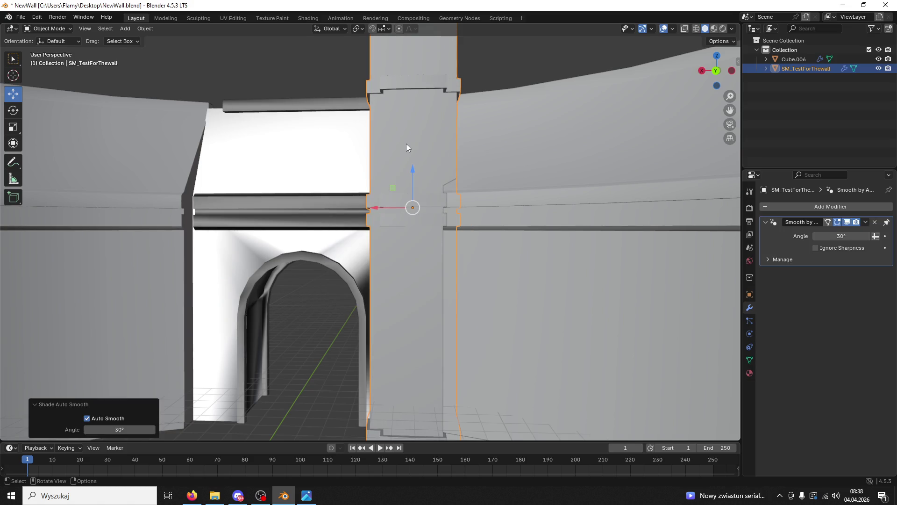
left_click(864, 223)
left_click(848, 232)
- Inspect the pillar with Cube.006 hidden, unhide it, then view the xccccc.png tower reference
mouse_move(584, 229)
middle_mouse_down()
mouse_move(461, 226)
mouse_move(229, 343)
middle_mouse_up()
left_click(290, 306)
left_click(874, 59)
mouse_move(615, 219)
middle_mouse_down()
mouse_move(445, 195)
mouse_move(402, 167)
mouse_move(645, 185)
middle_mouse_up()
left_click(878, 59)
mouse_move(607, 159)
middle_mouse_down()
mouse_move(543, 169)
mouse_move(514, 187)
middle_mouse_up()
mouse_move(273, 371)
middle_mouse_down()
mouse_move(392, 321)
mouse_move(377, 324)
middle_mouse_up()
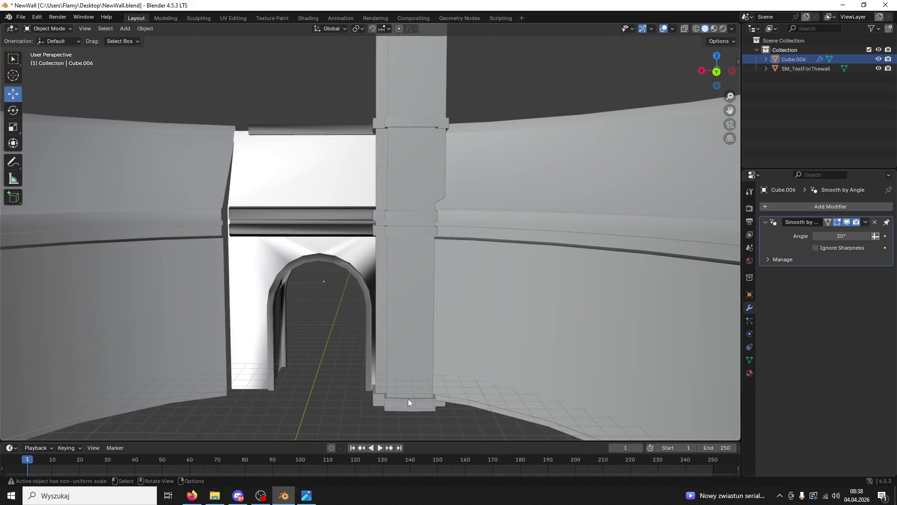
left_click(307, 495)
mouse_move(427, 308)
left_mouse_down()
mouse_move(430, 254)
mouse_move(425, 266)
left_mouse_up()
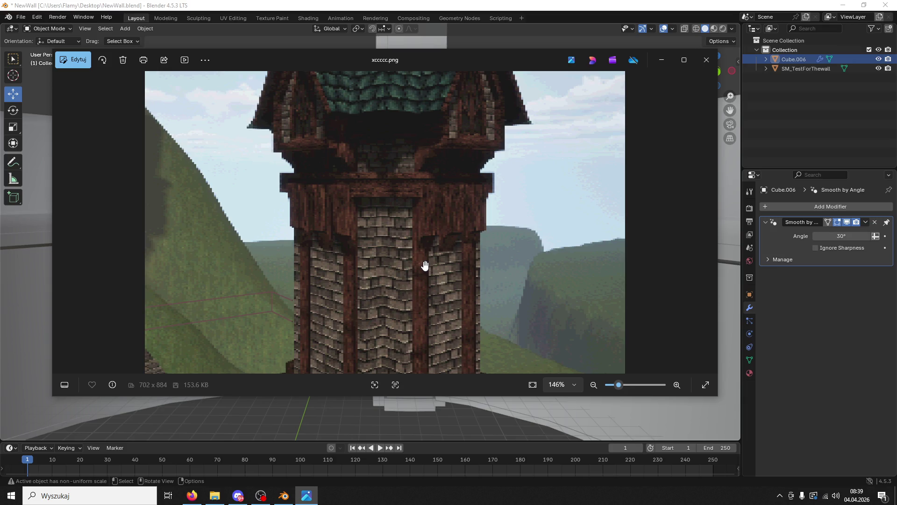
- Return to Blender, orbit closer to the pillar and wall, and enter Edit Mode
left_click(466, 418)
mouse_move(465, 419)
middle_mouse_down()
mouse_move(484, 231)
mouse_move(534, 222)
mouse_move(552, 275)
middle_mouse_up()
left_click(47, 29)
left_click(50, 50)
- Select the pillar object and enter Edit Mode on its mesh
scroll(420, 188, "up", 3)
left_click(47, 28)
left_click(50, 39)
left_click(472, 146)
left_click(46, 28)
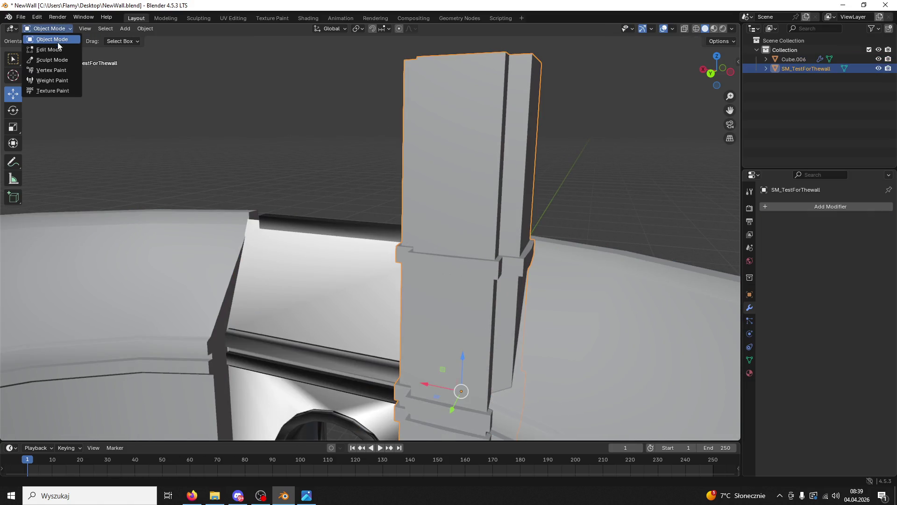
left_click(50, 50)
middle_click_drag(281, 95, 325, 82)
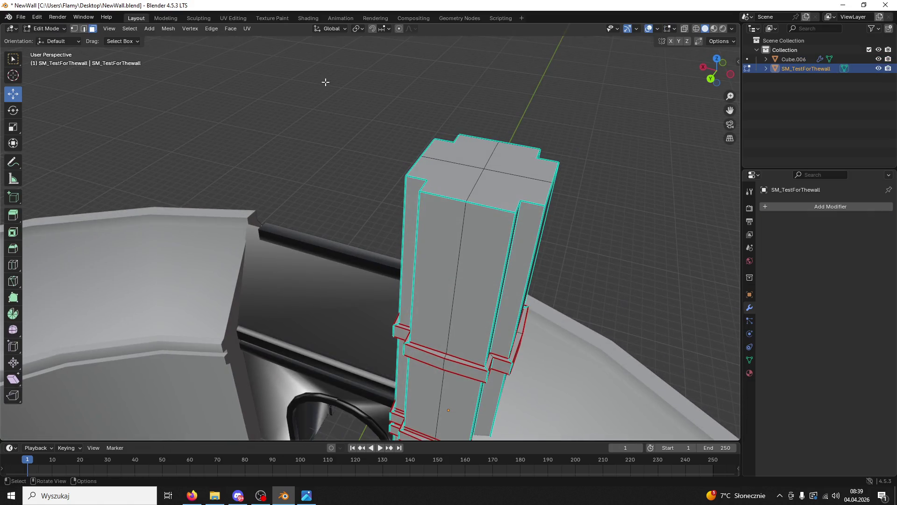
- Select the pillar's four top faces and lower them about 1.36 m
left_click(482, 161)
left_click(444, 159, "shift")
left_click(449, 185, "shift")
left_click(499, 195, "shift")
left_click_drag(489, 142, 489, 196)
mouse_move(489, 196)
middle_mouse_down()
mouse_move(498, 168)
mouse_move(504, 191)
middle_mouse_up()
middle_click_drag(500, 114, 511, 74)
- Reselect three top faces, trial an extrude and scale, cancel both, and reopen the tower reference
left_click(513, 110)
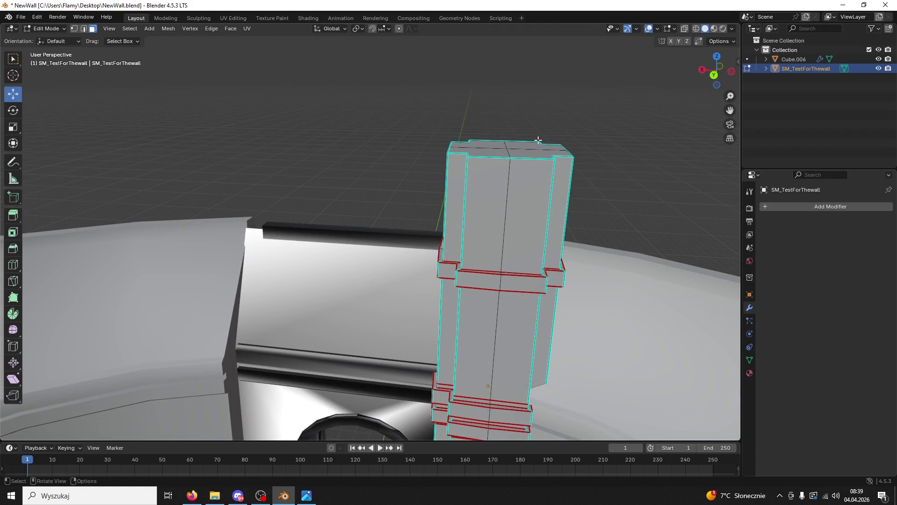
left_click(536, 153)
left_click(490, 147, "shift")
left_click(521, 157, "shift")
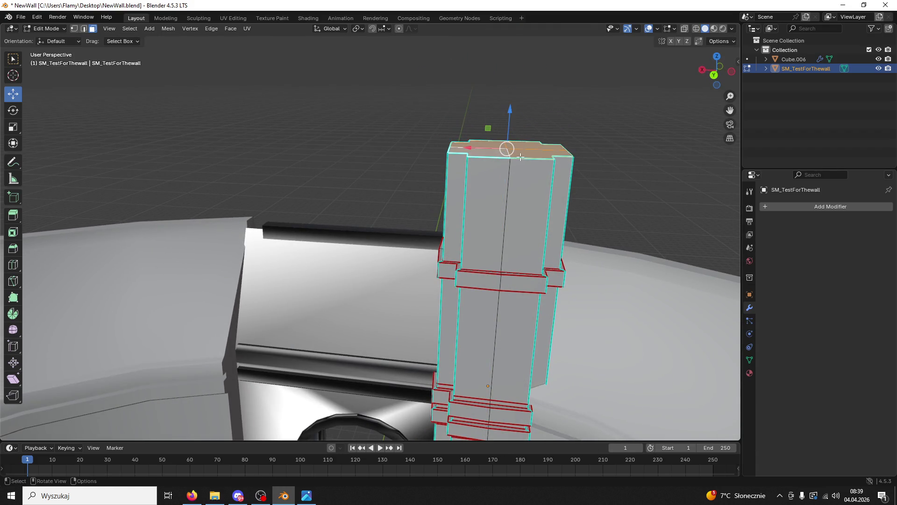
key("e")
key("Escape")
key("e")
key("s")
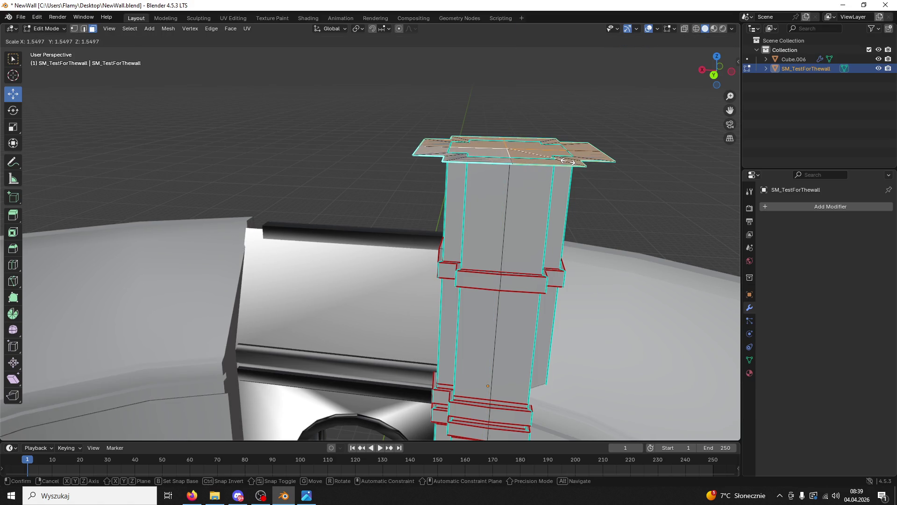
key("Escape")
middle_click_drag(568, 161, 553, 170)
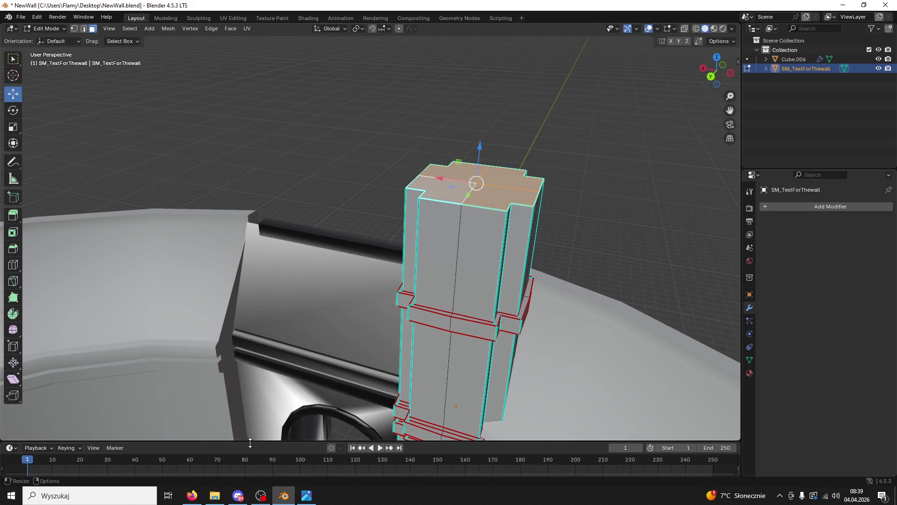
left_click(316, 497)
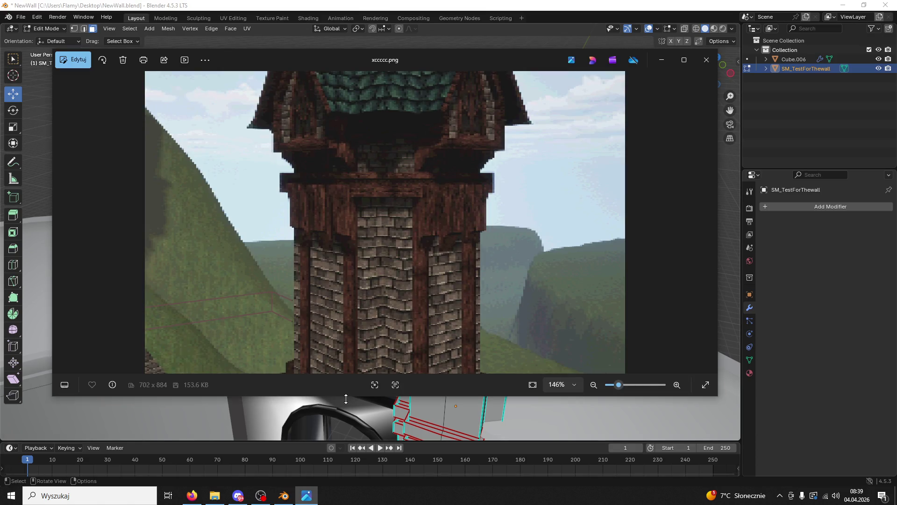
- Leave the reference picture and orbit around the pillar in Blender
left_click(284, 494)
mouse_move(421, 360)
middle_mouse_down()
mouse_move(427, 296)
mouse_move(417, 302)
mouse_move(470, 238)
middle_mouse_up()
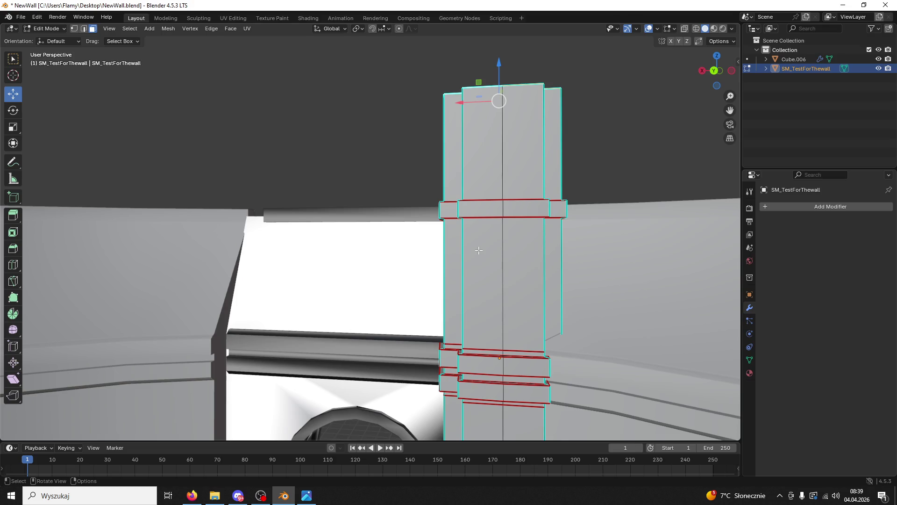
scroll(504, 175, "down", 4)
mouse_move(504, 174)
middle_mouse_down()
mouse_move(459, 340)
mouse_move(467, 316)
middle_mouse_up()
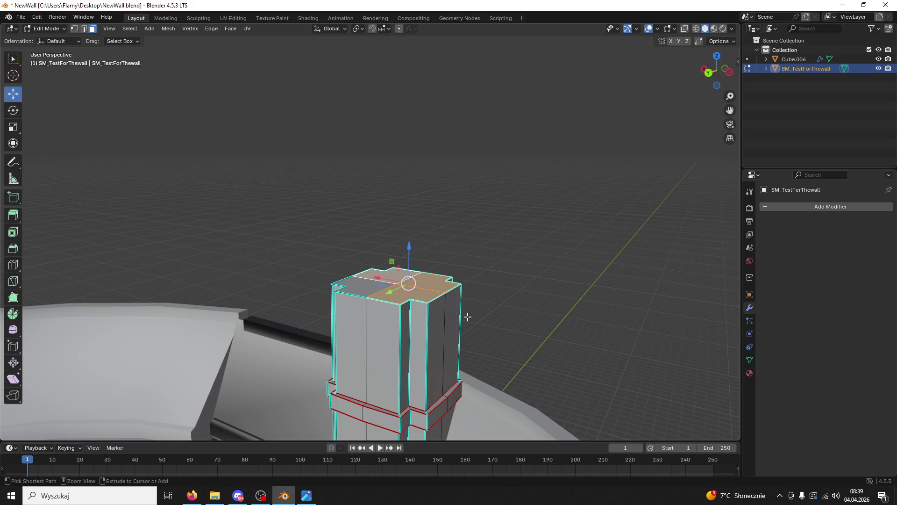
key("g")
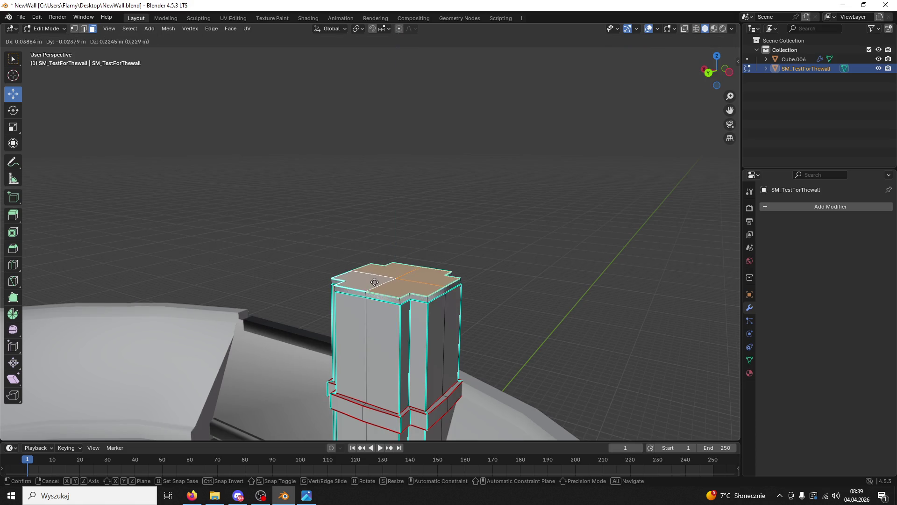
right_click(375, 278)
left_click(379, 279)
key("e")
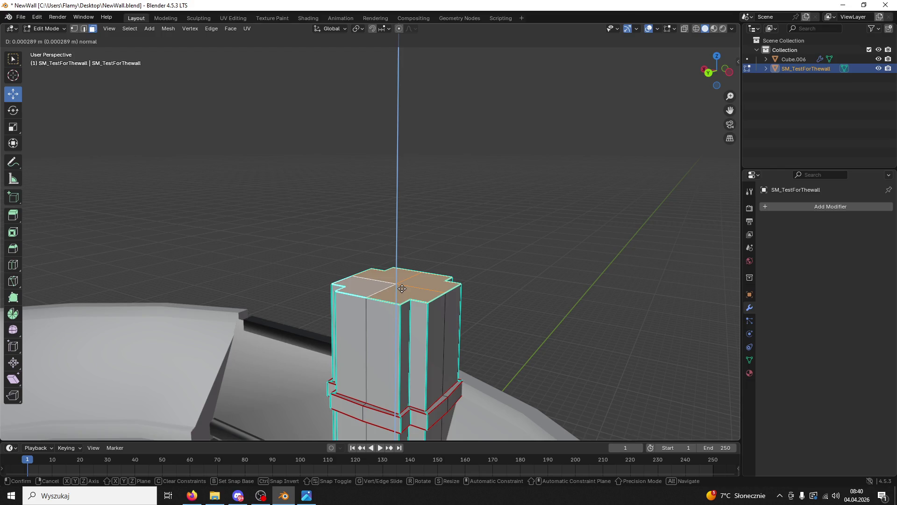
key("Escape")
key("ctrl+z")
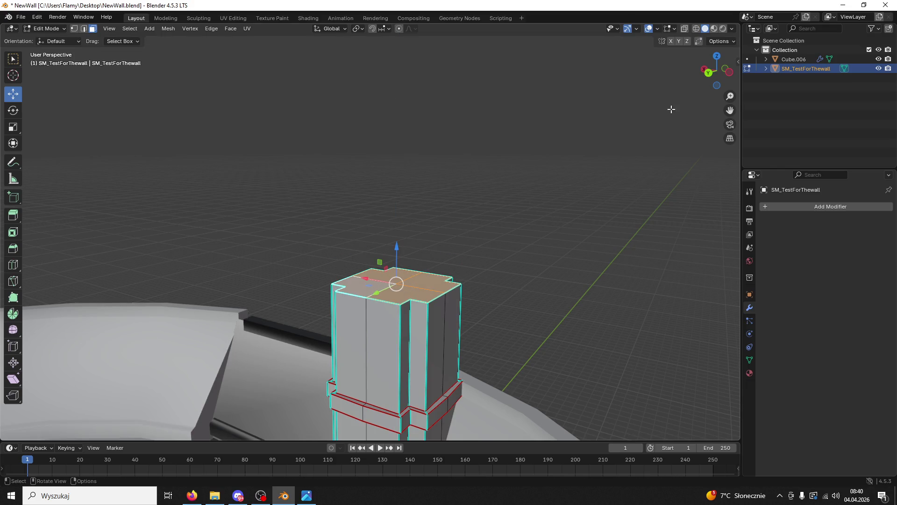
left_click(710, 79)
key("e")
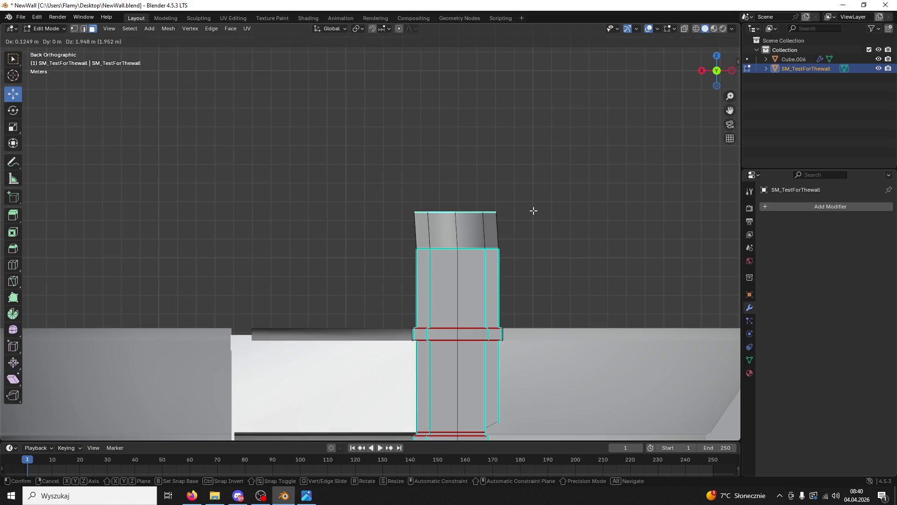
key("Escape")
key("e")
key("x")
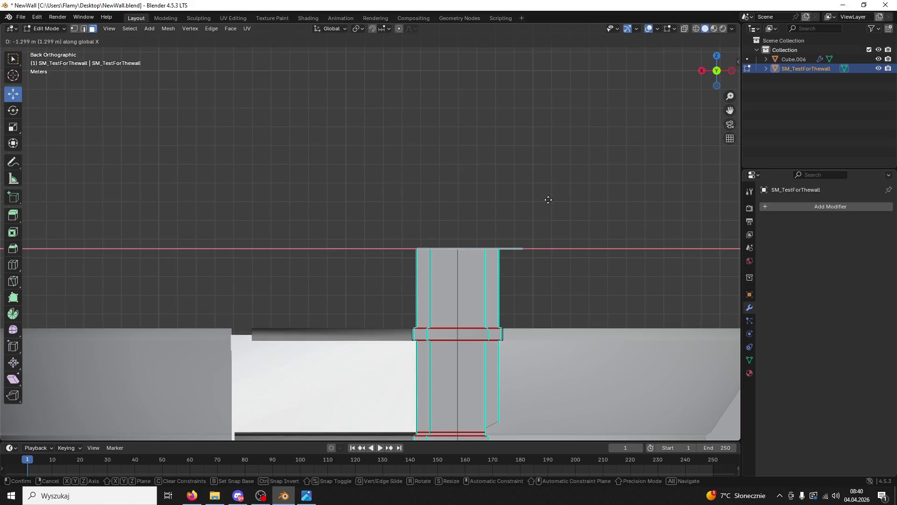
key("Escape")
key("e")
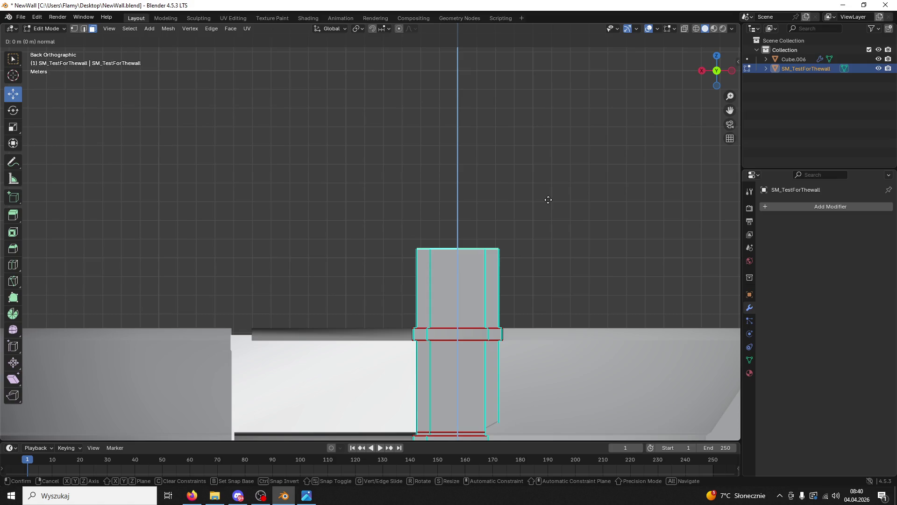
key("z")
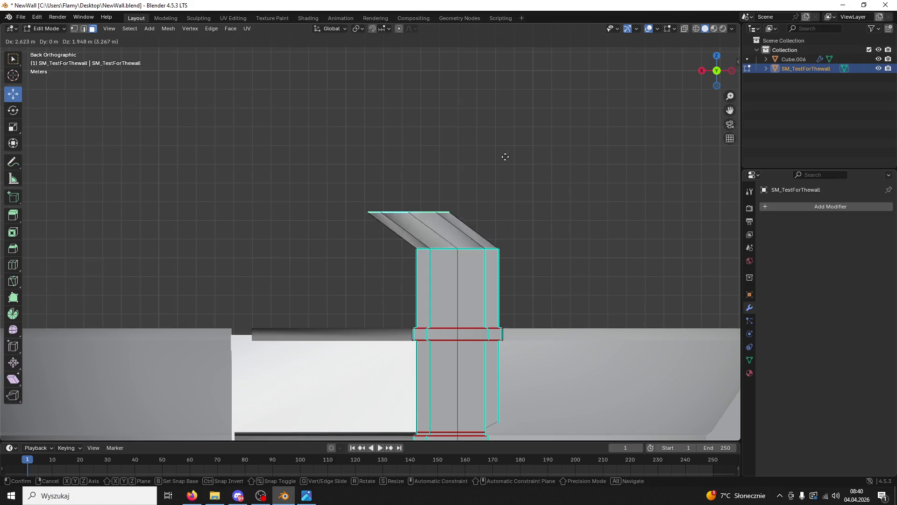
left_click(553, 173)
middle_click_drag(553, 173, 409, 270)
key("e")
key("Escape")
key("e")
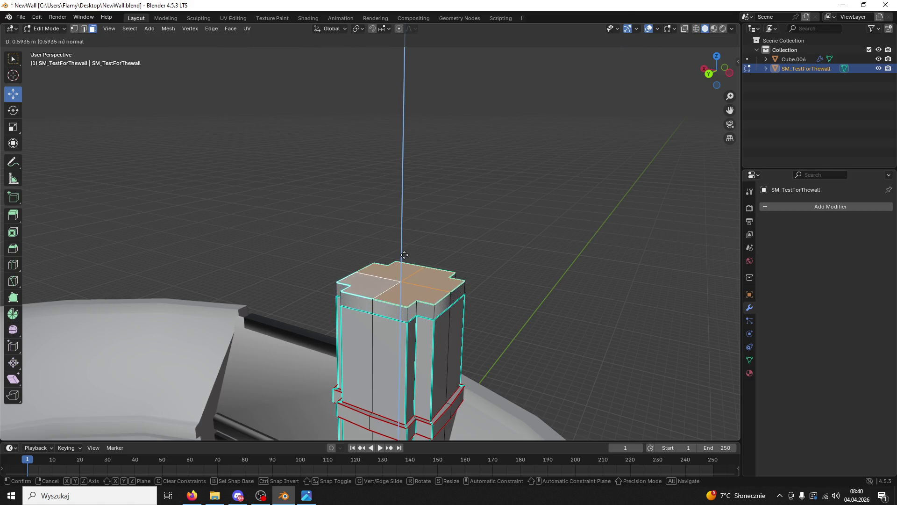
key("z")
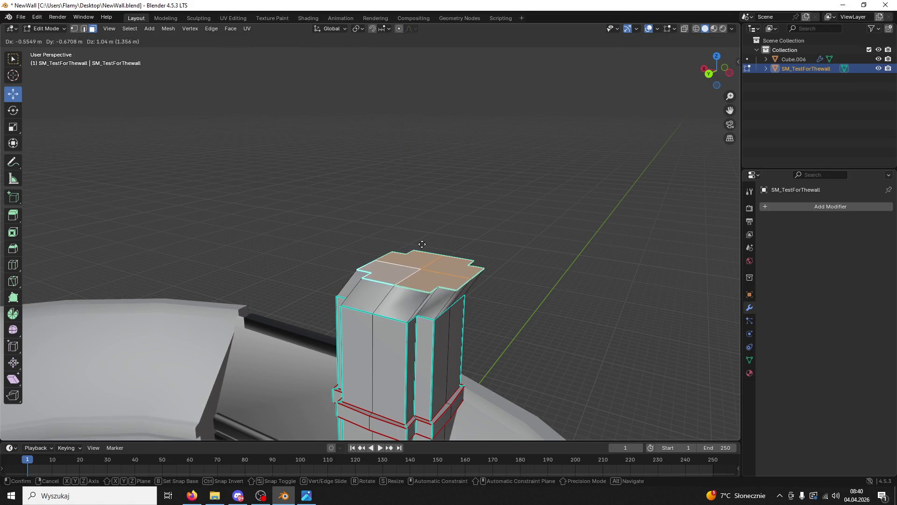
left_click(435, 248)
key("ctrl+z")
key("e")
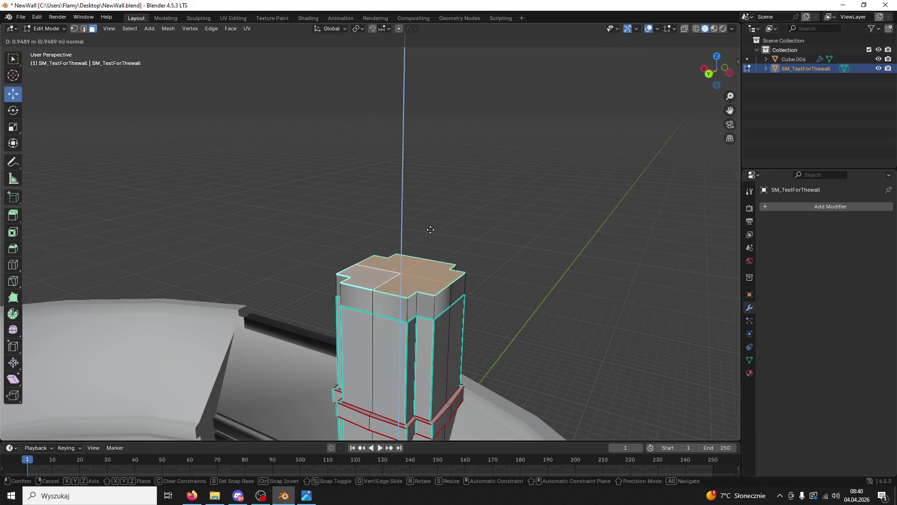
left_click(430, 229)
middle_click_drag(430, 229, 444, 279)
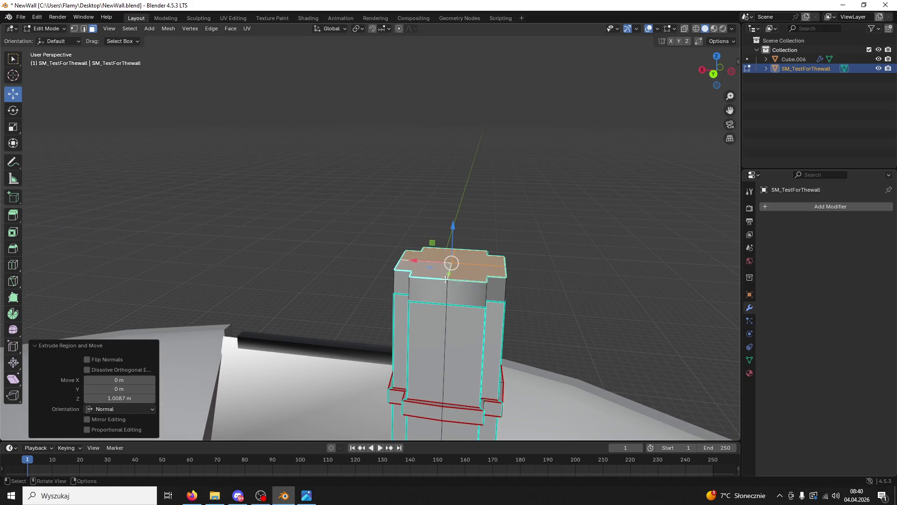
key("ctrl+z")
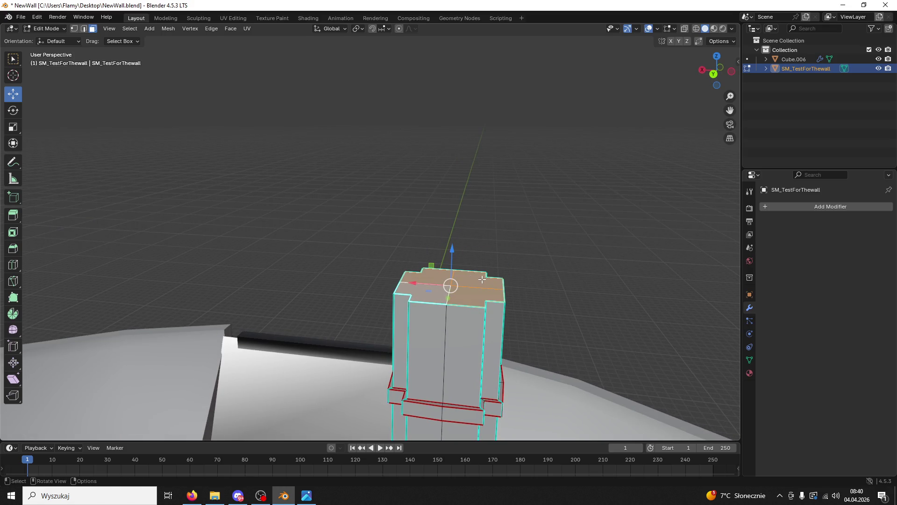
- Lower the pillar's top face straight down about 0.9 m with G Z
mouse_move(482, 279)
middle_mouse_down()
mouse_move(470, 262)
mouse_move(500, 309)
mouse_move(489, 293)
middle_mouse_up()
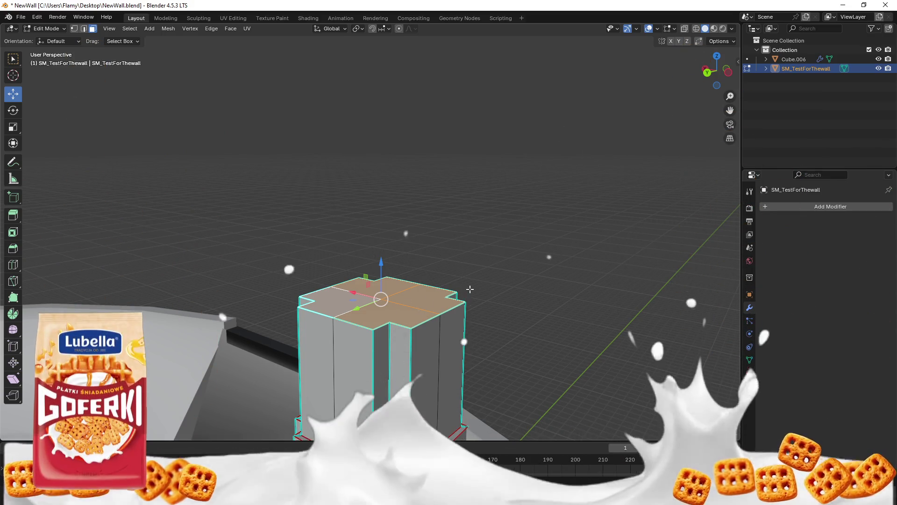
mouse_move(486, 326)
middle_mouse_down()
mouse_move(527, 312)
mouse_move(496, 317)
middle_mouse_up()
scroll(527, 312, "down", 3)
key("g")
key("z")
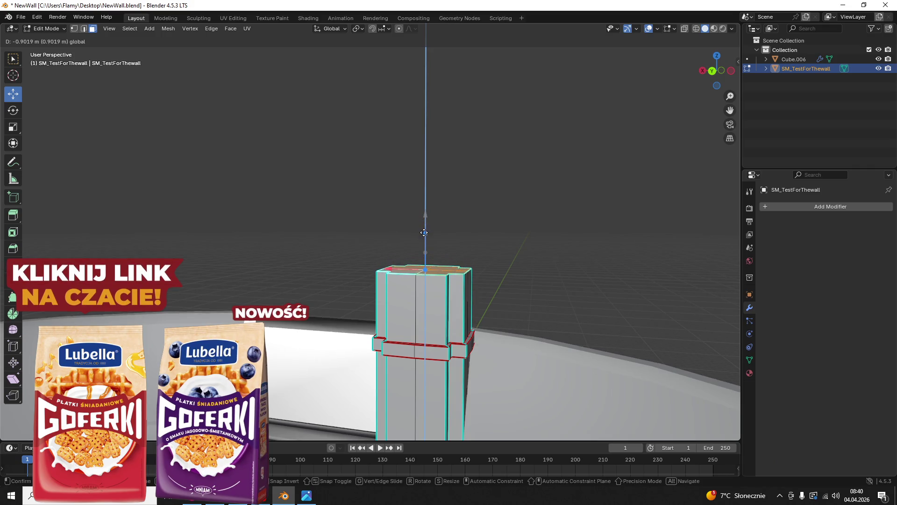
mouse_move(524, 244)
middle_mouse_down()
mouse_move(517, 240)
mouse_move(529, 239)
mouse_move(496, 300)
middle_mouse_up()
key("ctrl+z")
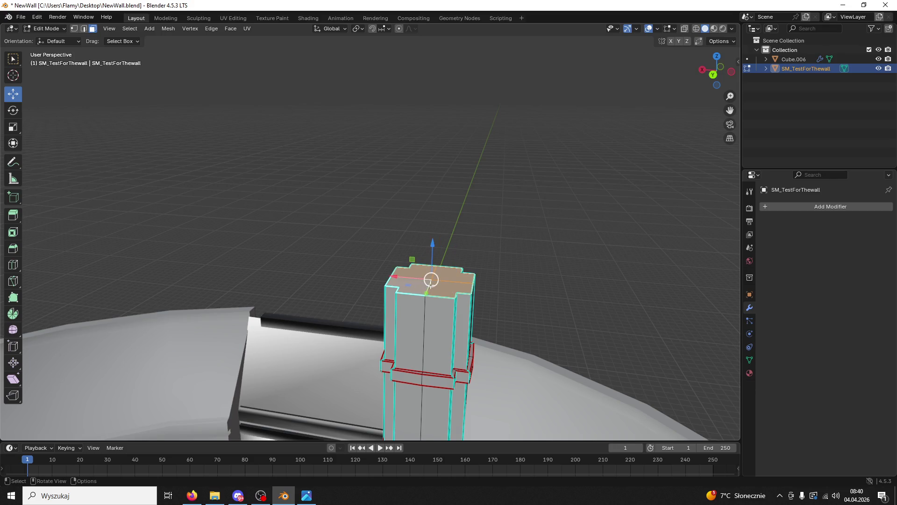
- Trial a spire by extruding the top upward and scaling it to a single point
key("e")
left_click(431, 91)
key("s")
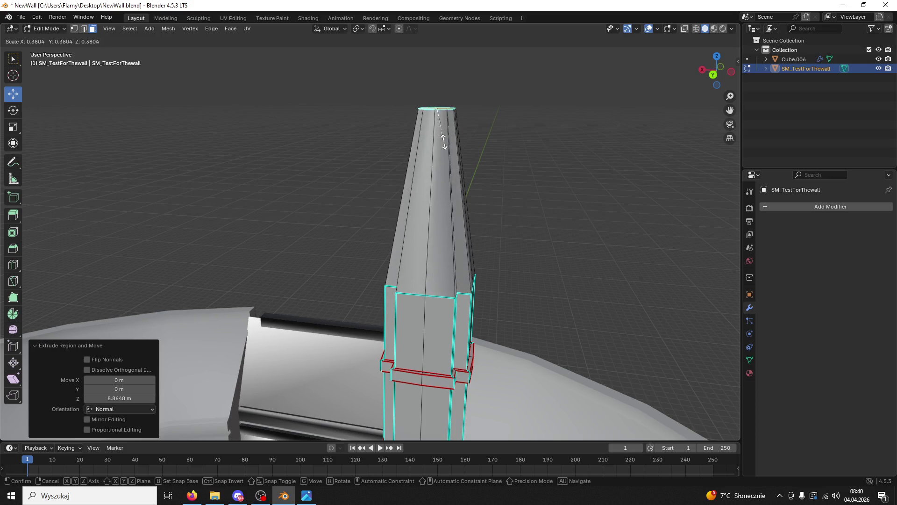
left_click(423, 128)
key("s")
key("0")
key("Return")
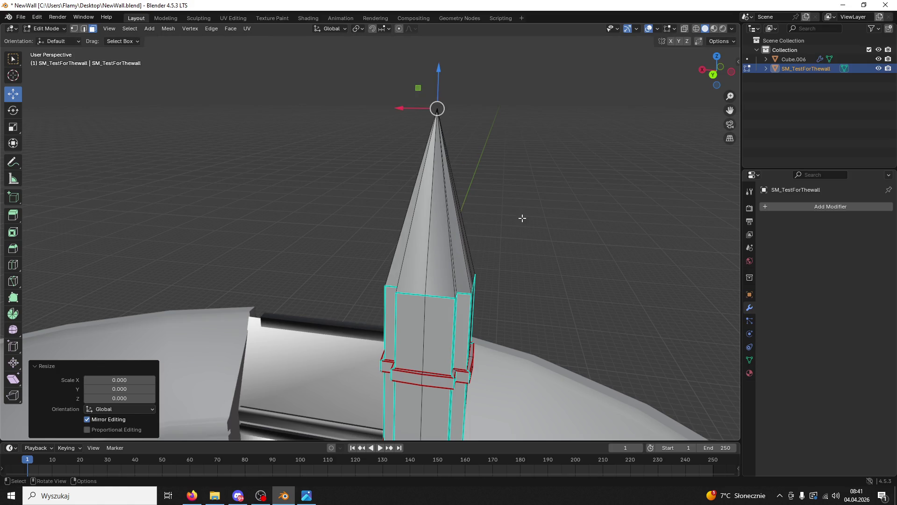
middle_click_drag(521, 214, 514, 194)
mouse_move(528, 246)
middle_mouse_down()
mouse_move(527, 200)
mouse_move(447, 176)
mouse_move(476, 206)
mouse_move(475, 242)
middle_mouse_up()
- Undo the spire back to a flat top and select the front top edge in Edge mode
key("ctrl+z")
key("ctrl+z")
key("ctrl+z")
left_click(87, 30)
left_click(443, 245)
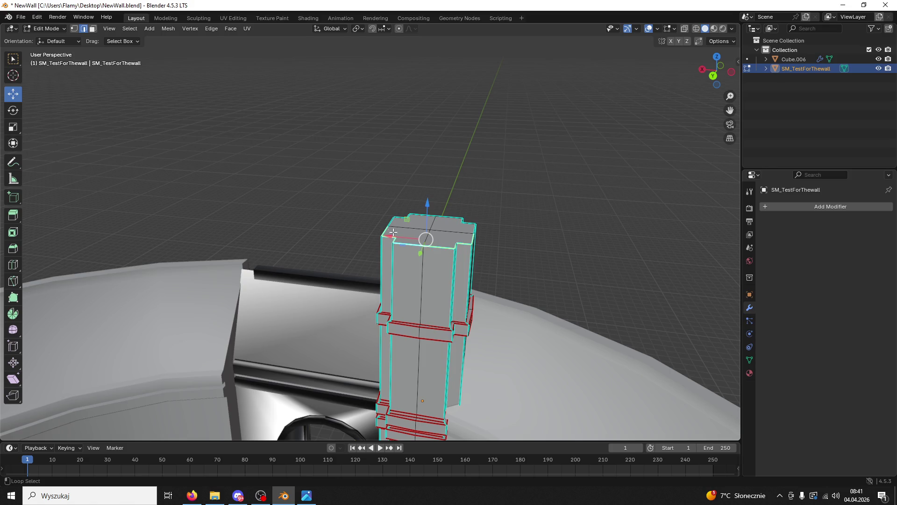
- Select the whole mesh and merge vertices by distance
key("a")
key("m")
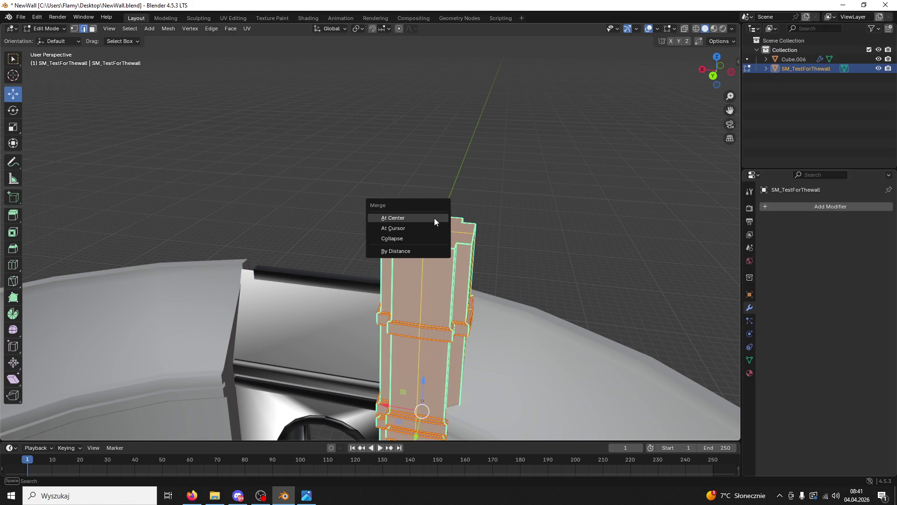
left_click(411, 251)
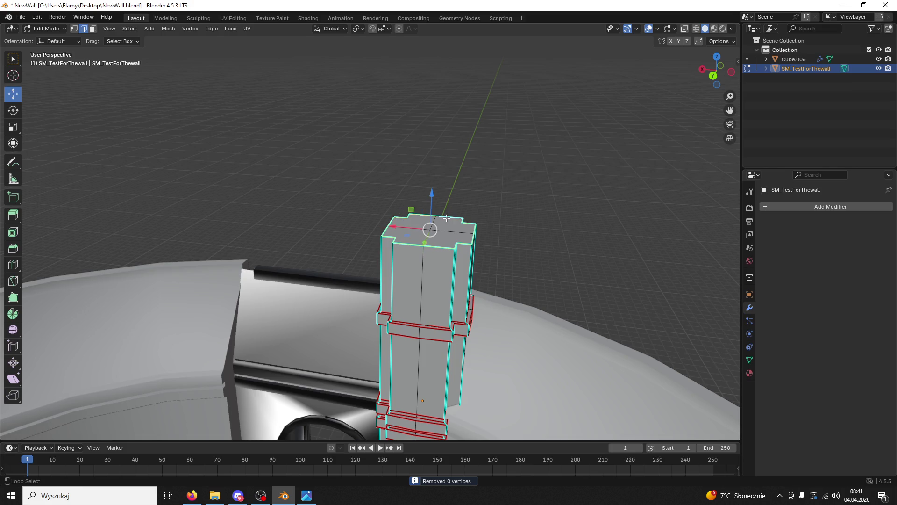
- Try several upward extrusions of the top, undoing or cancelling each one
key("e")
left_click(455, 107)
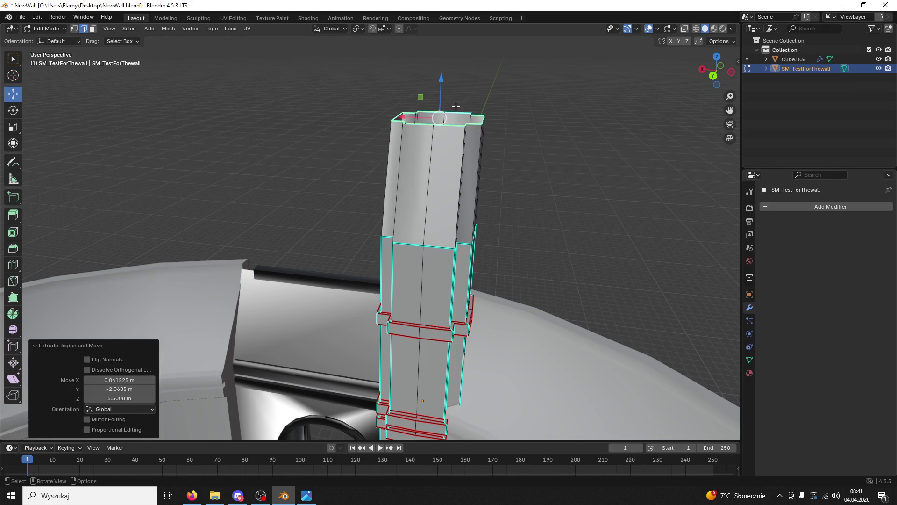
key("ctrl+z")
key("e")
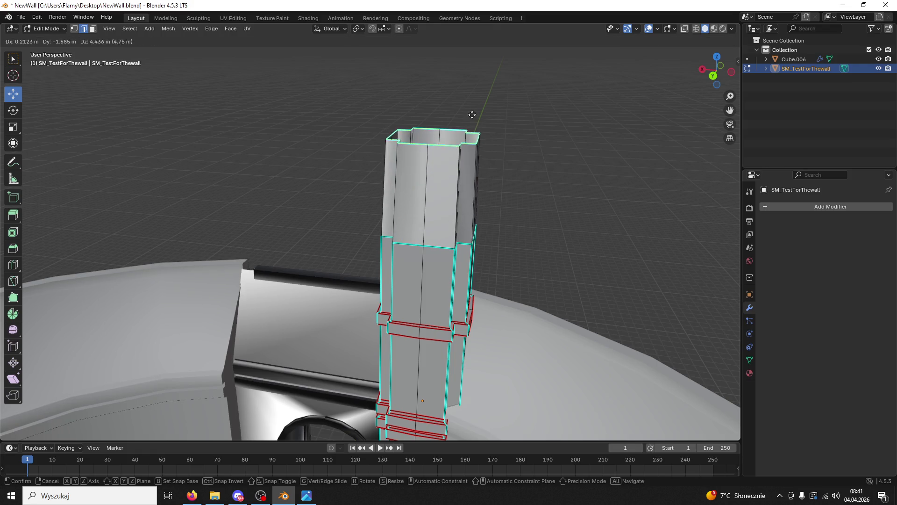
left_click(491, 92)
key("ctrl+z")
key("e")
key("Escape")
- Extrude the top 6.7252 m straight up and scale it to zero into a spire point
key("e")
key("z")
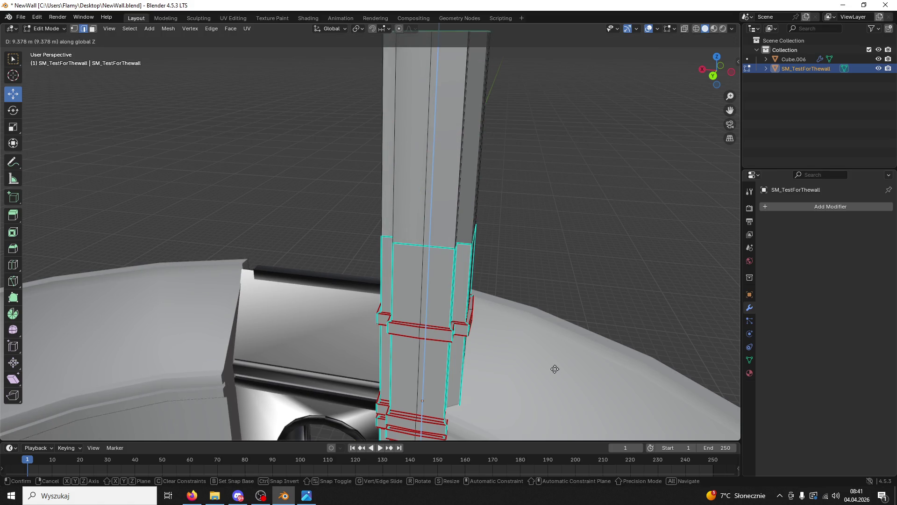
left_click(551, 430)
key("s")
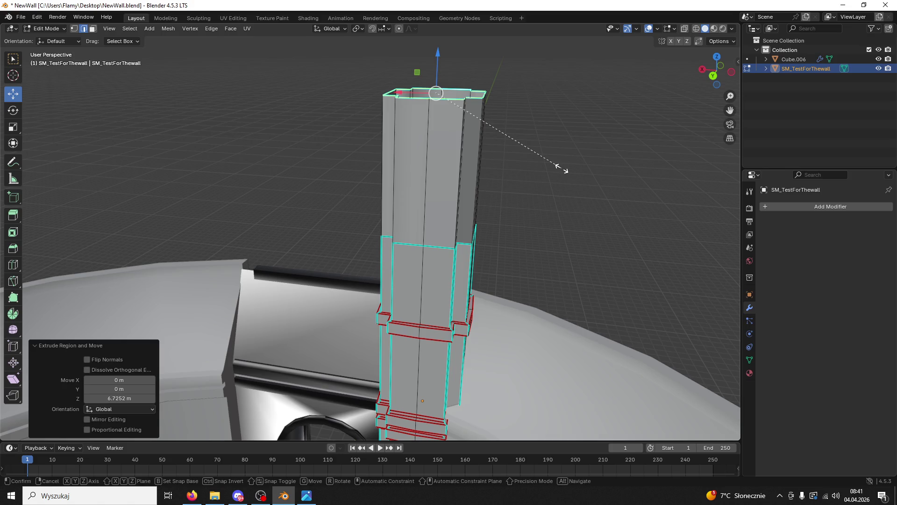
key("z")
key("z")
key("z")
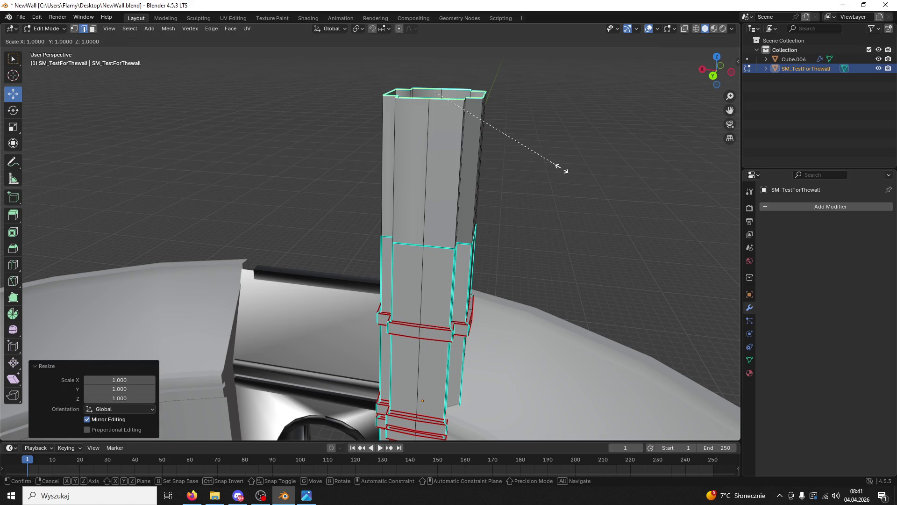
key("0")
key("Return")
- Raise the spire tip about 1.07 m higher, clear the selection, and compare with the reference
scroll(562, 192, "down", 2)
middle_click_drag(567, 178, 532, 245)
left_click_drag(408, 167, 406, 131)
left_click(420, 205)
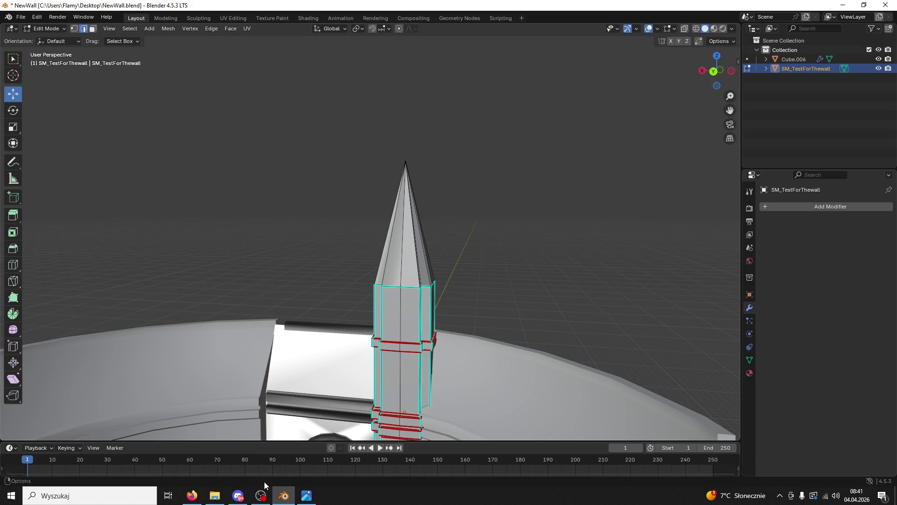
left_click(305, 498)
left_click(284, 495)
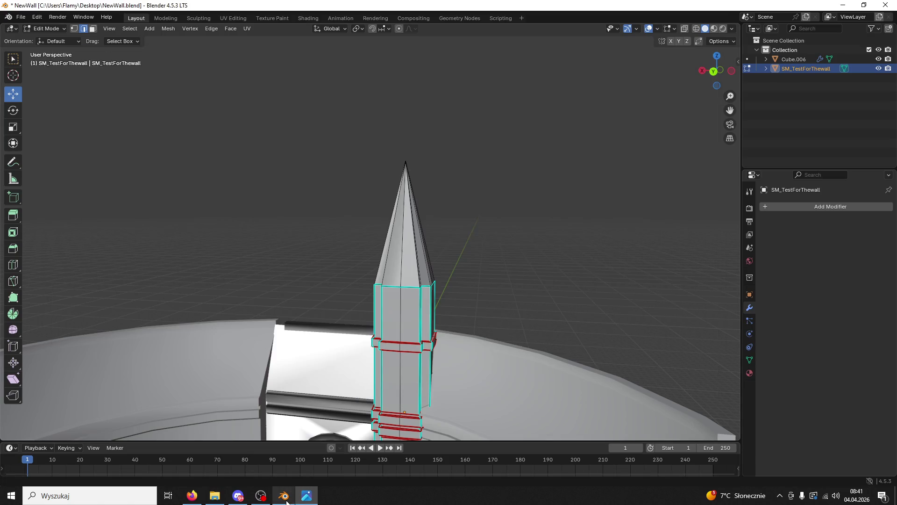
- Undo back to a flat pillar top and enlarge the top face by scaling
key("ctrl+z")
key("ctrl+z")
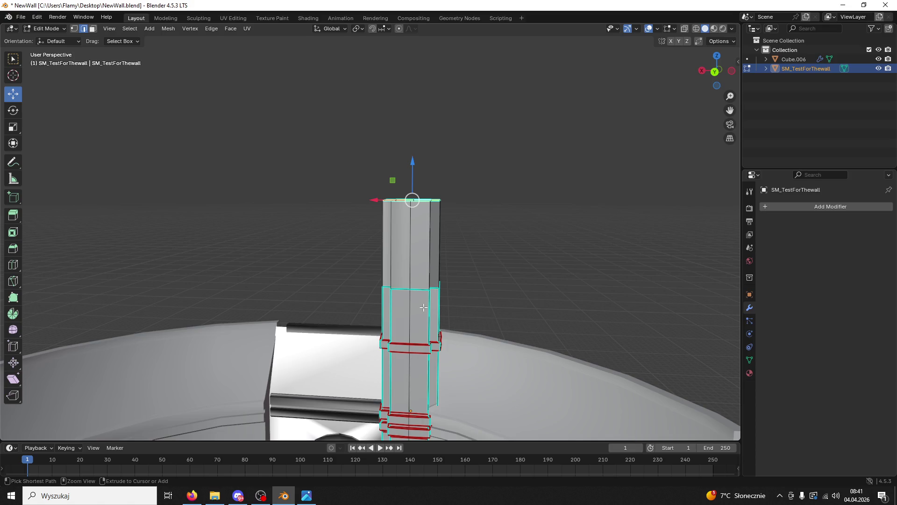
key("ctrl+z")
middle_click_drag(423, 307, 489, 367)
key("s")
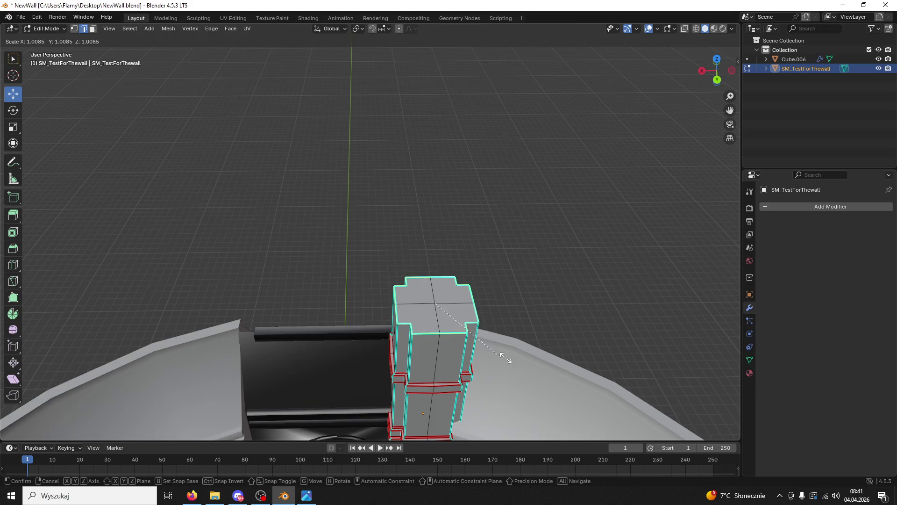
left_click(565, 347)
mouse_move(565, 346)
middle_mouse_down()
mouse_move(523, 296)
mouse_move(537, 298)
middle_mouse_up()
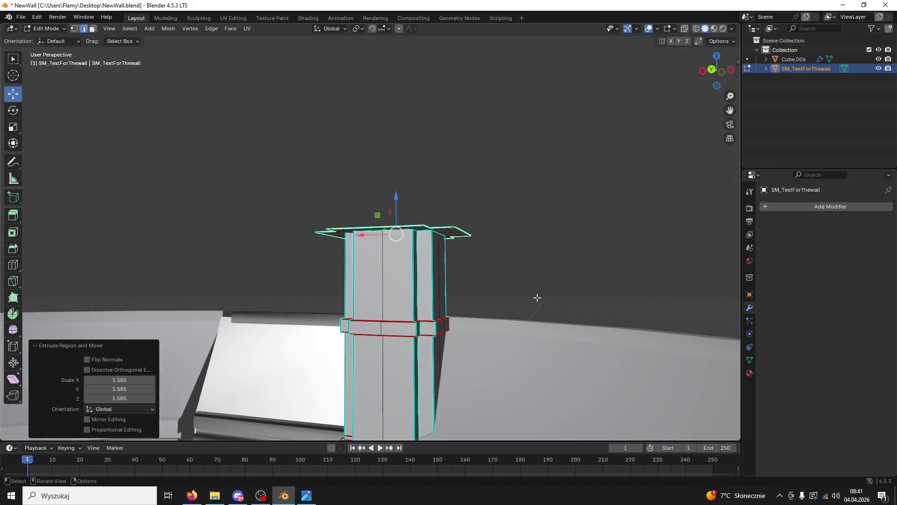
- Extrude the top 10.761 m up, collapse it to a point, undo the spire, and reopen the reference
key("e")
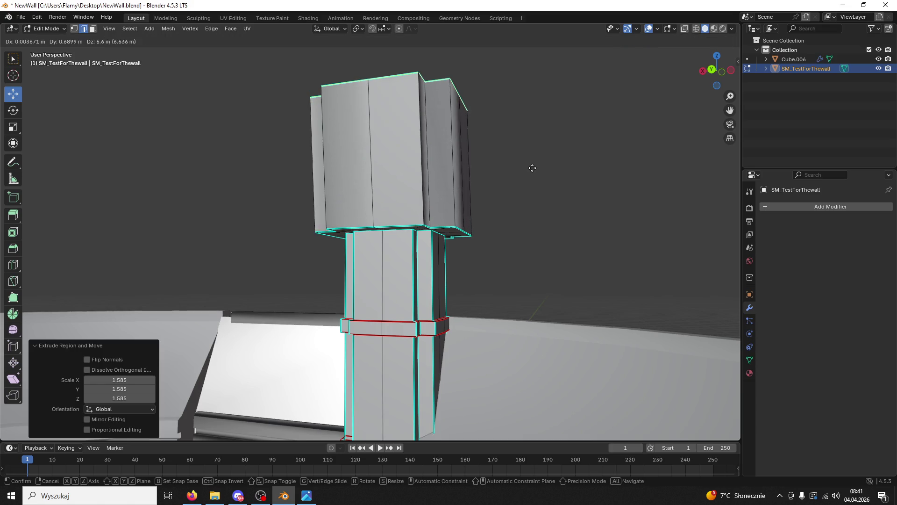
left_click(529, 97)
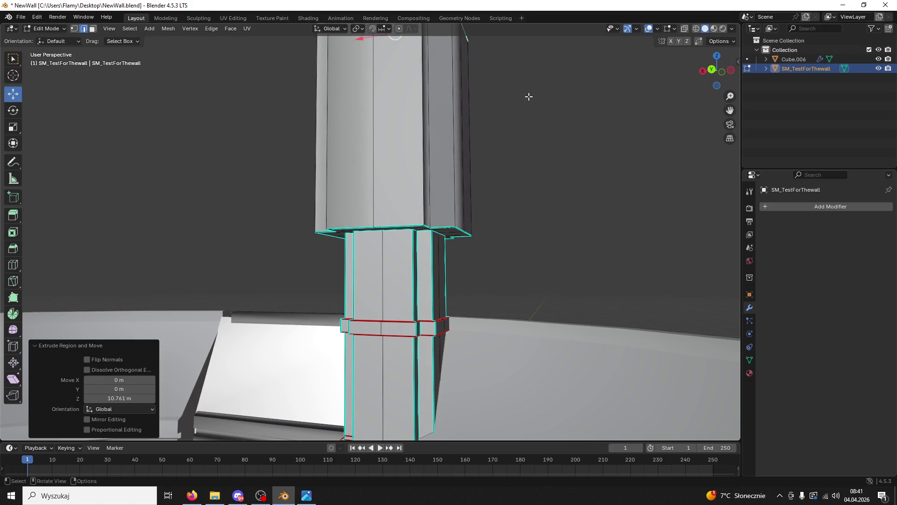
key("s")
key("0")
key("Return")
mouse_move(517, 190)
middle_mouse_down()
mouse_move(525, 130)
mouse_move(545, 153)
mouse_move(553, 127)
mouse_move(524, 154)
mouse_move(520, 185)
middle_mouse_up()
key("ctrl+z")
key("ctrl+z")
left_click(306, 496)
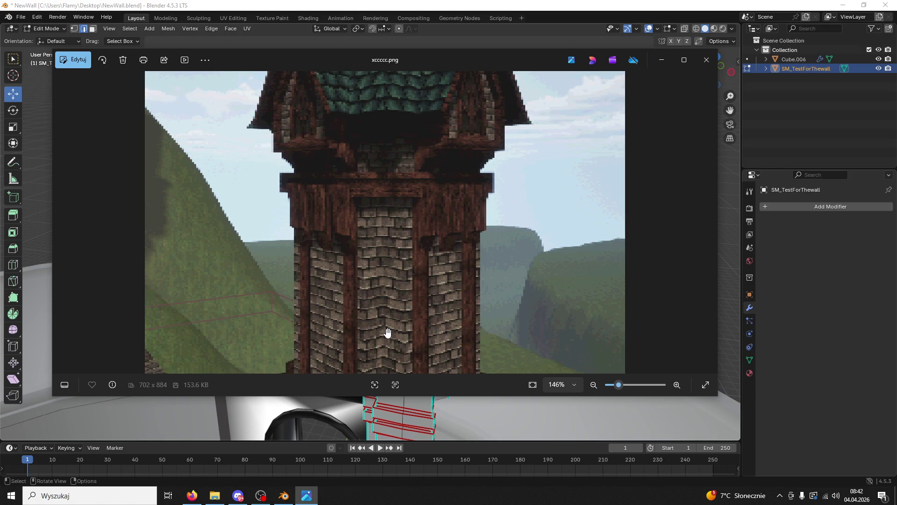
left_click(284, 496)
mouse_move(435, 192)
middle_mouse_down()
mouse_move(441, 178)
mouse_move(447, 193)
mouse_move(434, 154)
mouse_move(408, 130)
middle_mouse_up()
left_click_drag(408, 130, 403, 111)
- Try adding an edge loop near the pillar's top, then undo it
key("ctrl+r")
left_click(422, 169)
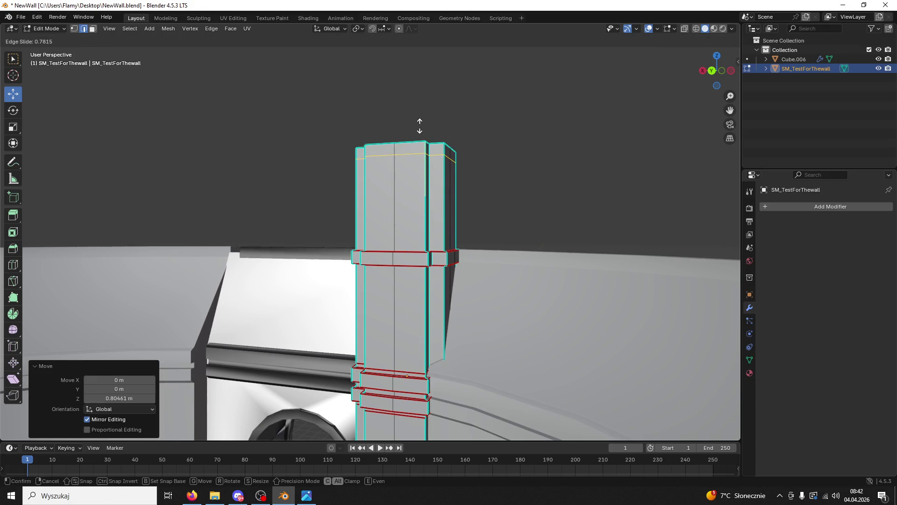
left_click(419, 127)
key("ctrl+z")
- Select the pillar's top vertices and flatten them with a Z scale of 0
mouse_move(302, 104)
middle_mouse_down()
mouse_move(318, 172)
mouse_move(356, 226)
middle_mouse_up()
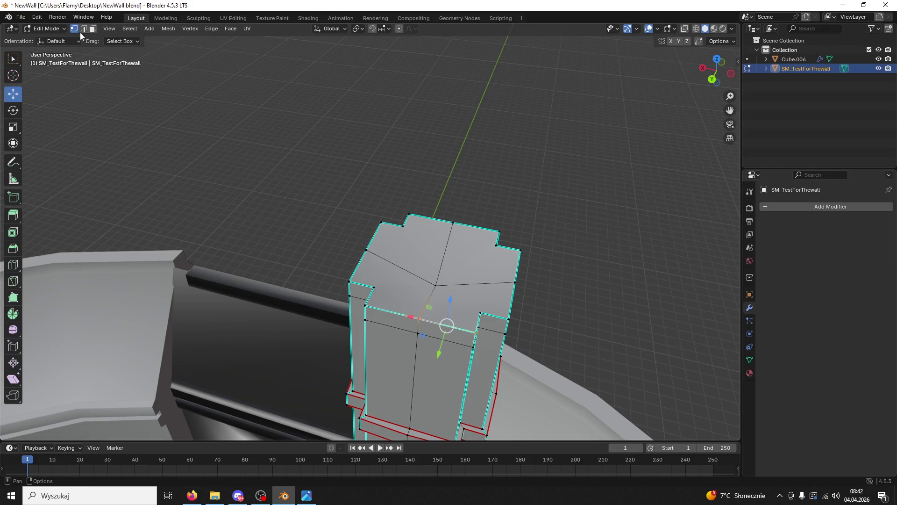
left_click(416, 278, "alt+shift")
left_click(370, 288, "alt+shift")
left_click(365, 307)
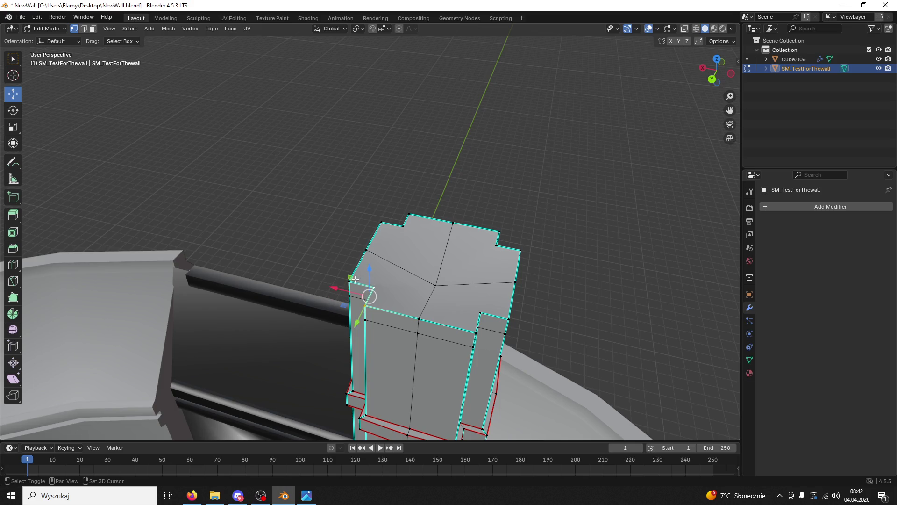
left_click(366, 250, "shift")
left_click(382, 223, "shift")
left_click(402, 226, "shift")
left_click(410, 214, "shift")
left_click(453, 223, "shift")
left_click(511, 251, "shift")
left_click(509, 283, "shift")
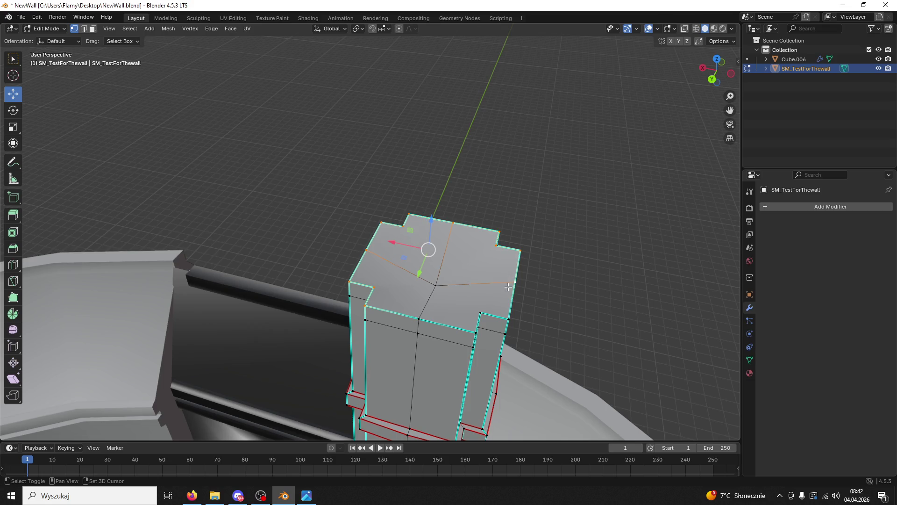
mouse_move(425, 318)
middle_mouse_down()
mouse_move(411, 280)
mouse_move(424, 239)
middle_mouse_up()
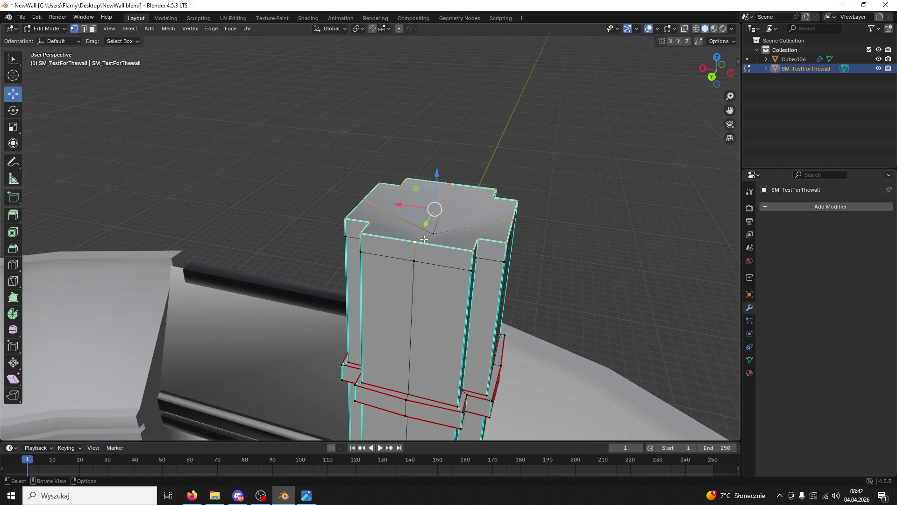
left_click(433, 233, "shift")
type("sz0")
key("Return")
- Move the flattened top along Z and save NewWall.blend
key("g")
key("z")
key("Return")
mouse_move(511, 194)
middle_mouse_down()
mouse_move(607, 207)
mouse_move(611, 191)
mouse_move(579, 215)
middle_mouse_up()
key("ctrl+s")
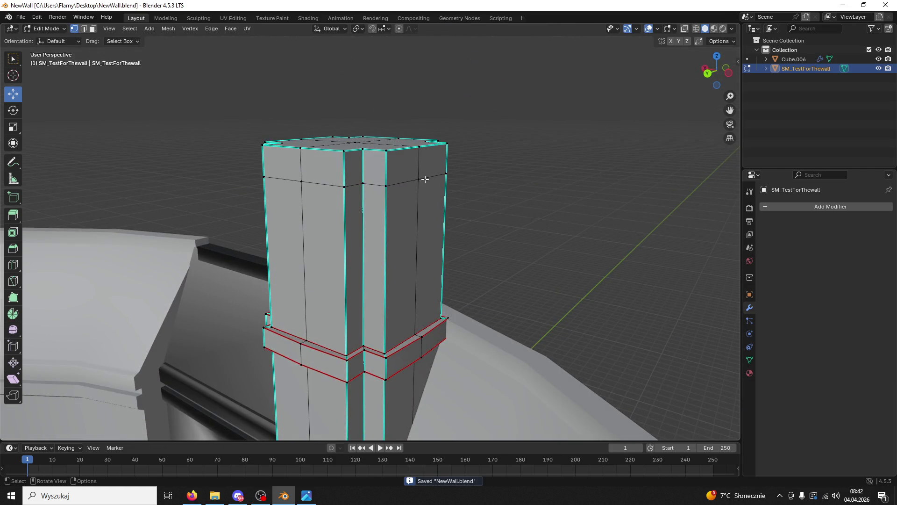
- Lower the two raised top faces about 0.37 m on Z, then clear selection in edge mode
middle_click_drag(422, 179, 447, 188)
left_click(93, 29)
middle_click_drag(355, 154, 393, 209)
left_click(481, 294)
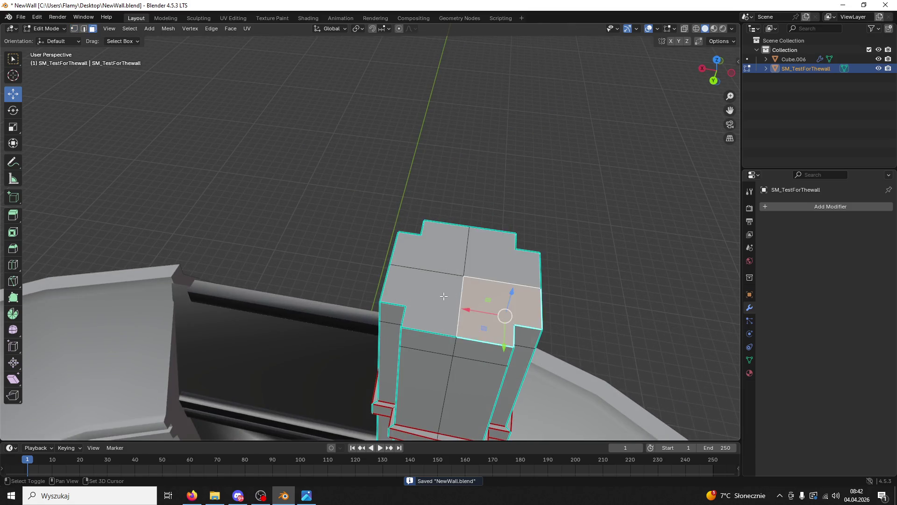
left_click(443, 296, "shift")
middle_click_drag(443, 296, 417, 64)
left_click_drag(416, 61, 417, 83)
middle_click_drag(417, 83, 426, 84)
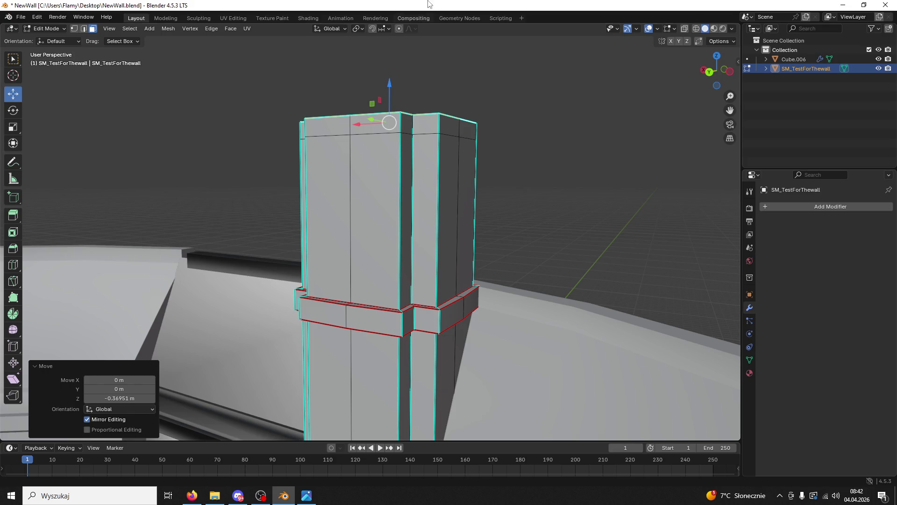
left_click(84, 29)
key("alt+a")
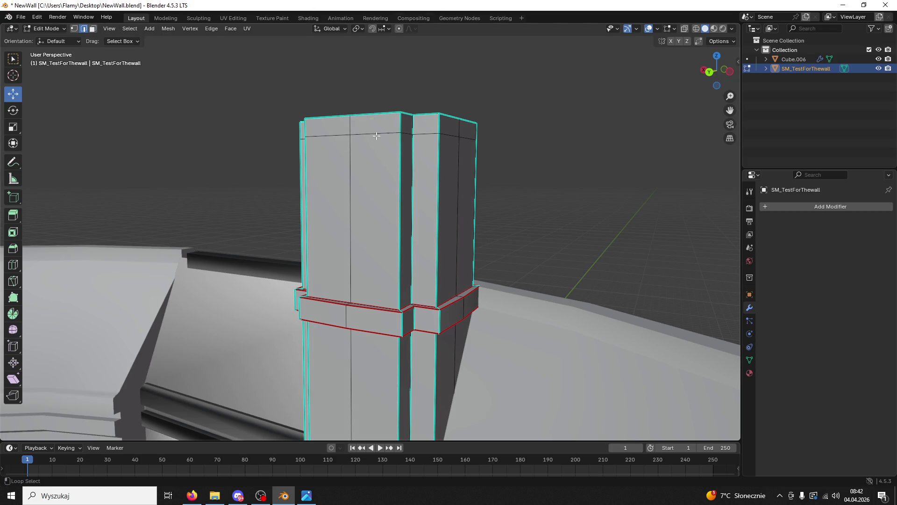
- Mark the selected top edge loop as a seam and nudge it slightly down
right_click(376, 137)
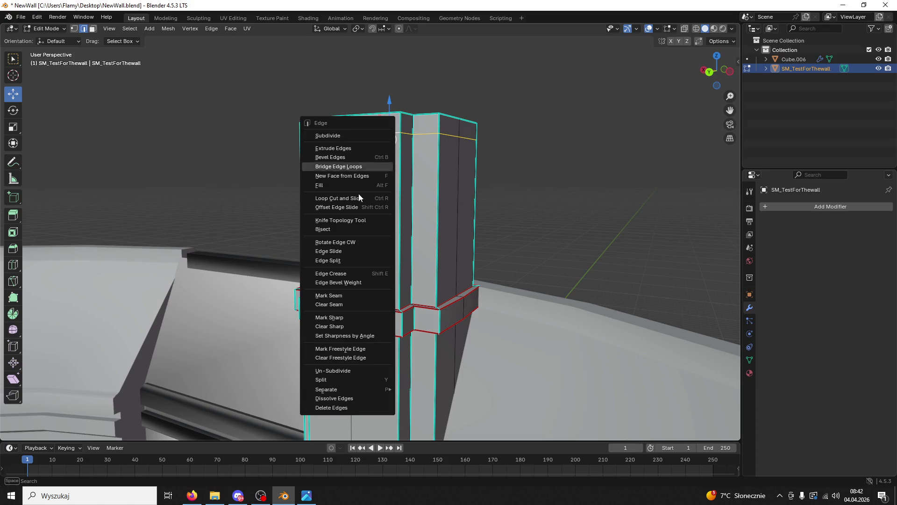
left_click(360, 293)
left_click_drag(386, 99, 343, 101)
- Select the top cap up to the seams, then deselect the four inner faces, keeping the rim
left_click(93, 29)
left_click(391, 135)
mouse_move(392, 135)
middle_mouse_down()
mouse_move(371, 121)
mouse_move(384, 154)
middle_mouse_up()
key("l")
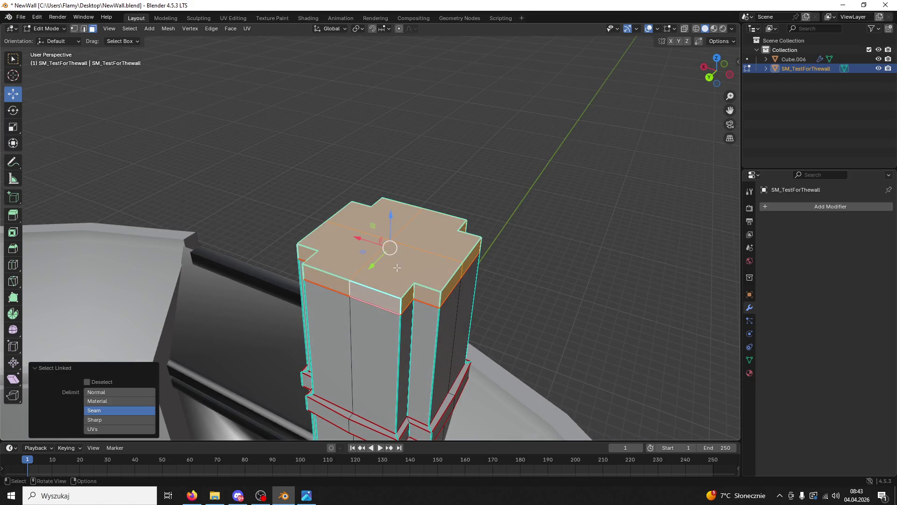
left_click(396, 265, "shift")
left_click(435, 234, "shift")
left_click(393, 215, "shift")
left_click(336, 239, "shift")
- Select the top rim edges and mark them as seams
left_click(84, 29)
left_click(349, 284, "alt")
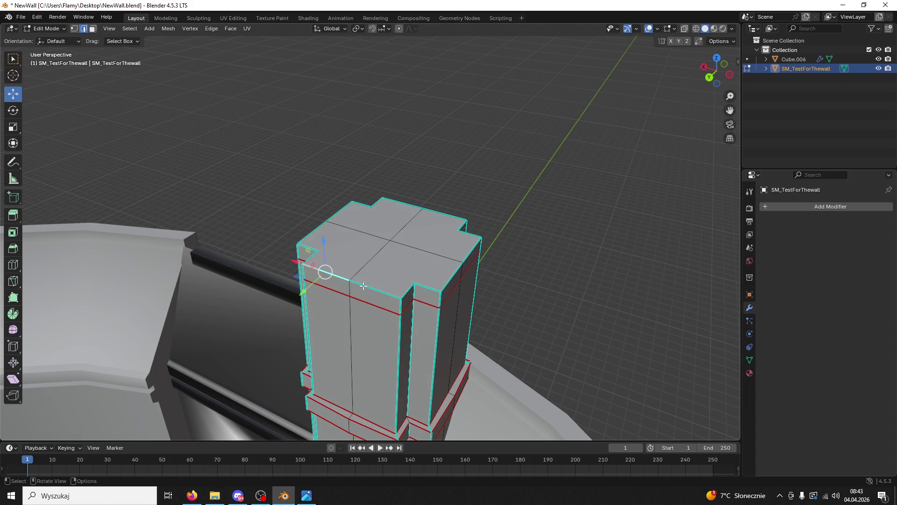
left_click(338, 277, "shift")
left_click(368, 207, "shift")
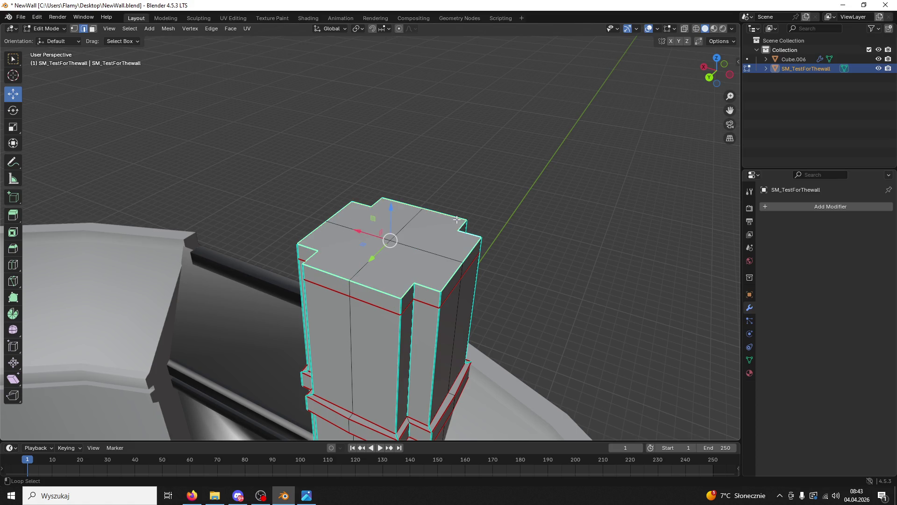
right_click(456, 242)
left_click(406, 260)
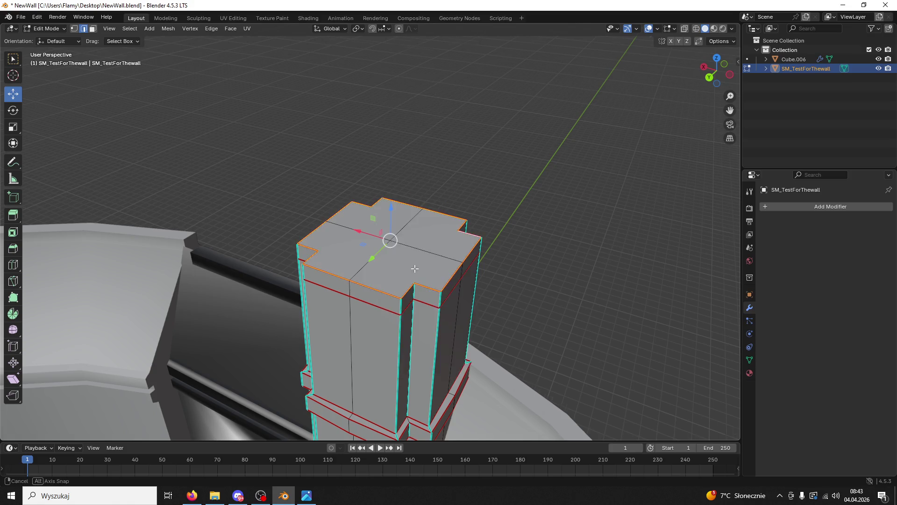
middle_click_drag(406, 260, 106, 38)
left_click(92, 29)
left_click(331, 171)
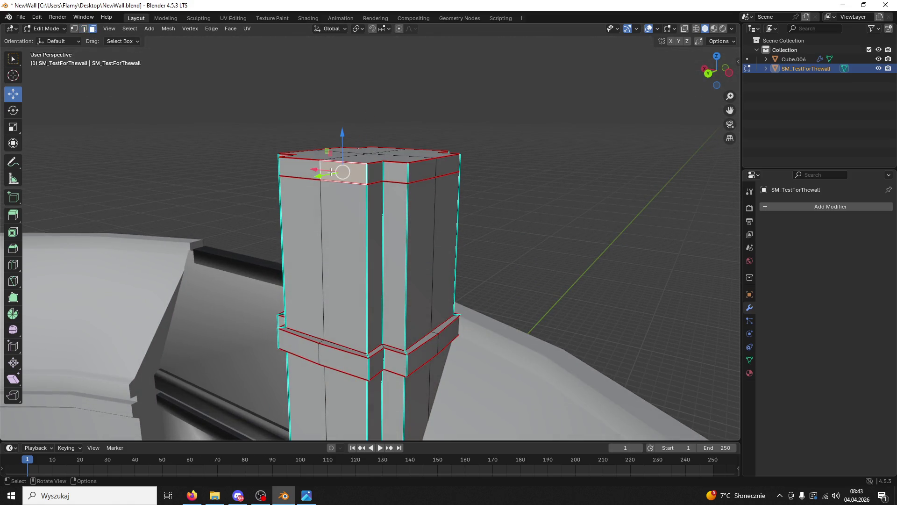
- Select the whole top rim and extrude it along normals by 0.327 m into a cap
key("l")
right_click(353, 187)
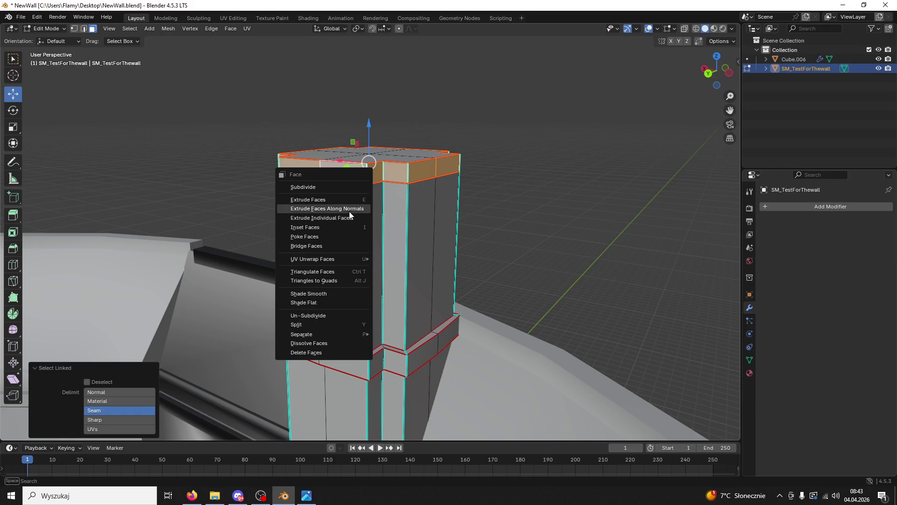
left_click(349, 211)
left_click(362, 207)
mouse_move(362, 207)
middle_mouse_down()
mouse_move(260, 247)
mouse_move(346, 253)
mouse_move(382, 232)
middle_mouse_up()
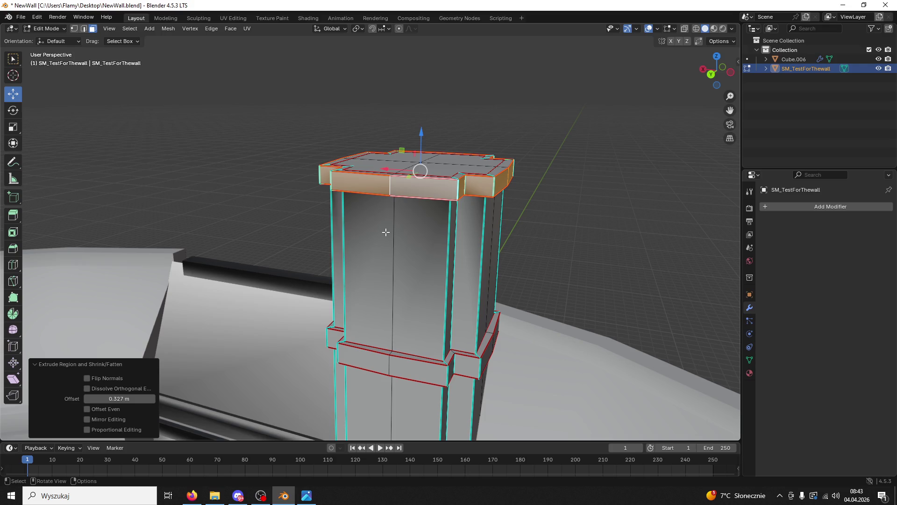
mouse_move(386, 232)
middle_mouse_down()
mouse_move(390, 264)
mouse_move(393, 245)
middle_mouse_up()
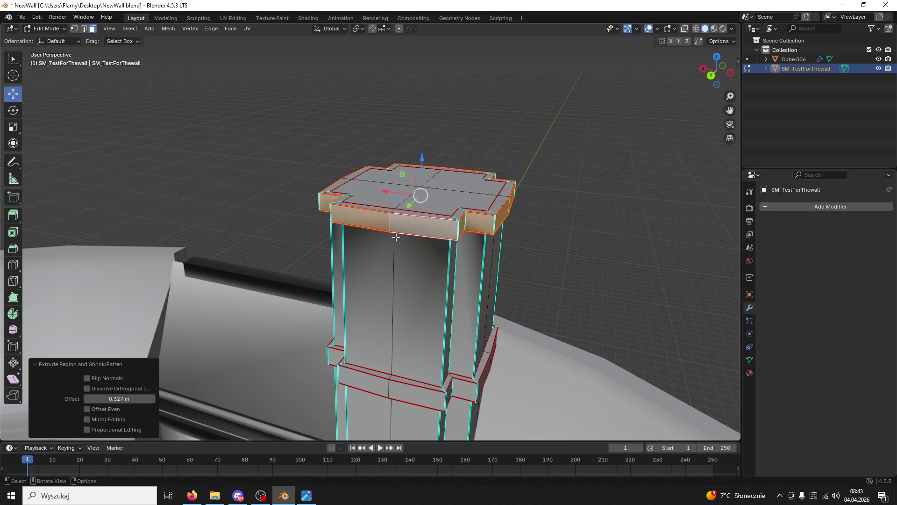
mouse_move(395, 237)
middle_mouse_down()
mouse_move(414, 243)
mouse_move(439, 280)
mouse_move(460, 276)
mouse_move(489, 195)
middle_mouse_up()
left_click(489, 196)
- In Object Mode, give the pillar auto smooth shading, then remove the Smooth by Angle modifier
left_click(45, 28)
left_click(45, 37)
right_click(368, 187)
left_click(368, 186)
scroll(381, 198, "down", 5)
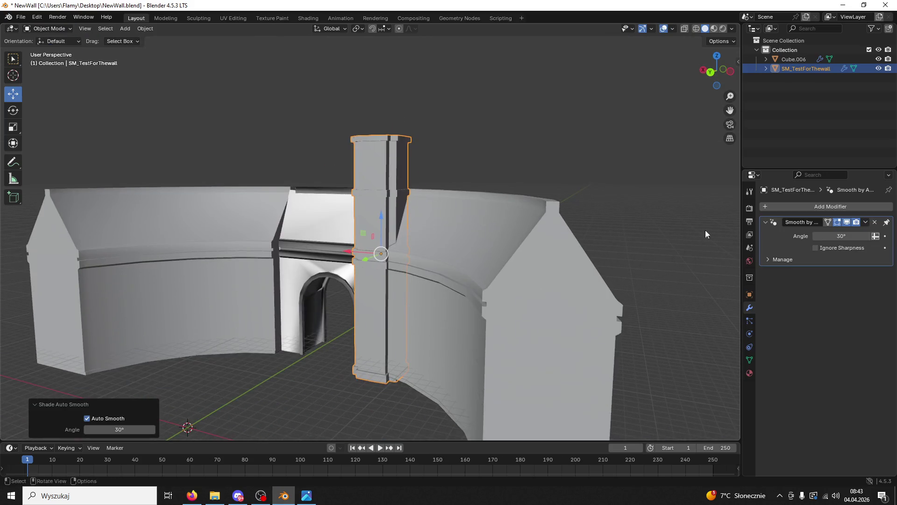
left_click(876, 222)
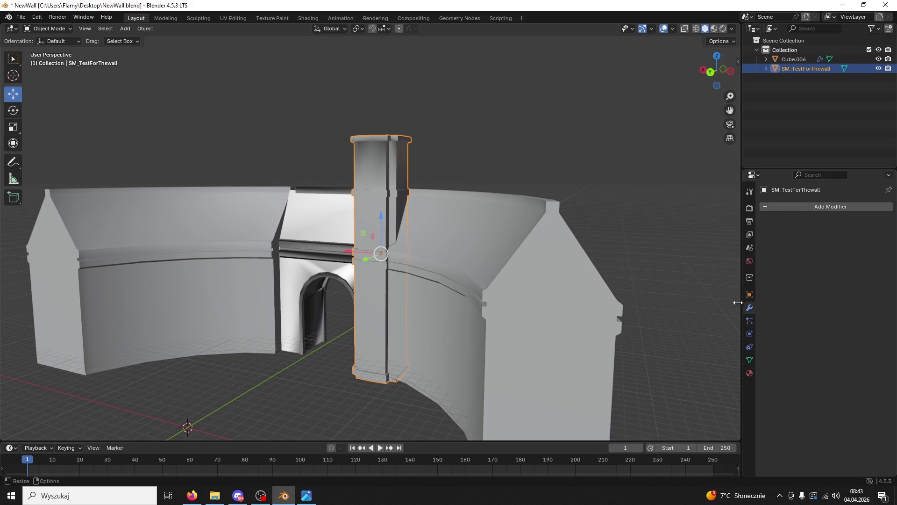
- Reapply auto smooth and apply the Smooth by Angle modifier permanently
right_click(393, 166)
left_click(394, 166)
left_click(864, 219)
left_click(853, 233)
- Deselect, view the pillar from above, and re-enter Edit Mode on it
left_click(628, 192)
mouse_move(628, 191)
middle_mouse_down()
mouse_move(478, 162)
mouse_move(493, 155)
mouse_move(460, 171)
middle_mouse_up()
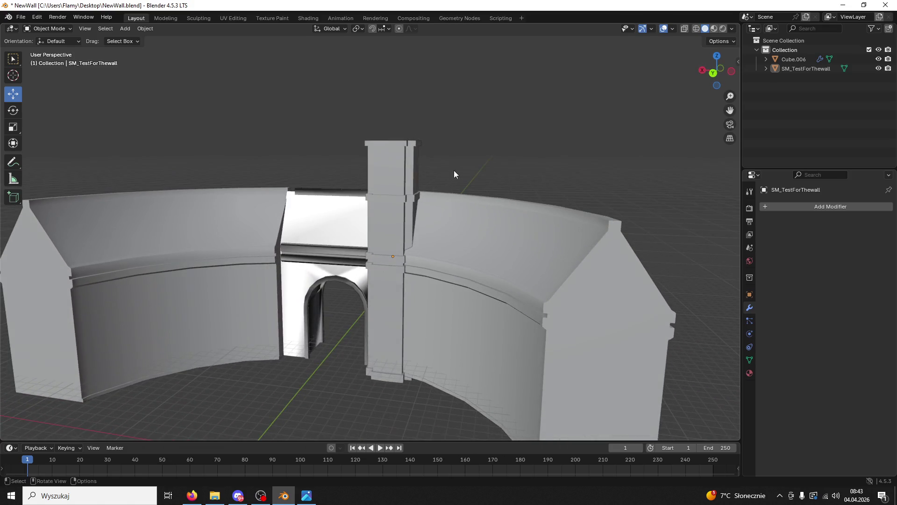
middle_click_drag(401, 155, 402, 207)
scroll(403, 206, "up", 2)
left_click(38, 29)
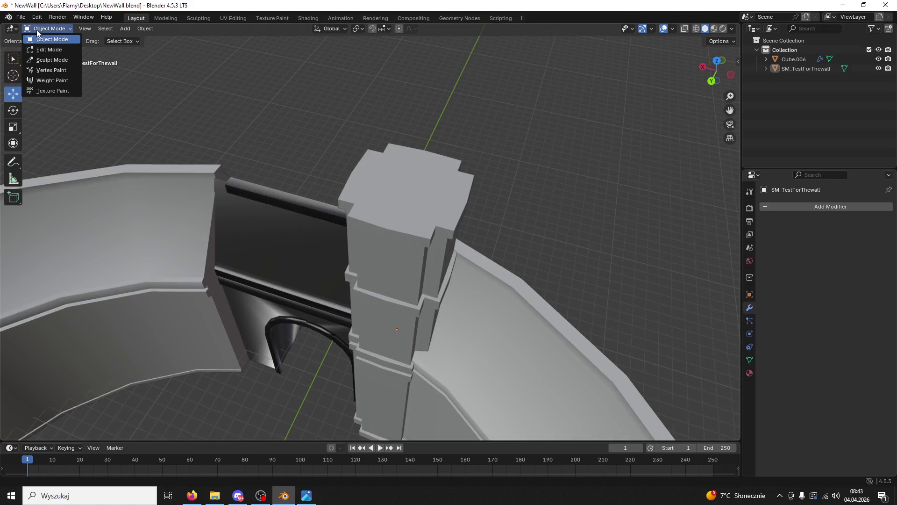
left_click(50, 50)
- Select all linked faces of the pillar's flared top section
left_click(440, 203)
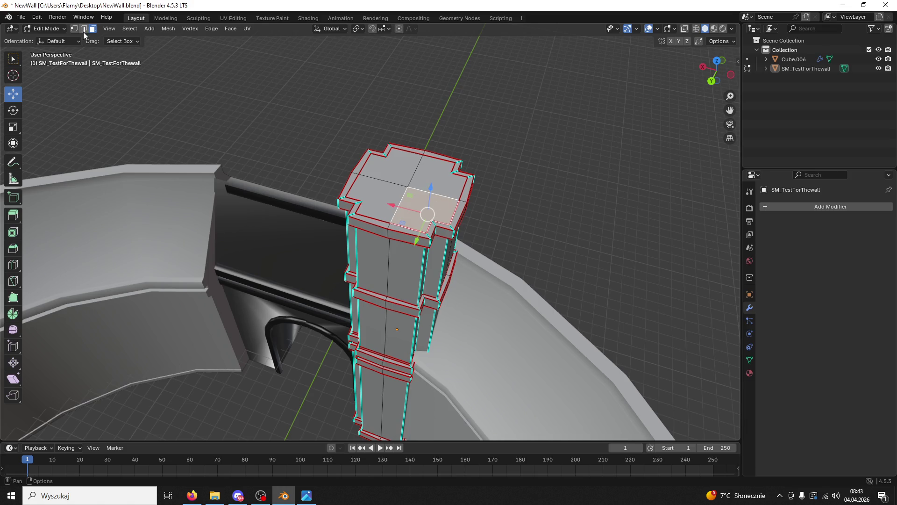
left_click(460, 210)
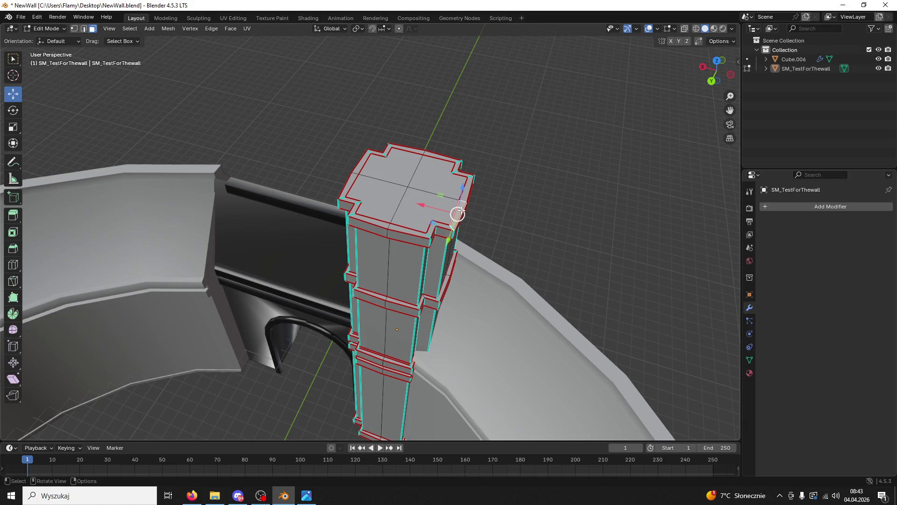
left_click(458, 213, "alt")
left_click(431, 204, "shift")
key("ctrl+l")
middle_click_drag(198, 100, 432, 204)
mouse_move(429, 152)
middle_mouse_down()
mouse_move(425, 178)
mouse_move(421, 157)
middle_mouse_up()
left_click(424, 178, "shift")
key("ctrl+l")
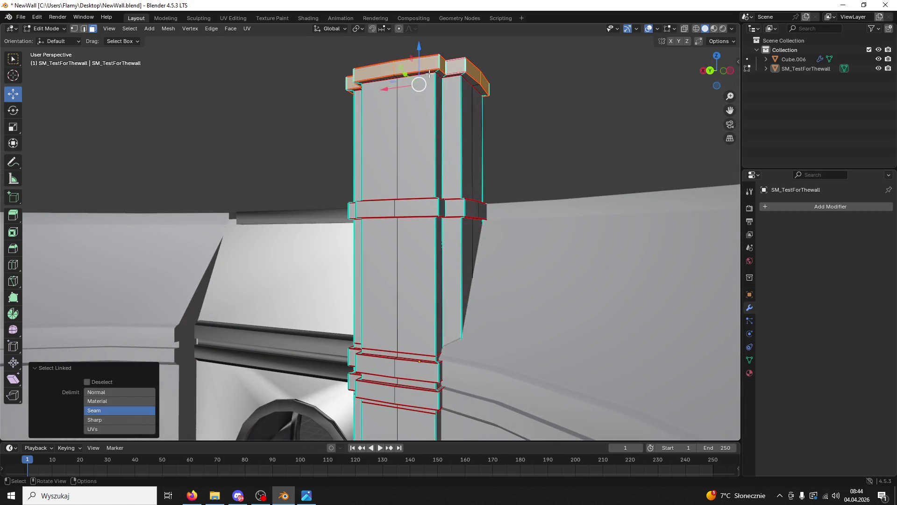
- Lower the top section 1.2442 m along Z and save the file
left_click_drag(421, 55, 411, 96)
middle_click_drag(448, 122, 454, 110)
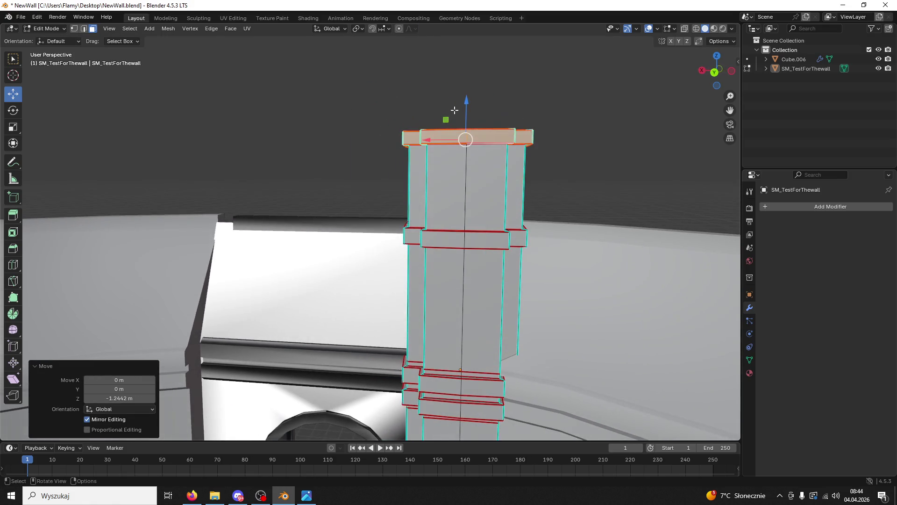
left_click(534, 128)
mouse_move(556, 133)
middle_mouse_down()
mouse_move(489, 171)
mouse_move(480, 153)
middle_mouse_up()
key("ctrl+s")
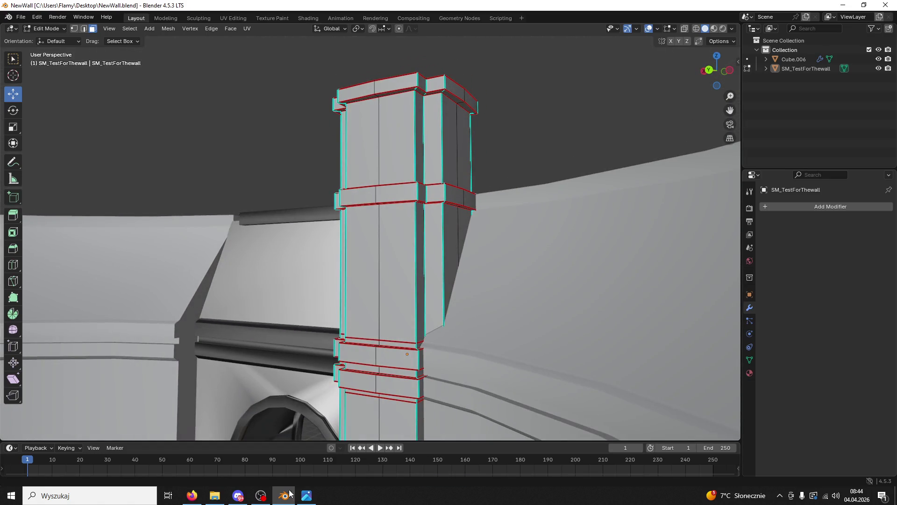
- Glance at the reference picture in Photos, then hide it again
left_click(305, 498)
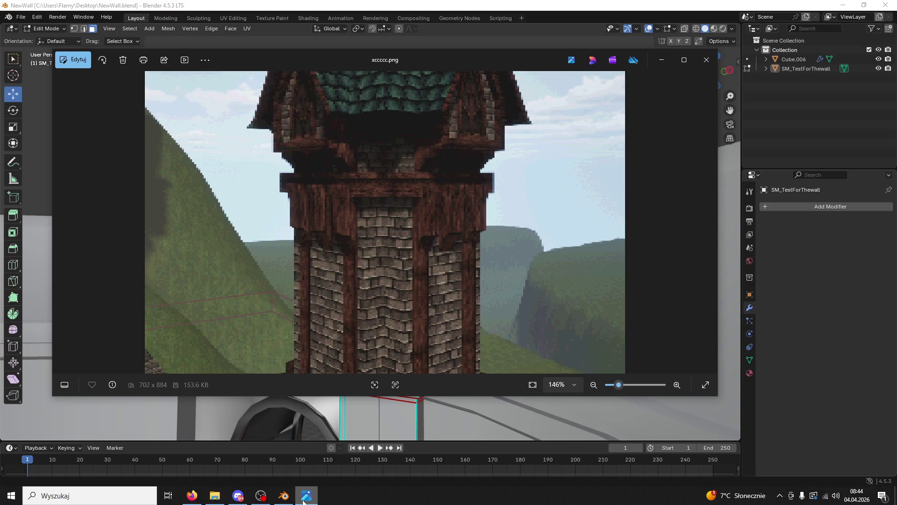
left_click(303, 501)
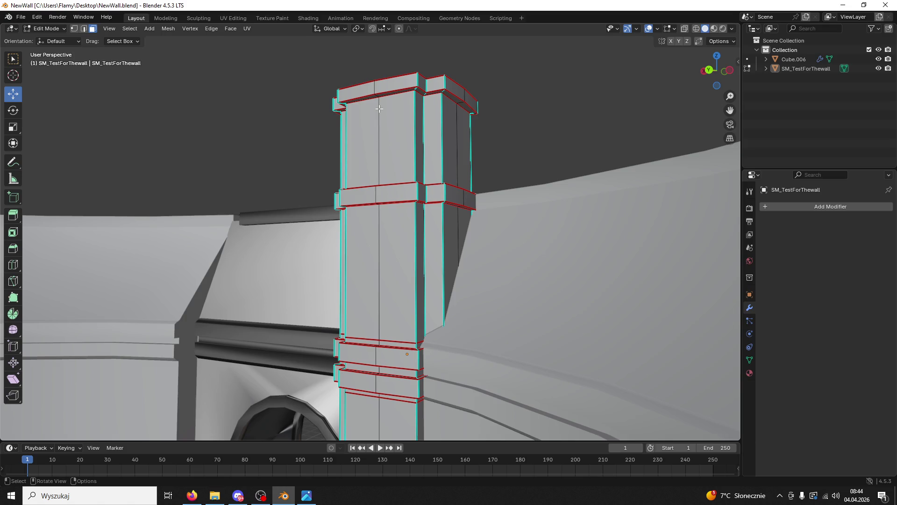
middle_click_drag(363, 128, 375, 171)
- Back in Object Mode, add a cube mesh and move it along Y toward the wall
left_click(47, 28)
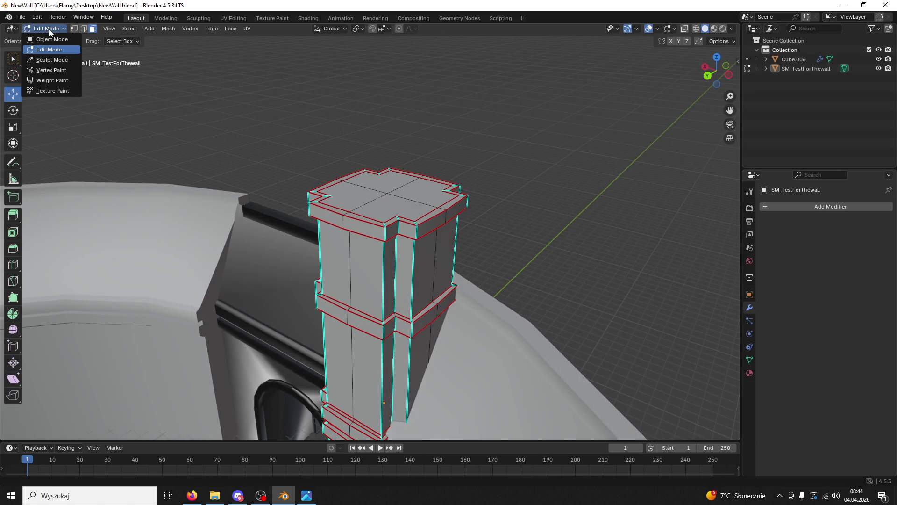
left_click(42, 38)
left_click(124, 29)
mouse_move(140, 39)
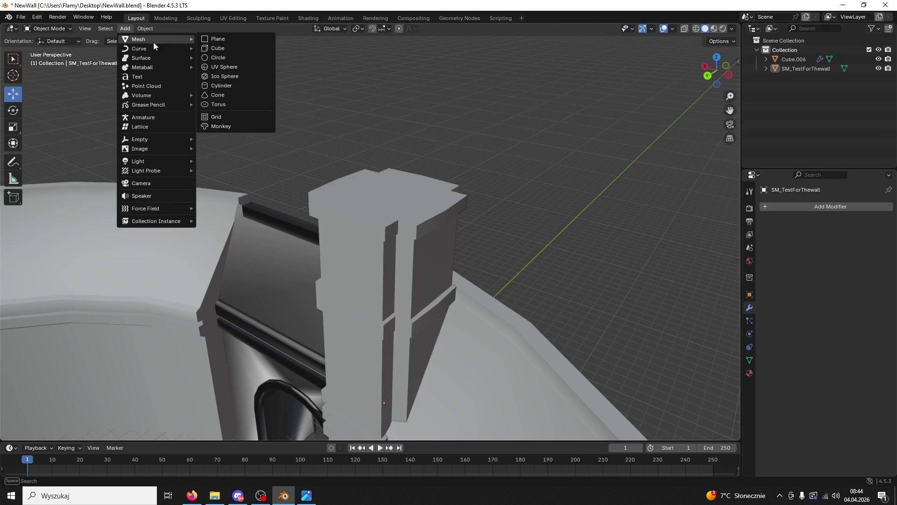
left_click(220, 48)
scroll(330, 184, "down", 6)
left_click_drag(263, 357, 369, 318)
scroll(383, 299, "up", 3)
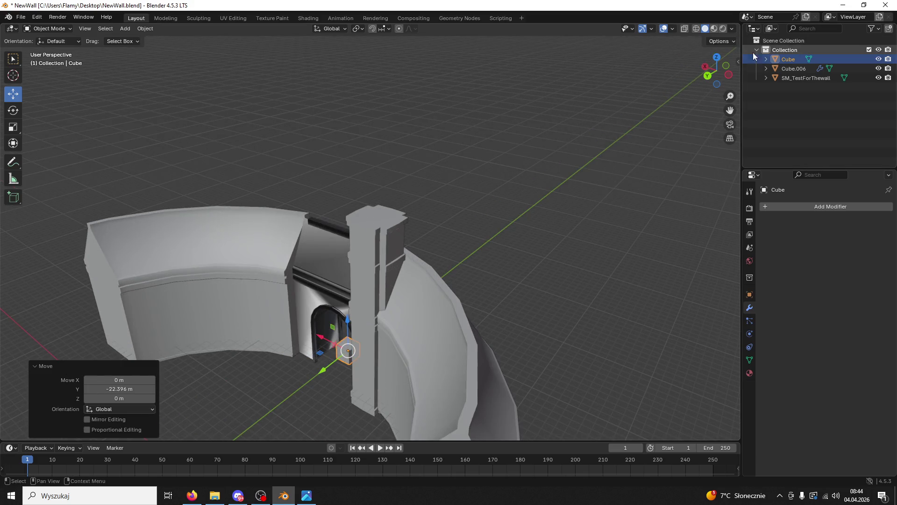
- In top orthographic view, save, then move the cube along X and Y onto the pillar
left_click(717, 57)
key("ctrl+s")
left_click_drag(421, 205, 364, 213)
left_click(364, 213)
left_click(345, 186)
left_click_drag(327, 163, 319, 145)
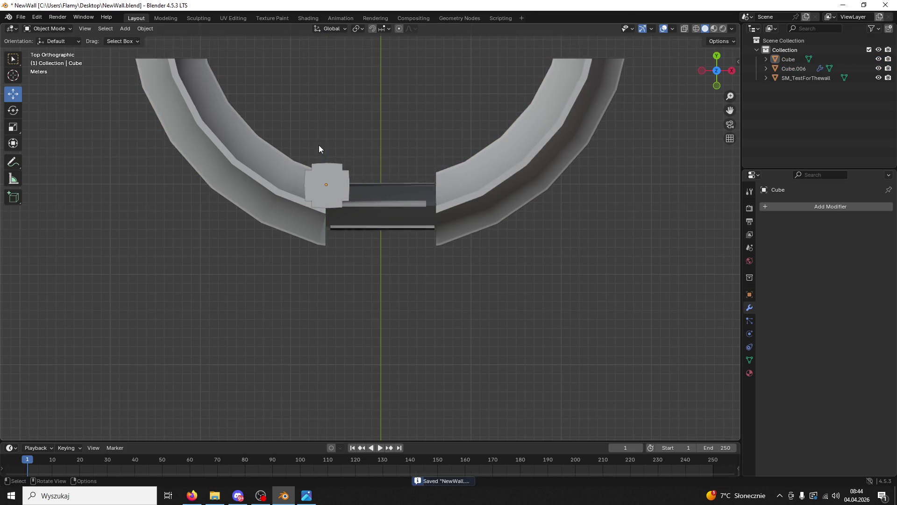
scroll(365, 190, "up", 6)
left_click_drag(279, 94, 293, 92)
middle_click_drag(293, 93, 410, 204, "shift")
left_click_drag(331, 160, 324, 164)
right_click(322, 161)
left_click_drag(364, 194, 368, 194)
- In wireframe view, fine-tune the cube's X and Y position over the pillar footprint
left_click(696, 28)
scroll(383, 196, "up", 4)
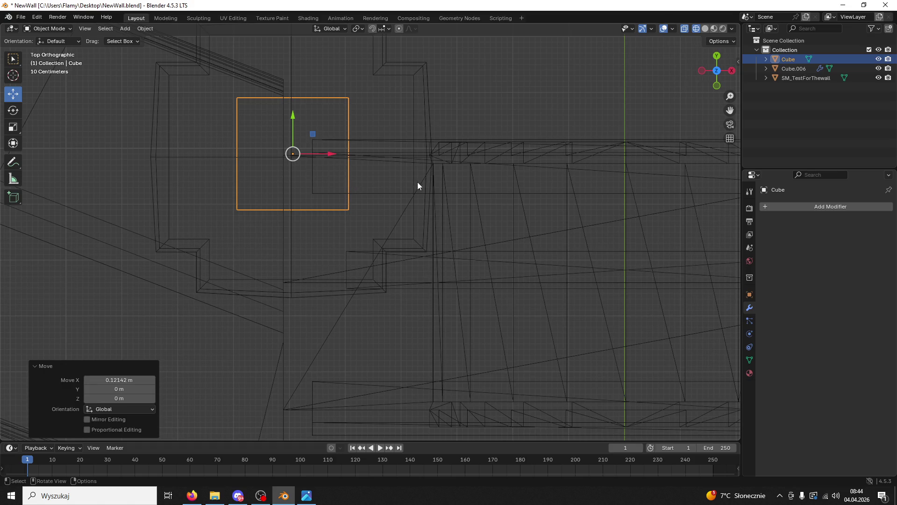
middle_click_drag(448, 190, 567, 192, "shift")
left_click_drag(413, 132, 413, 136)
scroll(470, 147, "up", 3)
middle_click_drag(520, 148, 489, 220, "shift")
scroll(474, 184, "up", 3)
middle_click_drag(514, 171, 490, 218, "shift")
left_click_drag(458, 181, 453, 182)
left_click_drag(426, 146, 422, 142)
- Select the curved wall Cube.006 and orbit out to see the whole wall
left_click(426, 145)
left_click(475, 208)
mouse_move(476, 209)
middle_mouse_down()
mouse_move(286, 160)
mouse_move(351, 187)
middle_mouse_up()
scroll(468, 177, "down", 6)
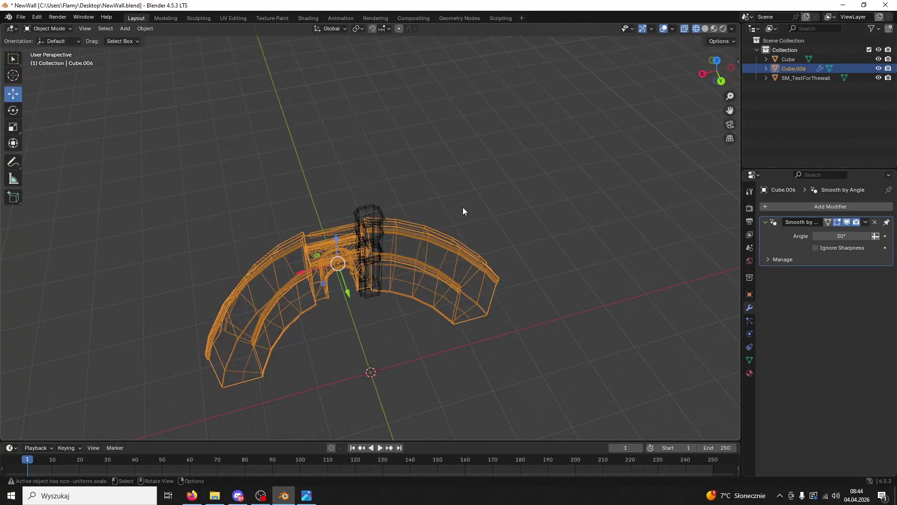
middle_click_drag(463, 208, 689, 88)
- Select the new Cube, raise it to the pillar top and squash it flat on Z
left_click(702, 29)
scroll(546, 205, "up", 8)
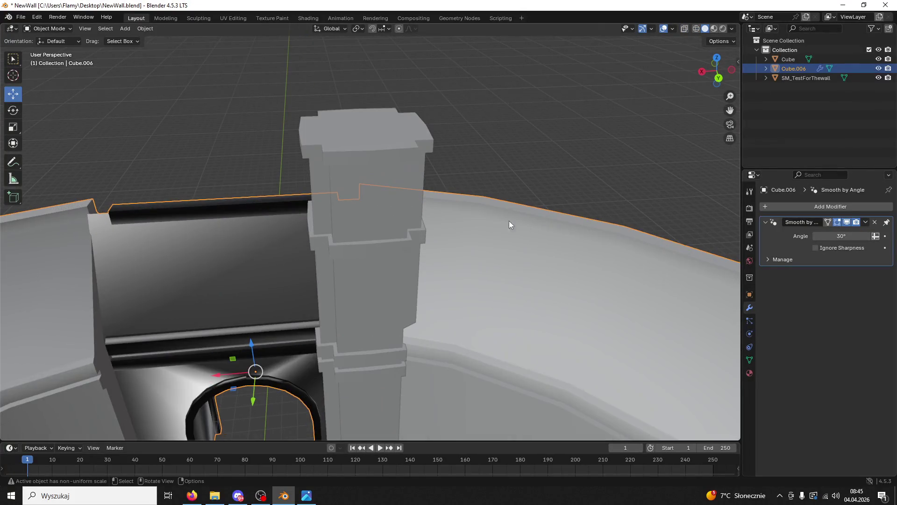
left_click(788, 60)
scroll(435, 297, "down", 3)
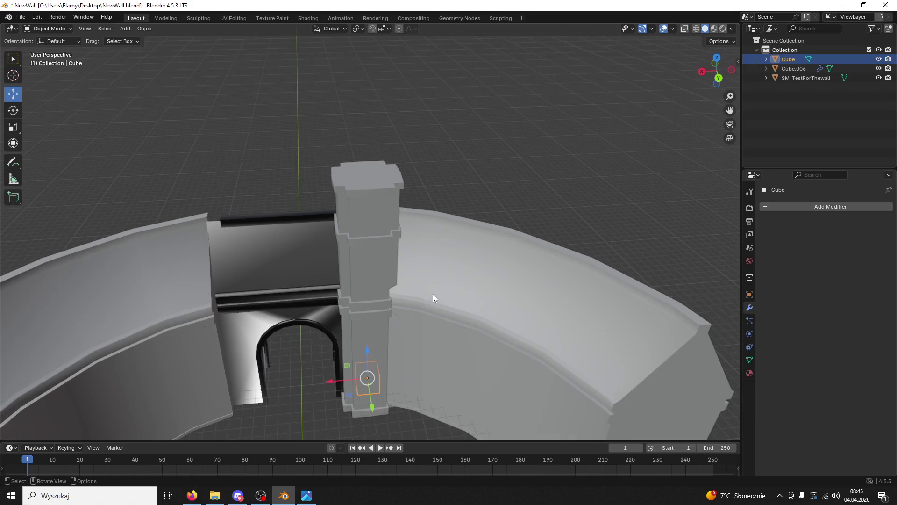
left_click_drag(367, 360, 368, 140)
scroll(411, 214, "up", 2)
key("s")
key("z")
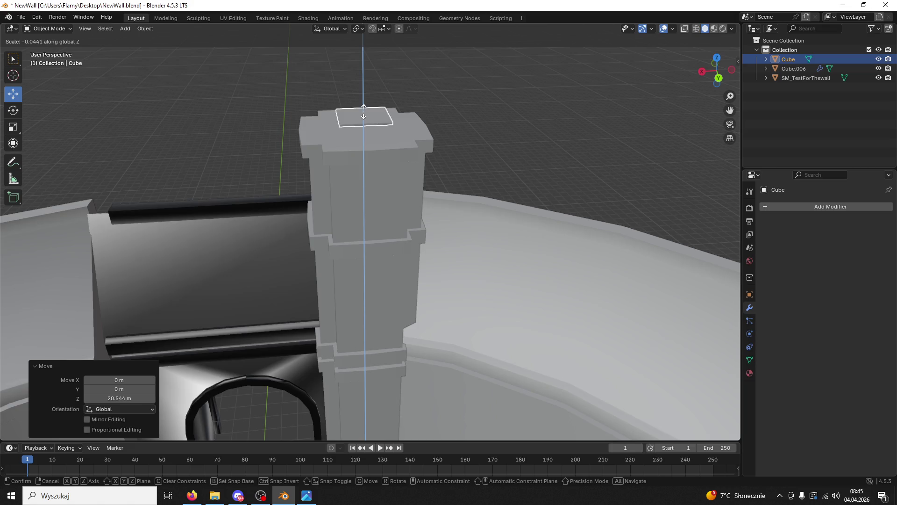
left_click(369, 148)
- Enlarge the slab evenly in three passes: 2.496, then 1.047, then 1.164
key("s")
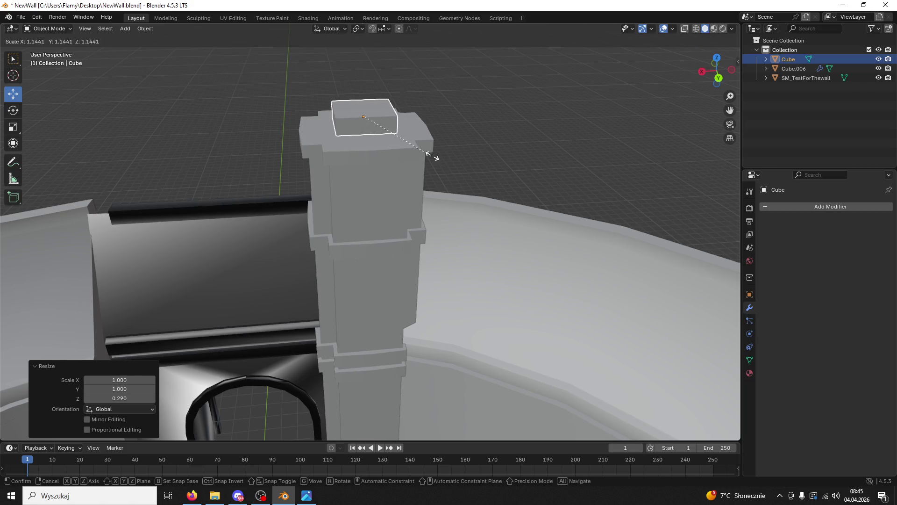
left_click(529, 159)
mouse_move(470, 174)
middle_mouse_down()
mouse_move(619, 167)
mouse_move(465, 161)
mouse_move(450, 136)
middle_mouse_up()
key("s")
left_click(467, 160)
key("s")
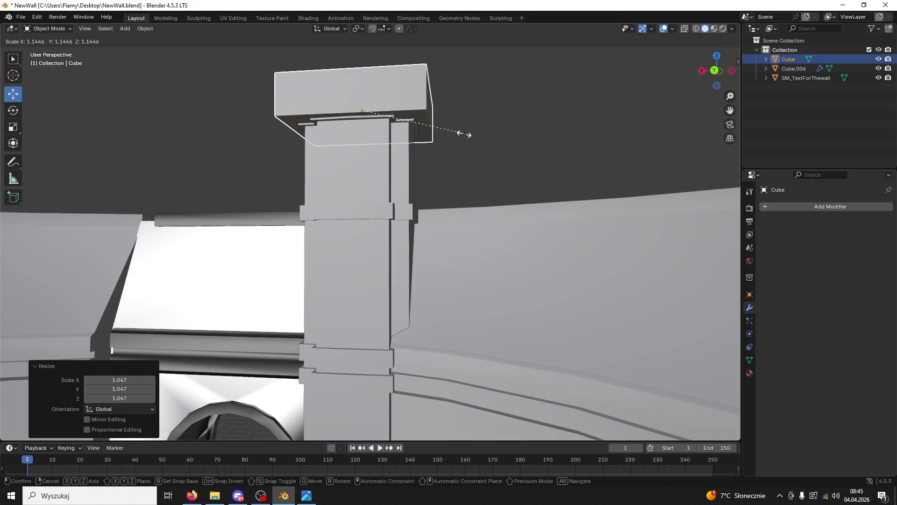
left_click(466, 133)
- Thin the slab to 0.374 Z scale, settle it onto the pillar, and check the tower reference
mouse_move(359, 75)
left_mouse_down()
mouse_move(346, 61)
mouse_move(346, 70)
left_mouse_up()
key("s")
key("z")
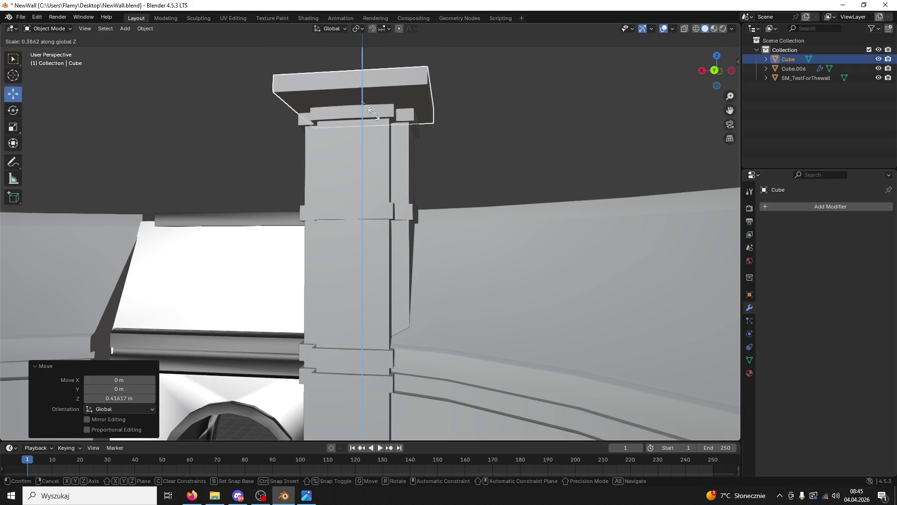
left_click(372, 111)
left_click_drag(365, 66, 355, 79)
middle_click_drag(355, 80, 386, 107)
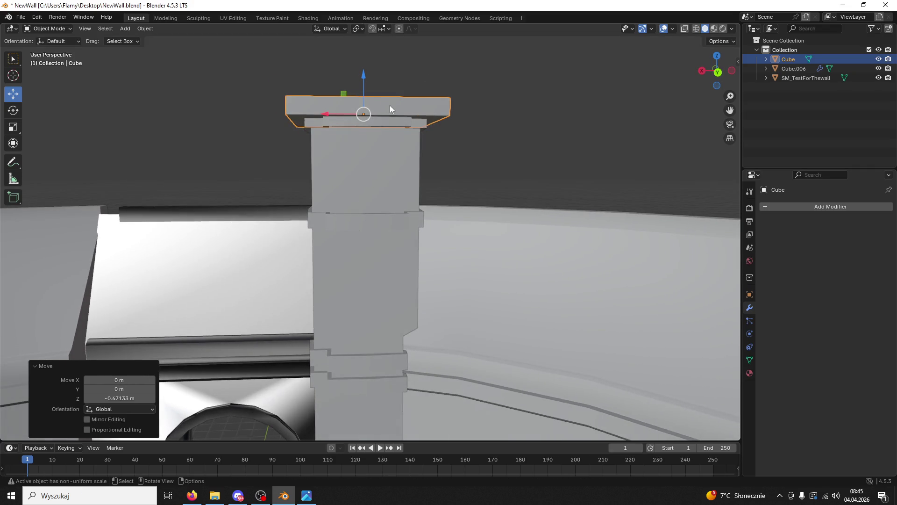
key("alt+Tab")
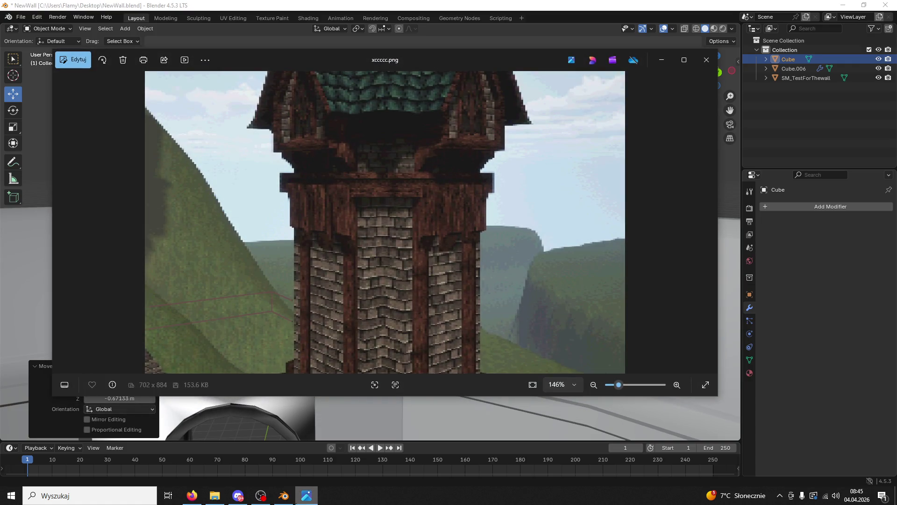
left_click(275, 500)
- Shrink the cap slab slightly to about 0.93 scale
key("s")
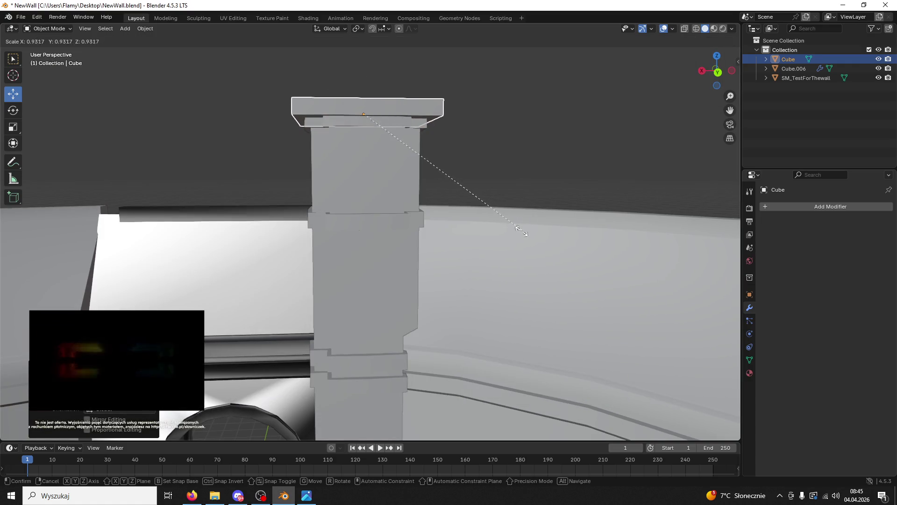
left_click(517, 230)
mouse_move(517, 230)
middle_mouse_down()
mouse_move(470, 178)
mouse_move(489, 149)
mouse_move(657, 166)
mouse_move(593, 206)
mouse_move(477, 236)
middle_mouse_up()
- In Edit Mode, subdivide the slab's top face into four quads and clear the selection
left_click(49, 29)
left_click(46, 49)
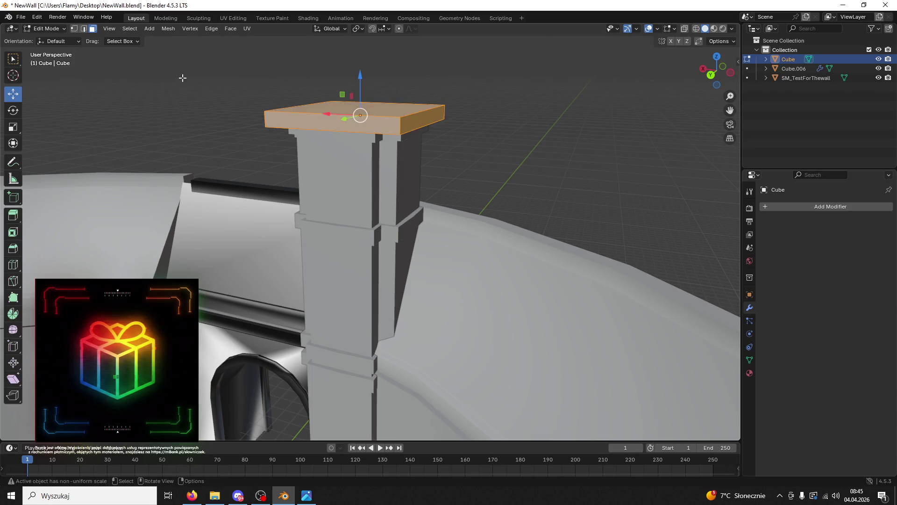
middle_click_drag(153, 72, 355, 140)
right_click(364, 139)
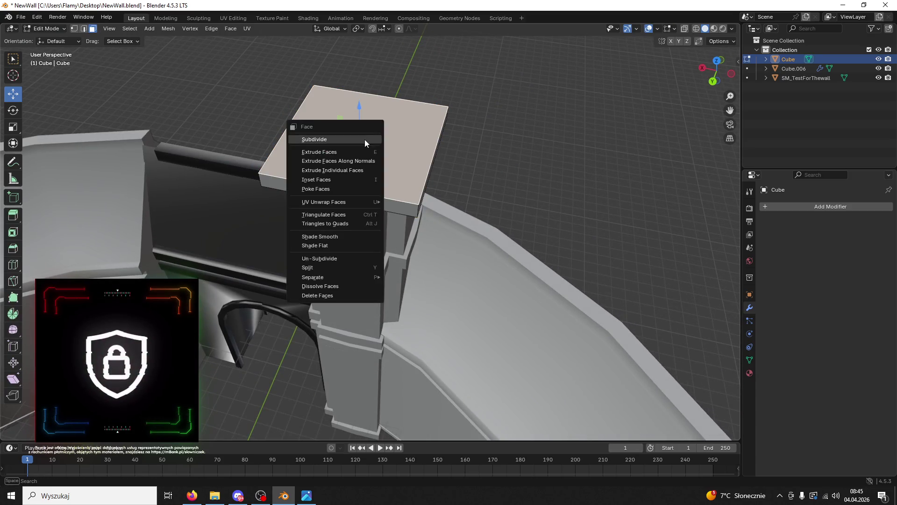
left_click(359, 139)
key("1")
key("alt+a")
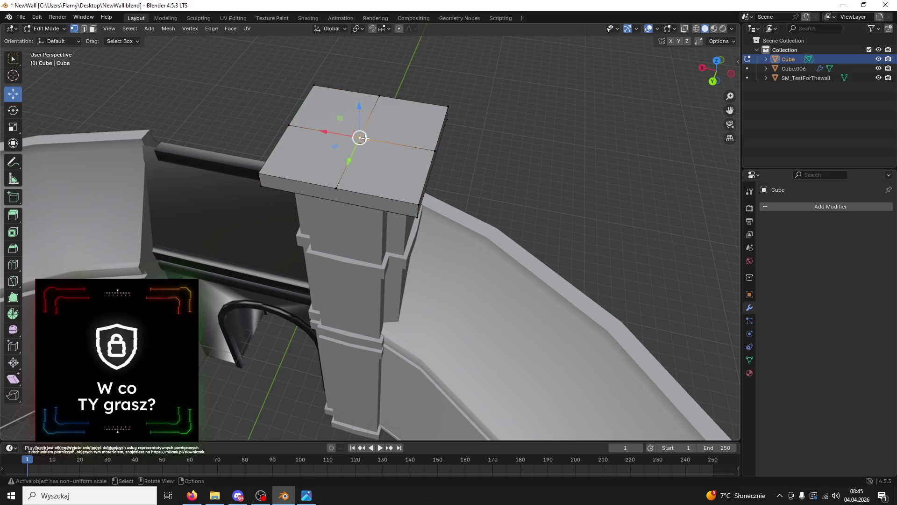
scroll(366, 163, "down", 3)
middle_click_drag(367, 163, 374, 234)
key("g")
key("z")
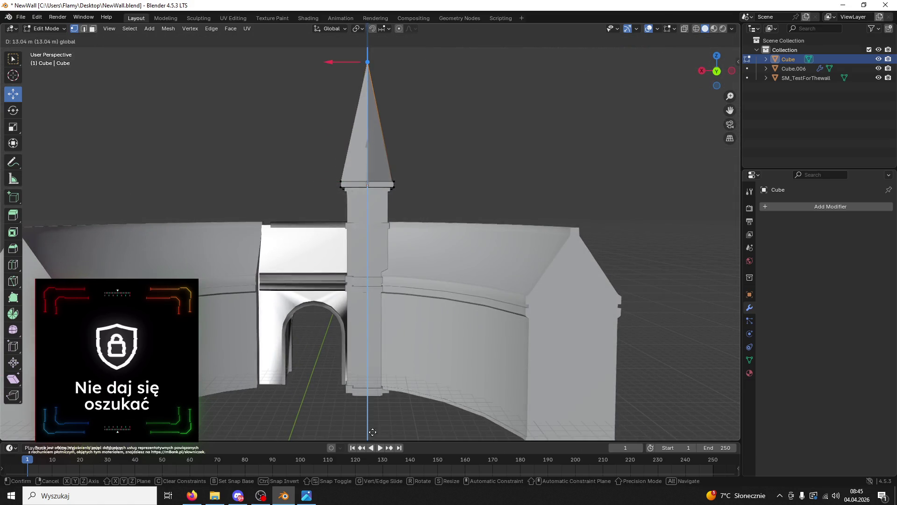
left_click(451, 375)
mouse_move(451, 375)
middle_mouse_down()
mouse_move(390, 332)
mouse_move(380, 369)
mouse_move(461, 411)
mouse_move(537, 342)
middle_mouse_up()
key("ctrl+z")
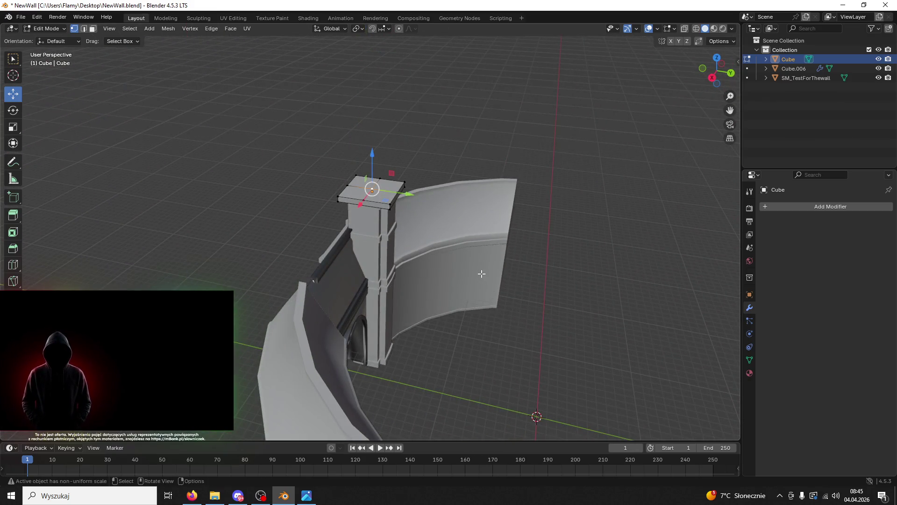
mouse_move(451, 263)
middle_mouse_down()
mouse_move(411, 268)
mouse_move(402, 199)
mouse_move(369, 192)
middle_mouse_up()
scroll(407, 269, "up", 5)
key("ctrl+shift+z")
mouse_move(364, 101)
middle_mouse_down()
mouse_move(357, 294)
mouse_move(306, 311)
mouse_move(376, 337)
mouse_move(525, 295)
mouse_move(505, 220)
mouse_move(479, 273)
middle_mouse_up()
key("ctrl+z")
key("ctrl+shift+z")
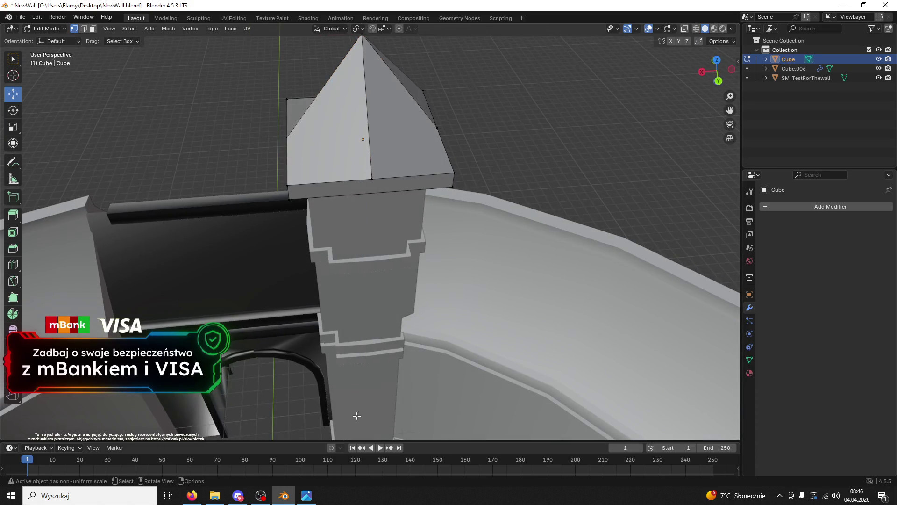
mouse_move(351, 409)
middle_mouse_down()
mouse_move(543, 257)
mouse_move(671, 305)
mouse_move(695, 262)
mouse_move(667, 244)
mouse_move(709, 240)
middle_mouse_up()
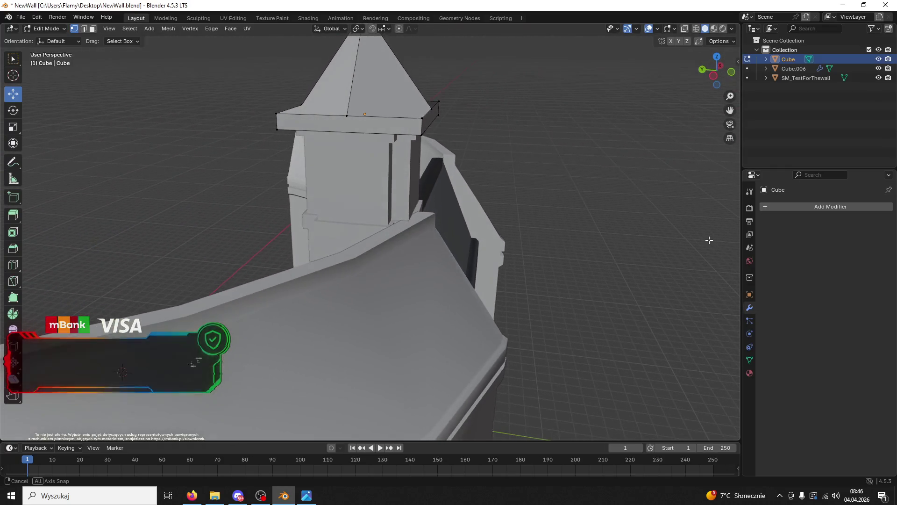
mouse_move(597, 226)
middle_mouse_down()
mouse_move(533, 261)
mouse_move(421, 239)
mouse_move(461, 251)
middle_mouse_up()
key("ctrl+z")
- Dissolve the centre vertex so the cap's top faces merge back into one
right_click(470, 253)
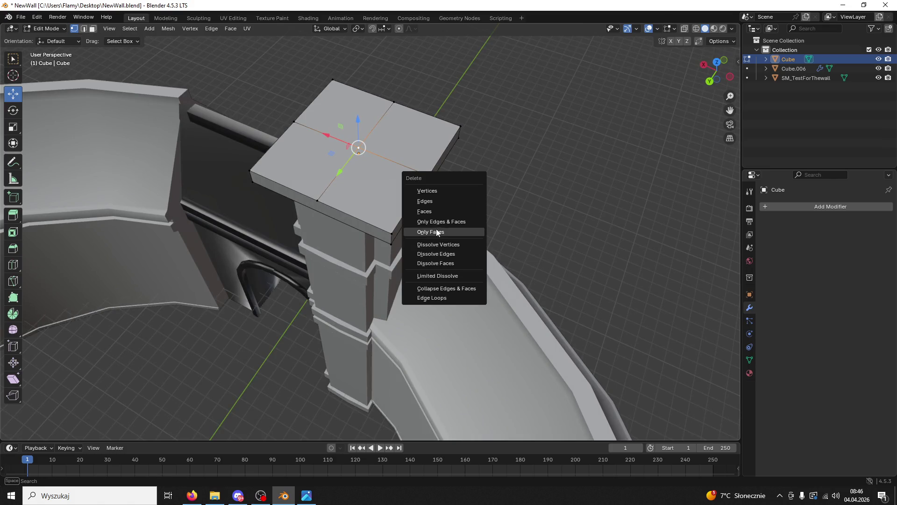
key("ctrl+x")
key("3")
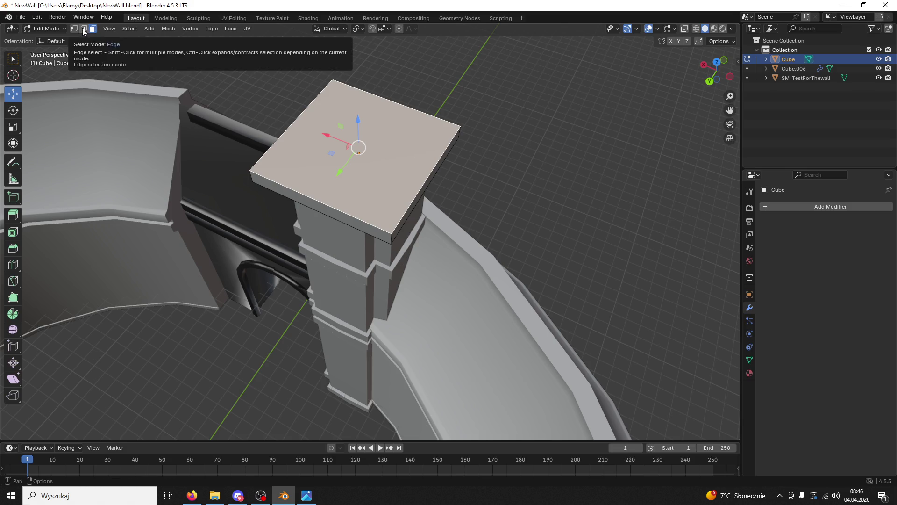
- Knife two corner-to-corner diagonal cuts across the cap top, then switch to the Animation workspace
key("k")
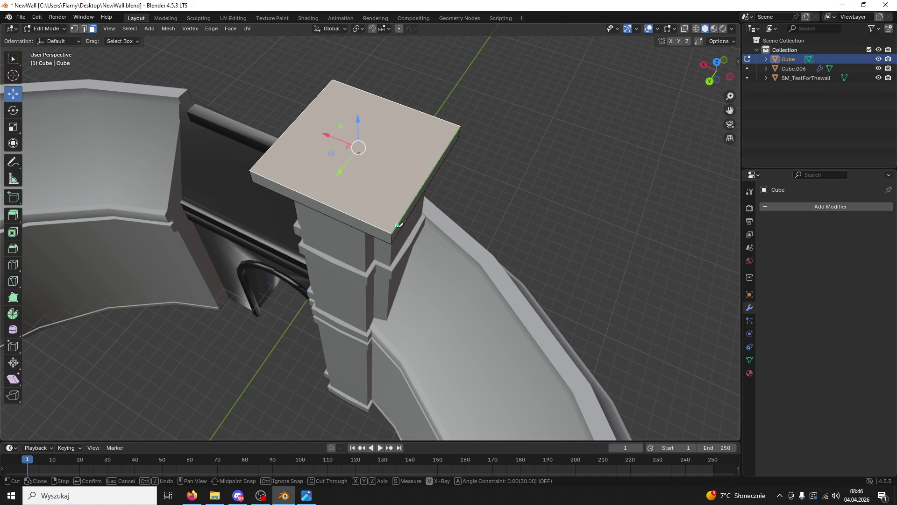
left_click(333, 79)
key("Return")
key("k")
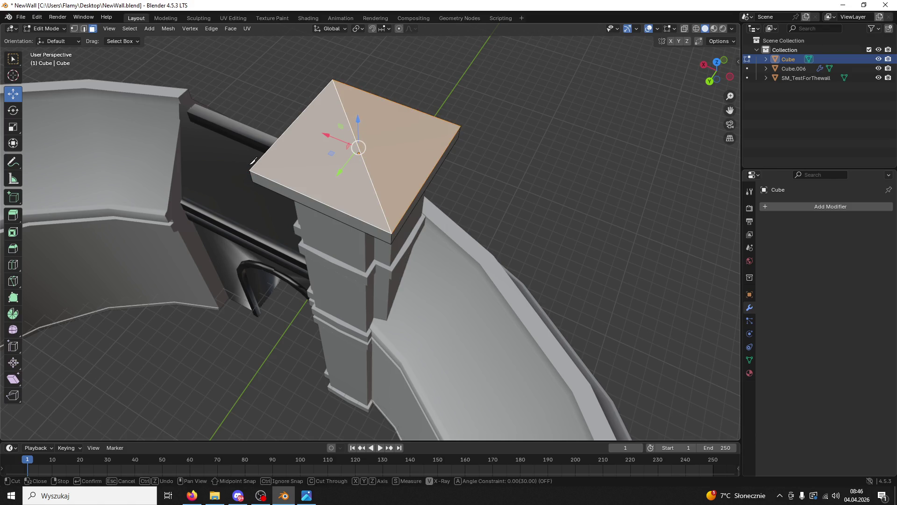
left_click(461, 125)
key("Return")
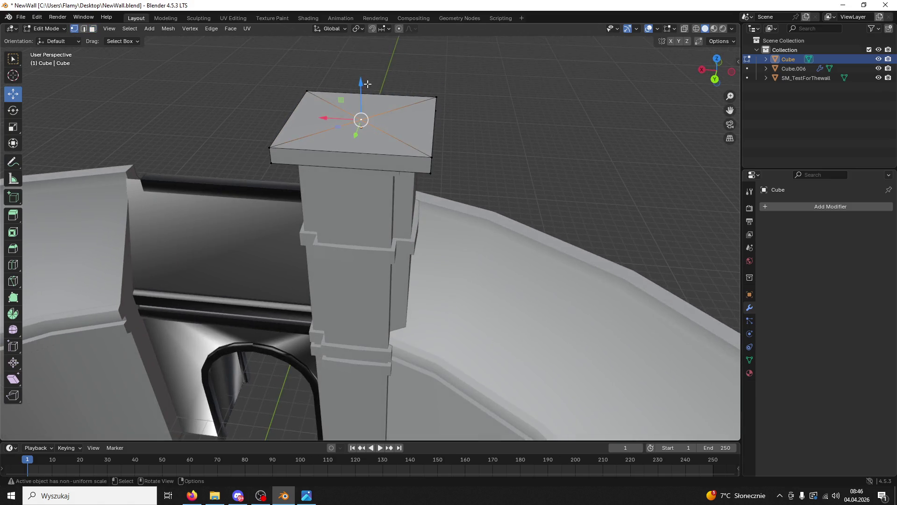
left_click(340, 18)
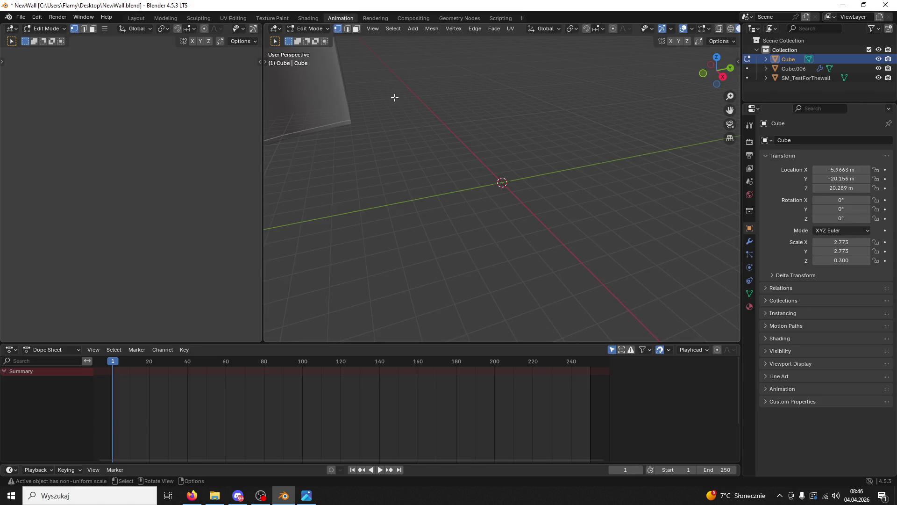
- Return to Layout, orbit to the pyramid cap, and put it into Edit Mode
left_click(136, 18)
mouse_move(413, 96)
middle_mouse_down()
mouse_move(455, 230)
mouse_move(513, 219)
mouse_move(499, 219)
middle_mouse_up()
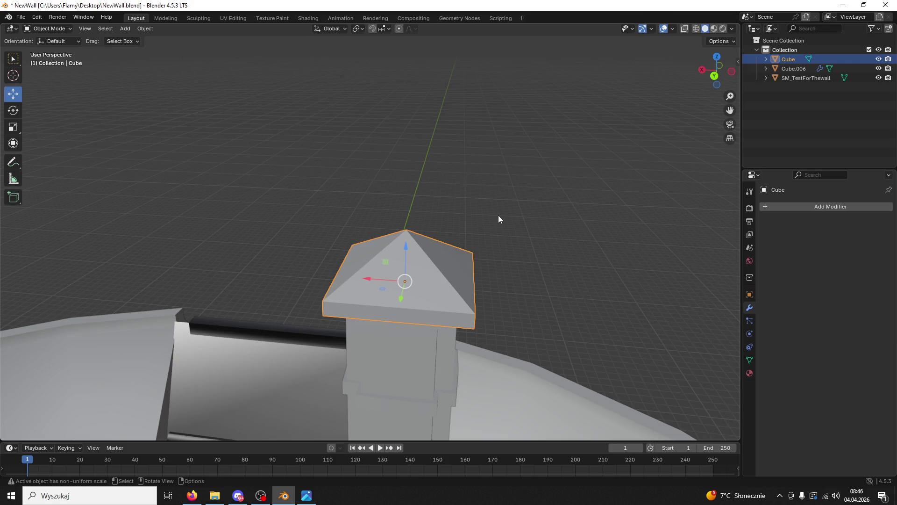
left_click(47, 28)
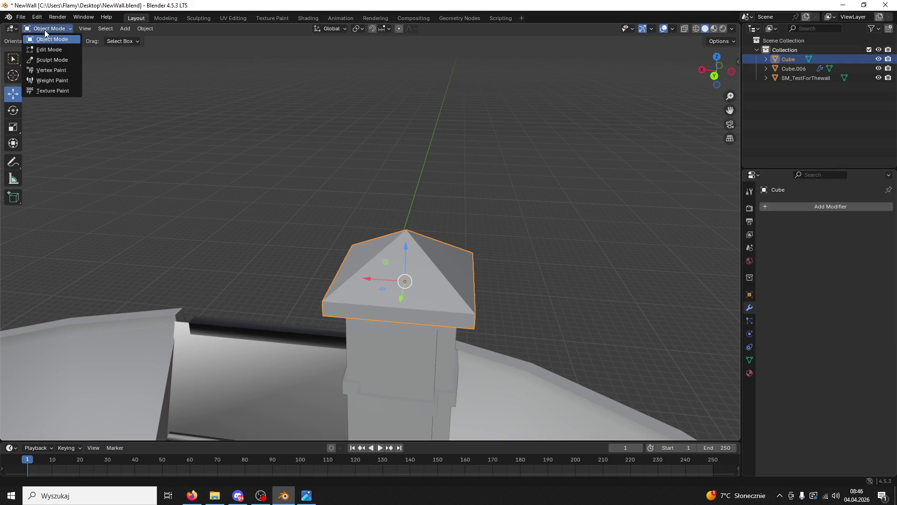
left_click(47, 40)
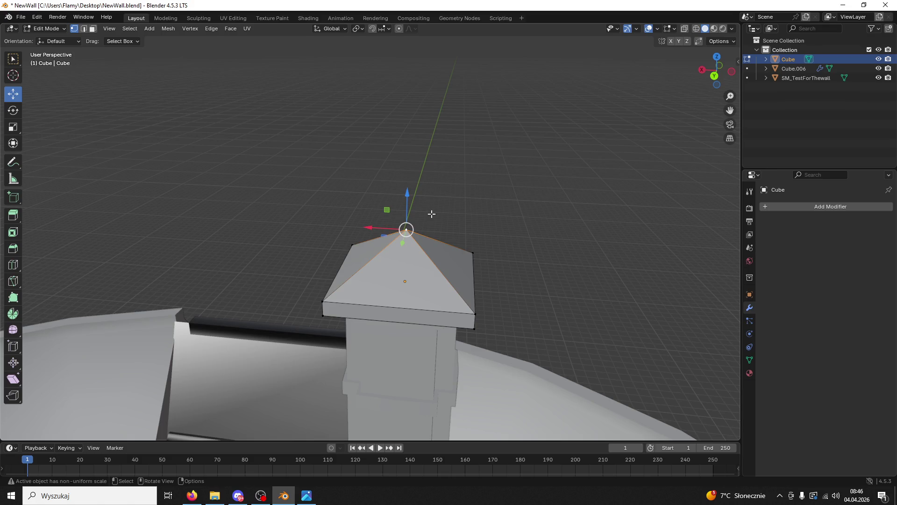
- Pull the pyramid apex far upward into a tall spire and compare it with the reference
middle_click_drag(439, 202, 474, 183)
left_click_drag(421, 179, 429, 70)
scroll(522, 140, "down", 4)
middle_click_drag(528, 148, 453, 152)
left_click_drag(382, 129, 379, 37)
scroll(438, 323, "down", 3)
middle_click_drag(438, 322, 407, 426)
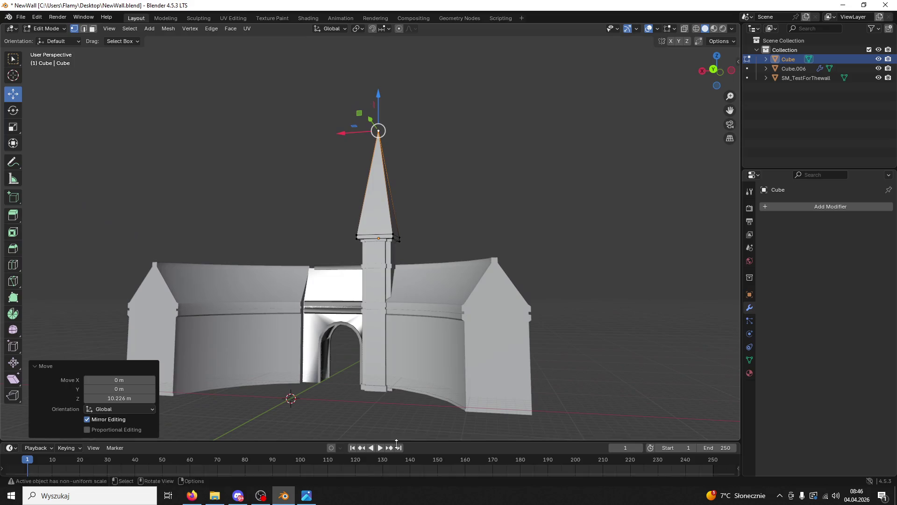
left_click(298, 500)
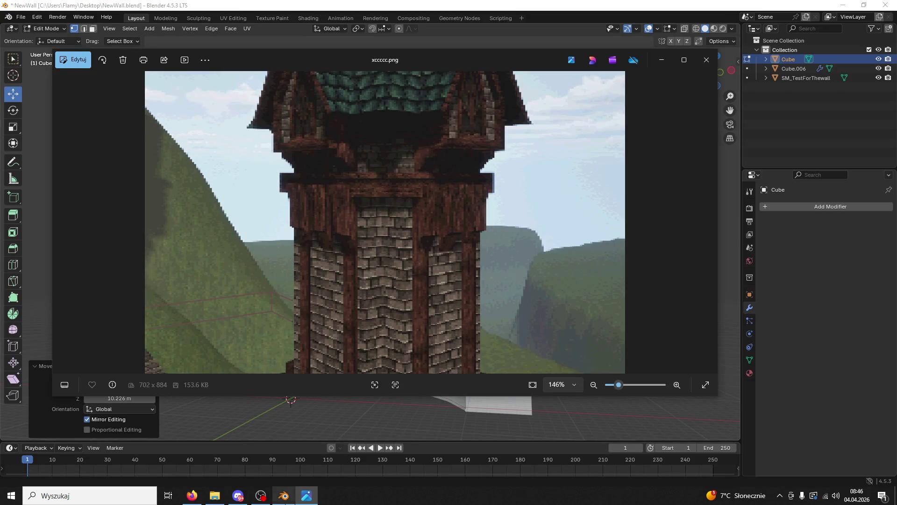
key("alt+Tab")
- Lower the spire apex somewhat, abandon a sideways Y move, and deselect the apex
left_click_drag(379, 101, 373, 128)
scroll(470, 247, "up", 2)
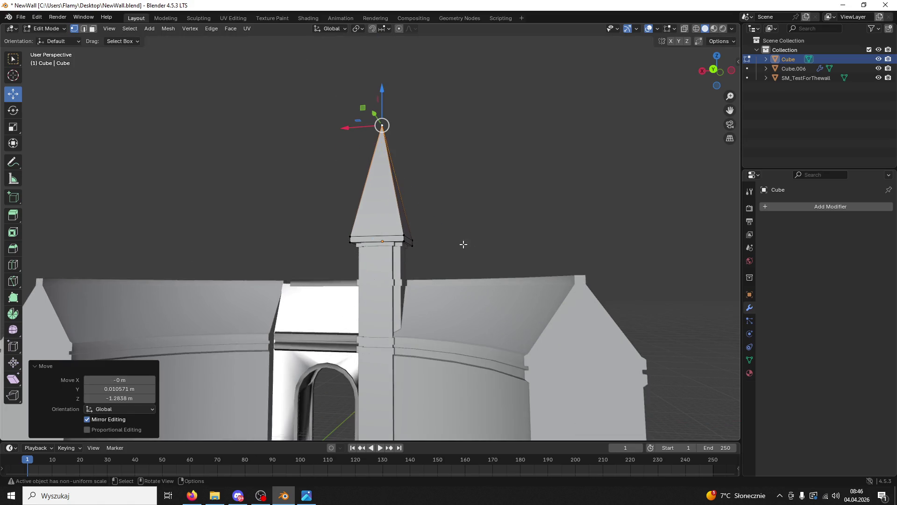
key("g")
key("y")
key("Escape")
scroll(471, 195, "up", 2)
left_click(264, 120)
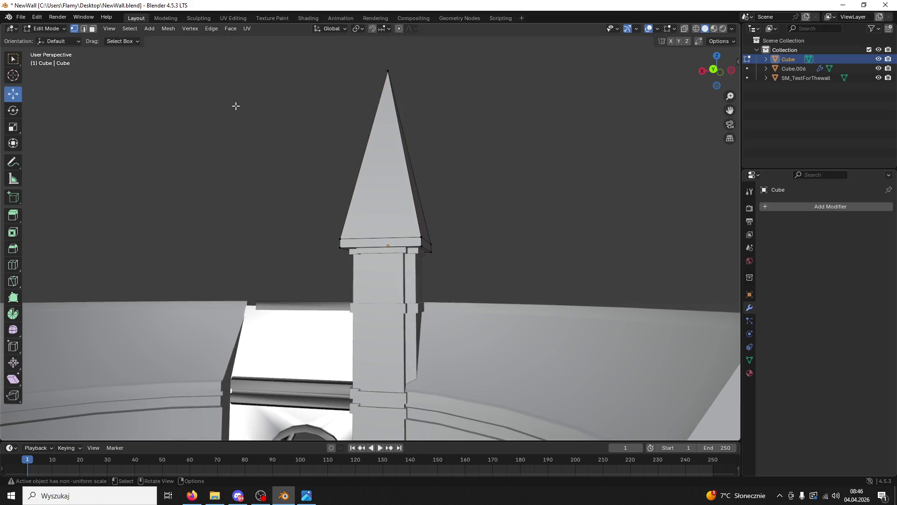
- Re-enter Edit Mode in edge select and pick the rim edges at the spire base
left_click(52, 31)
left_click(49, 39)
scroll(447, 251, "up", 2)
mouse_move(447, 251)
middle_mouse_down()
mouse_move(373, 255)
mouse_move(402, 257)
mouse_move(420, 239)
mouse_move(443, 244)
mouse_move(419, 273)
middle_mouse_up()
scroll(418, 273, "up", 2)
left_click(47, 29)
left_click(54, 48)
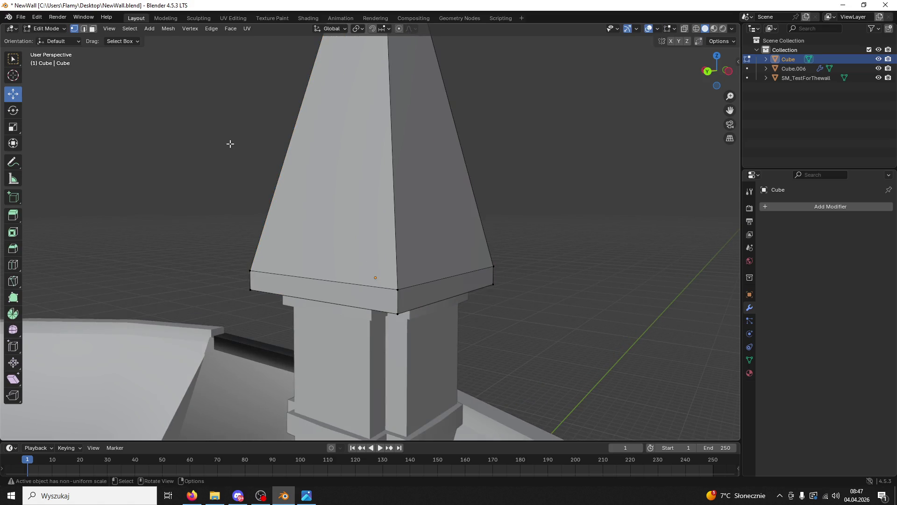
left_click(84, 29)
left_click(347, 283)
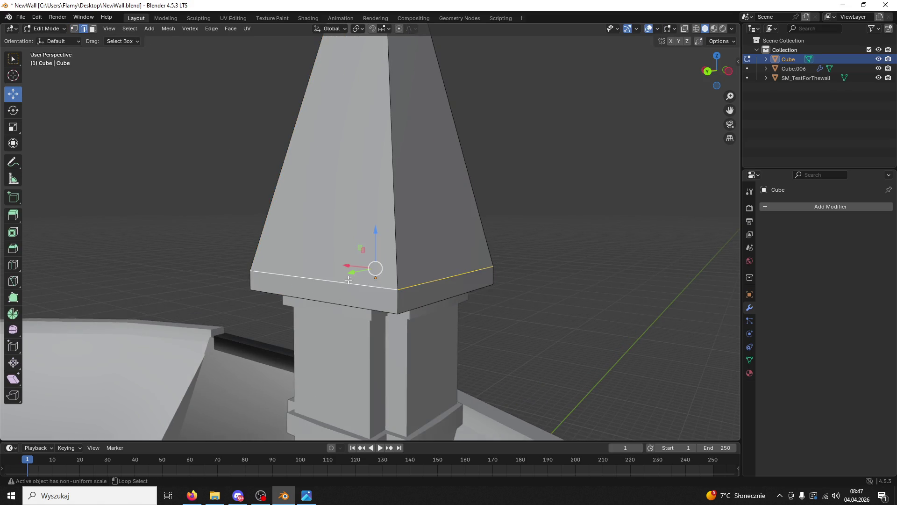
- Select the spire's corner edge, abandon two loop cuts, and lower the tip into a shorter pyramid
mouse_move(373, 230)
left_mouse_down()
mouse_move(380, 40)
mouse_move(371, 247)
left_mouse_up()
left_click(380, 251)
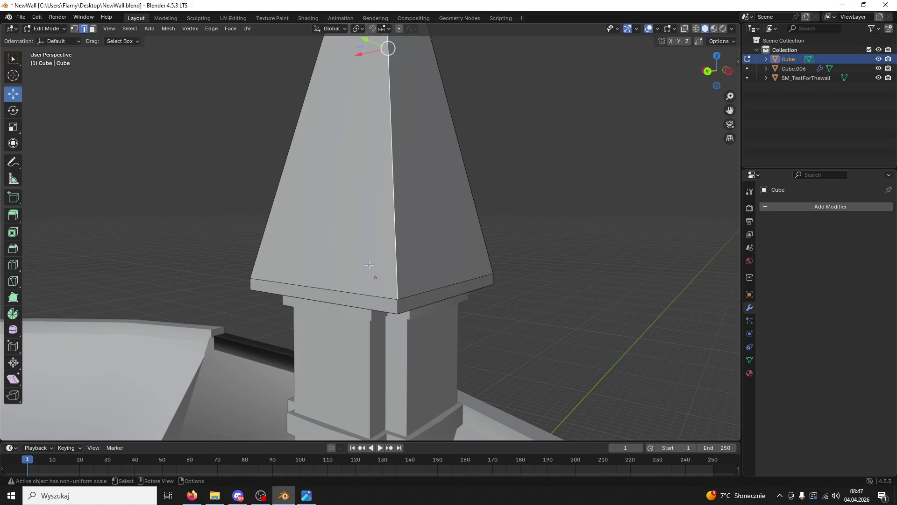
mouse_move(454, 372)
middle_mouse_down()
mouse_move(525, 320)
mouse_move(482, 288)
mouse_move(467, 307)
mouse_move(456, 278)
mouse_move(411, 235)
middle_mouse_up()
key("ctrl+r")
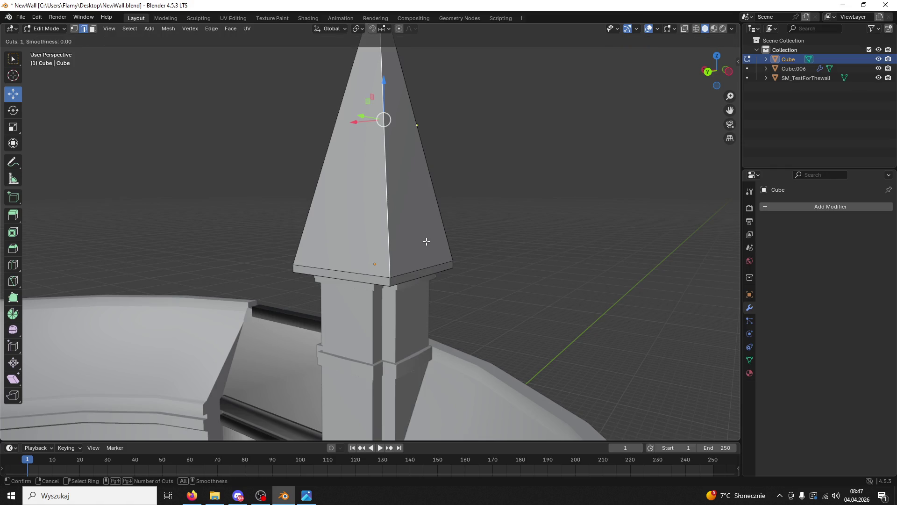
right_click(357, 213)
mouse_move(404, 214)
middle_mouse_down()
mouse_move(467, 216)
mouse_move(420, 240)
middle_mouse_up()
scroll(420, 239, "up", 2)
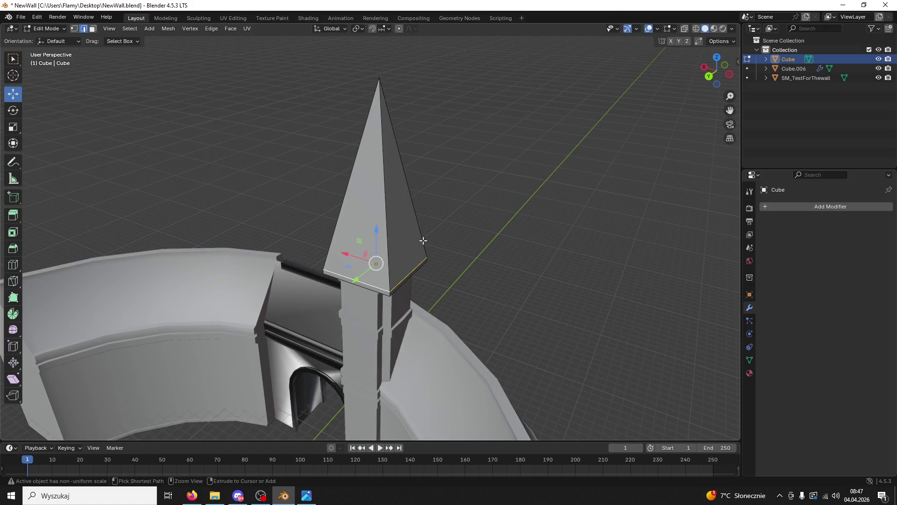
key("Tab")
key("Tab")
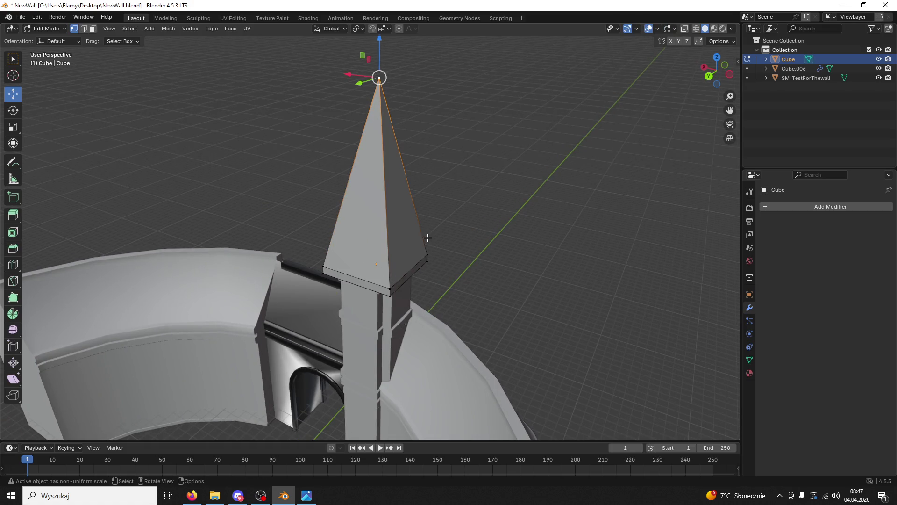
key("ctrl+r")
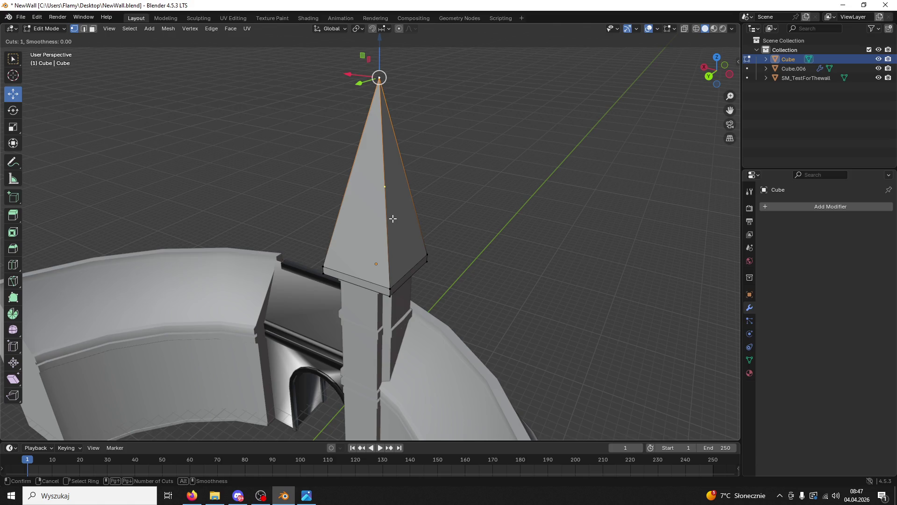
right_click(419, 236)
key("ctrl+z")
key("ctrl+z")
key("ctrl+z")
key("ctrl+z")
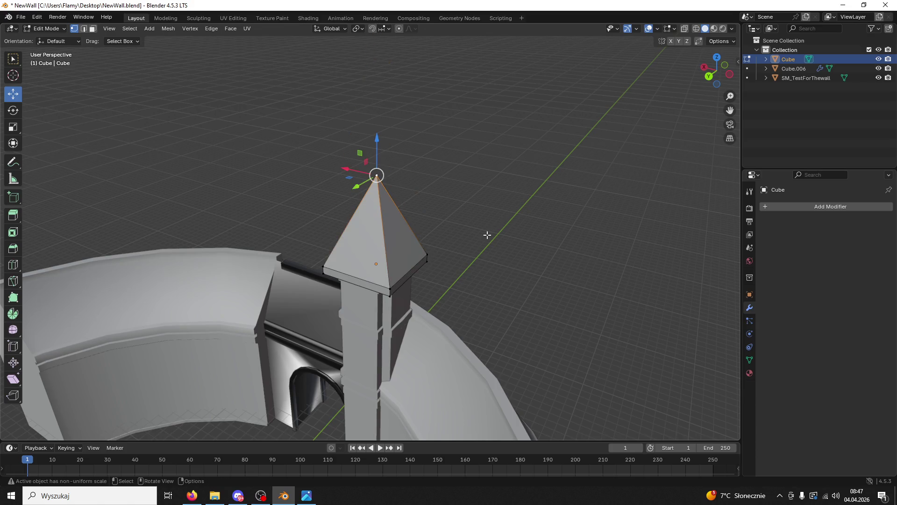
- Select the whole cap and merge by distance, which removes 0 vertices
key("a")
key("m")
left_click(487, 235)
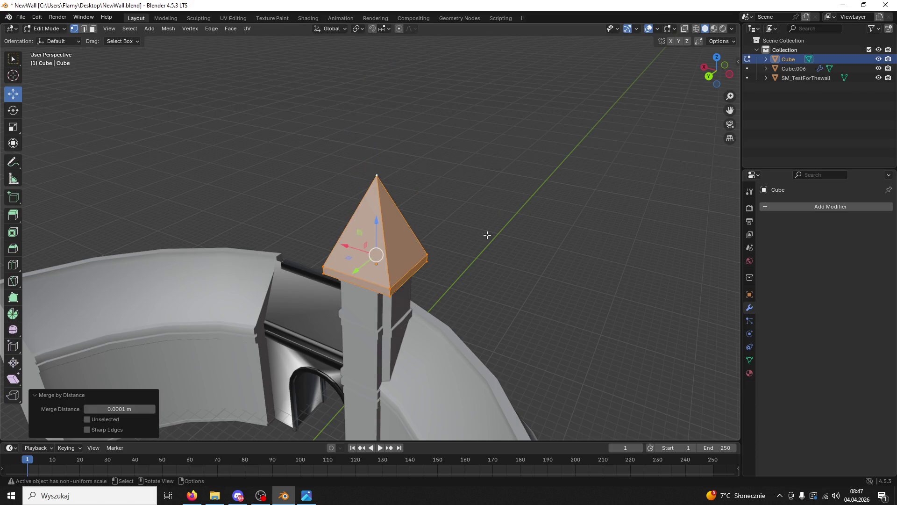
- Raise the cap tip again, then undo back to a flat, level cap top
left_click(441, 207)
left_click(376, 176)
left_click_drag(383, 143, 384, 30)
key("ctrl+r")
key("Escape")
key("ctrl+z")
key("ctrl+z")
key("ctrl+z")
key("ctrl+shift+z")
key("ctrl+shift+z")
key("ctrl+z")
key("ctrl+z")
key("ctrl+shift+z")
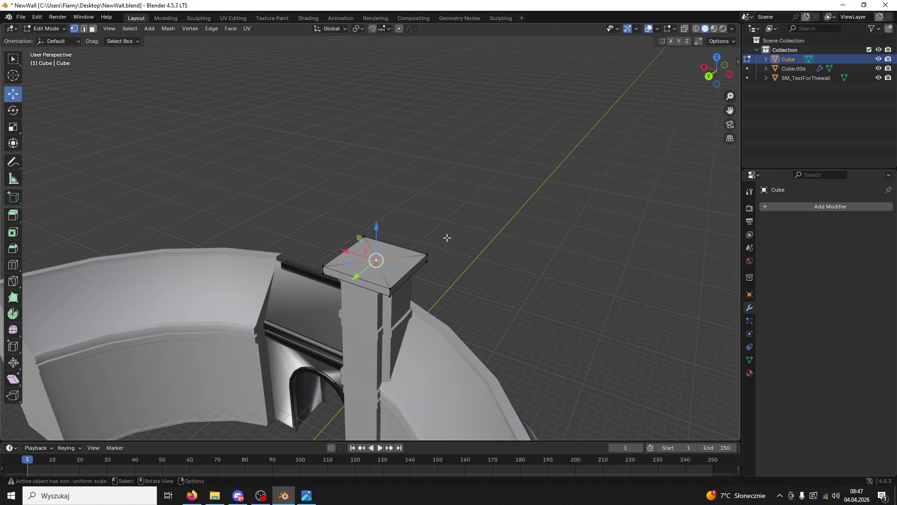
- Select three triangular cap-top faces and extrude them about 12.33 m upward
left_click(93, 29)
left_click(402, 271, "shift")
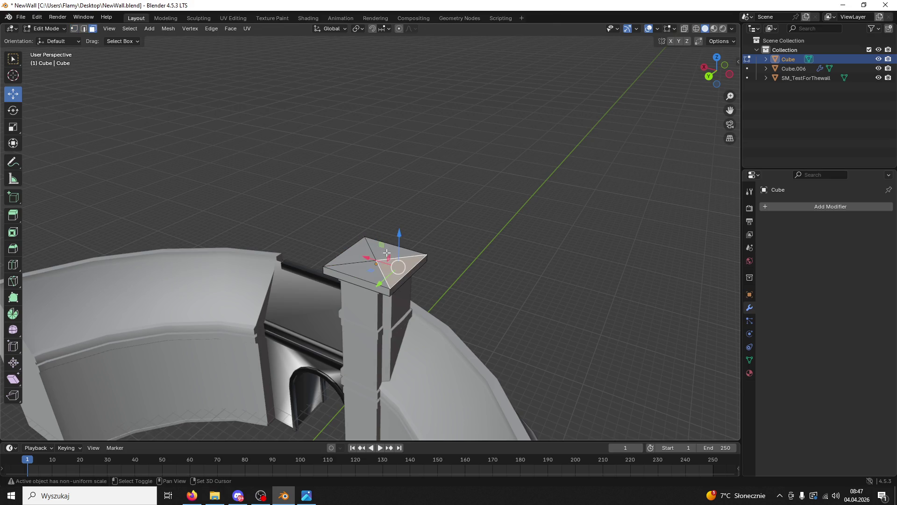
left_click(390, 251, "shift")
left_click(361, 257, "shift")
key("e")
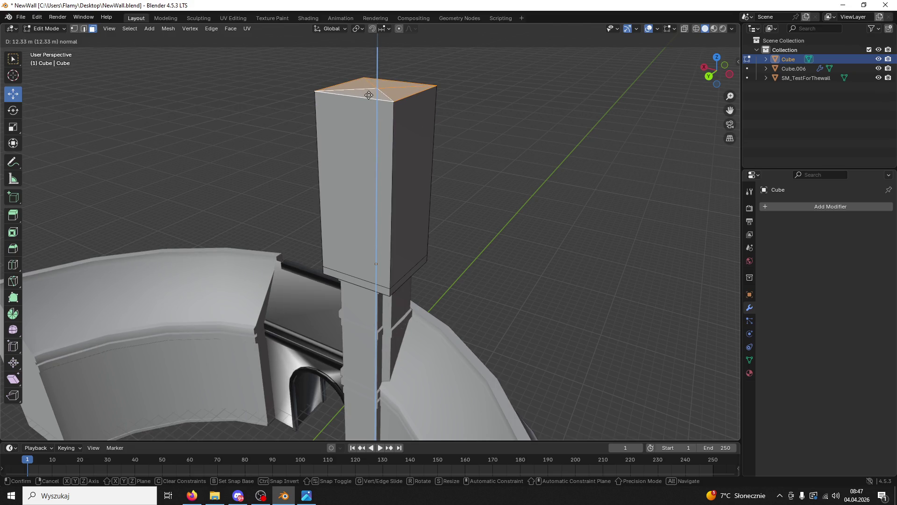
- Confirm the extrusion, add seven even loop cuts to the block, then undo them
left_click(370, 96)
key("ctrl+r")
scroll(415, 211, "up", 6)
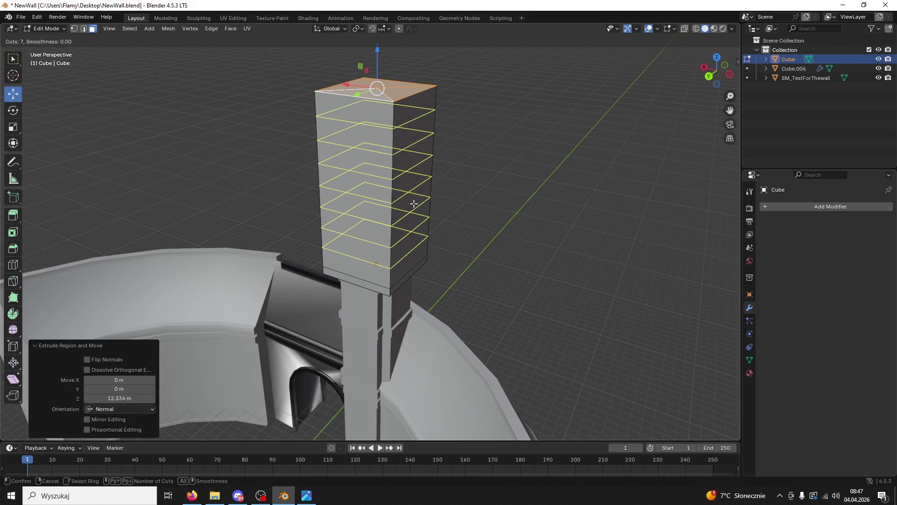
left_click(414, 204)
right_click(411, 200)
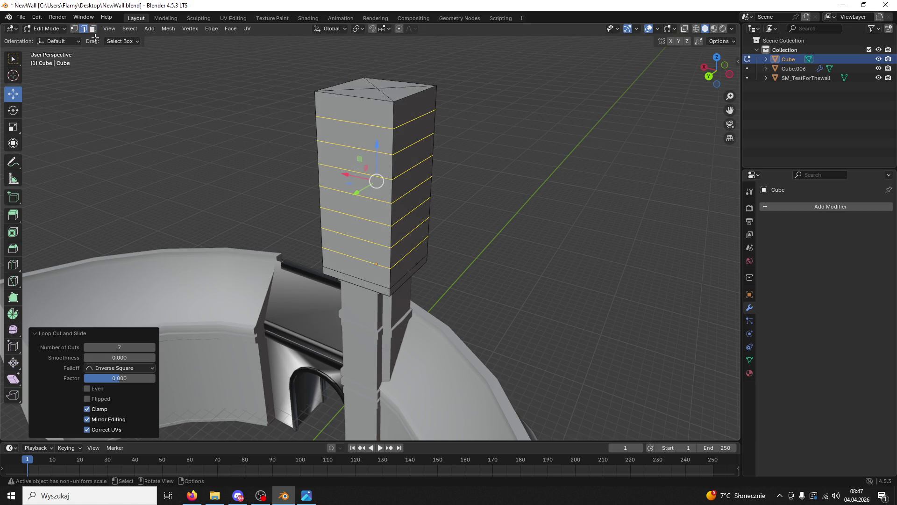
key("a")
left_click(377, 89)
key("1")
mouse_move(387, 114)
middle_mouse_down()
mouse_move(460, 154)
mouse_move(424, 145)
middle_mouse_up()
key("ctrl+z")
key("ctrl+z")
key("ctrl+z")
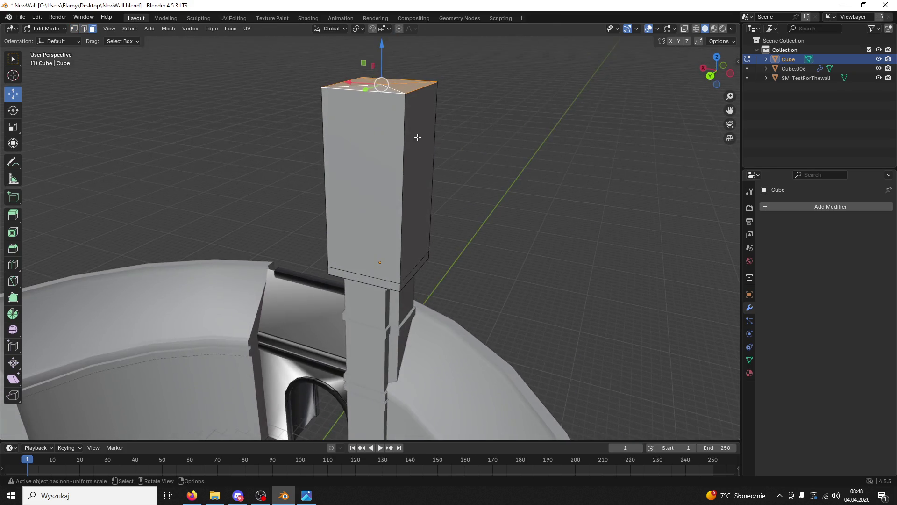
- Lower the block's top about 6.72 m and ring it with four evenly spaced edge loops
left_click_drag(384, 65, 389, 168)
key("ctrl+r")
scroll(412, 247, "up", 2)
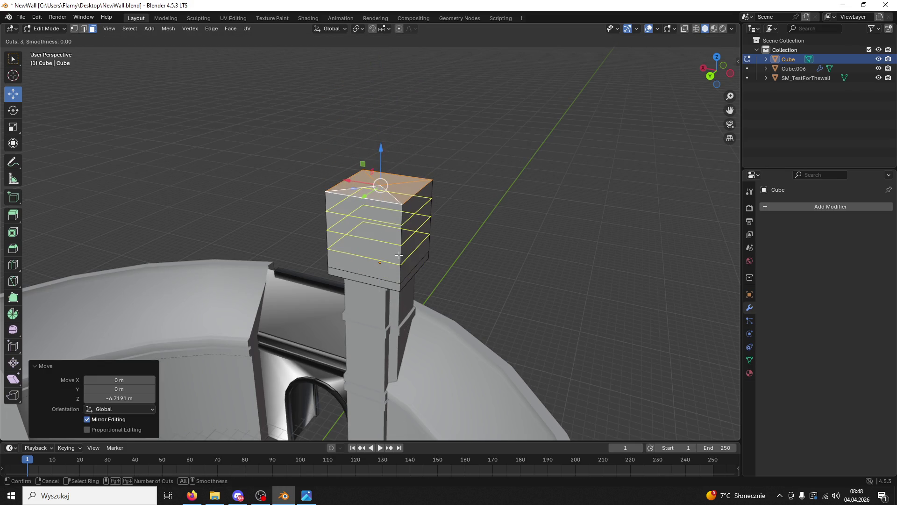
scroll(399, 255, "up", 1)
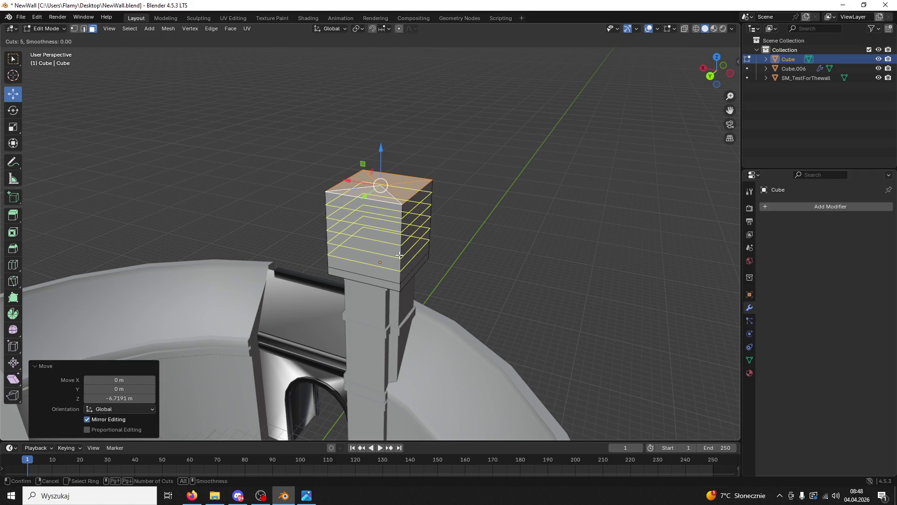
left_click(401, 256)
right_click(402, 256)
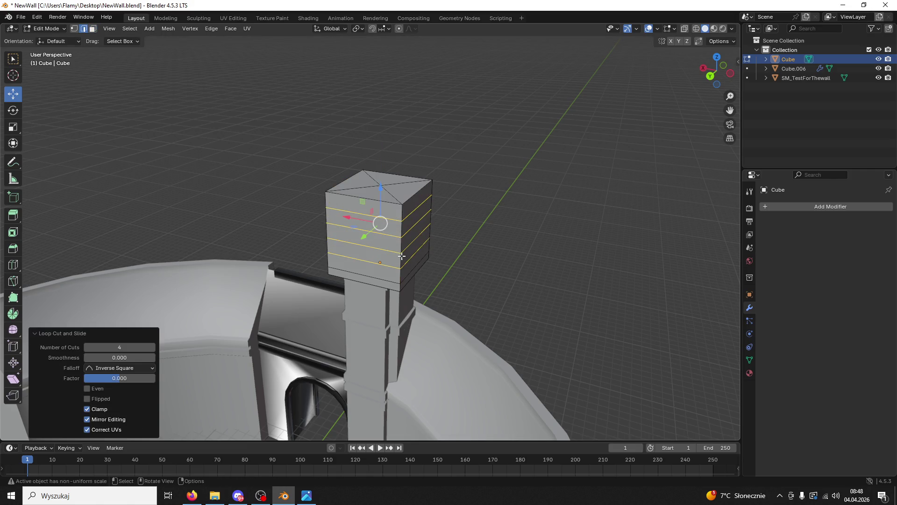
- Select the top face's centre vertex and pull it up into a pointed spire
left_click(399, 184)
left_click(74, 28)
left_click(379, 185)
left_click_drag(379, 159, 377, 47)
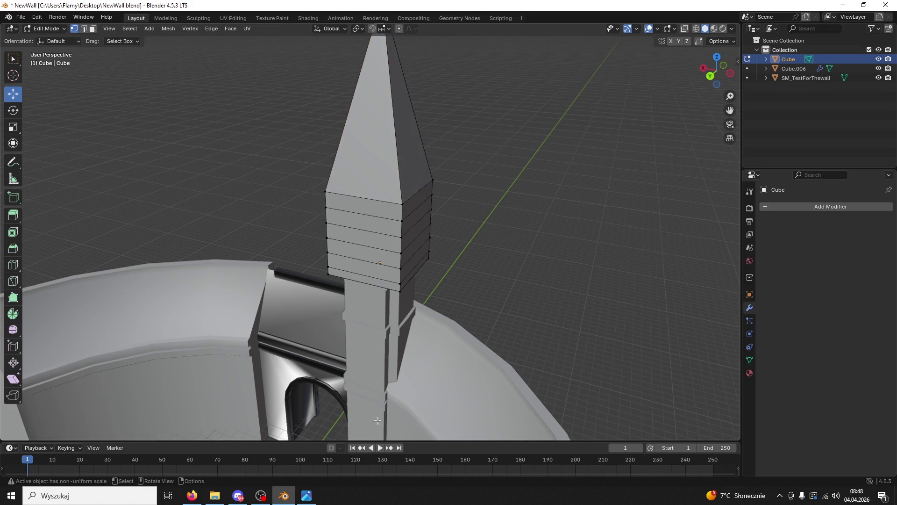
- Raise the spire tip into a tall spike and lift an edge loop straight up
mouse_move(420, 224)
middle_mouse_down()
mouse_move(430, 243)
mouse_move(455, 238)
mouse_move(475, 273)
mouse_move(442, 248)
middle_mouse_up()
left_click(83, 29)
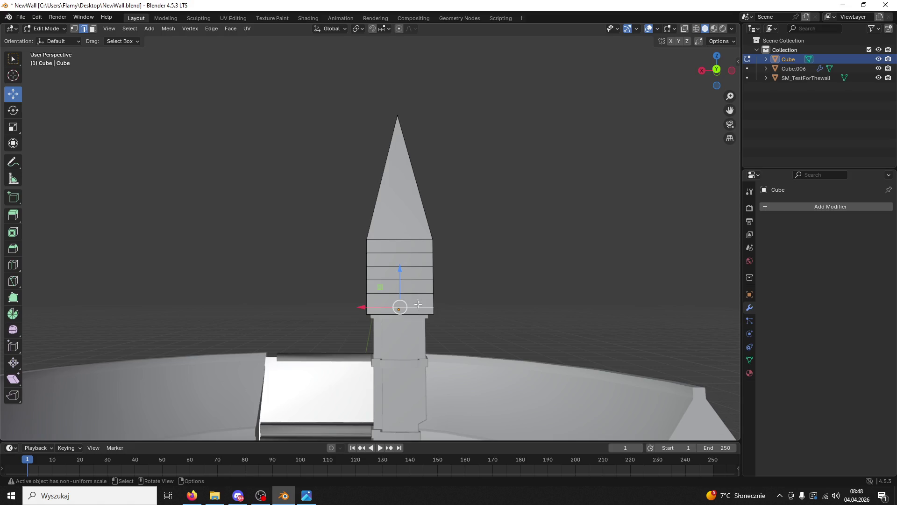
scroll(421, 304, "up", 3)
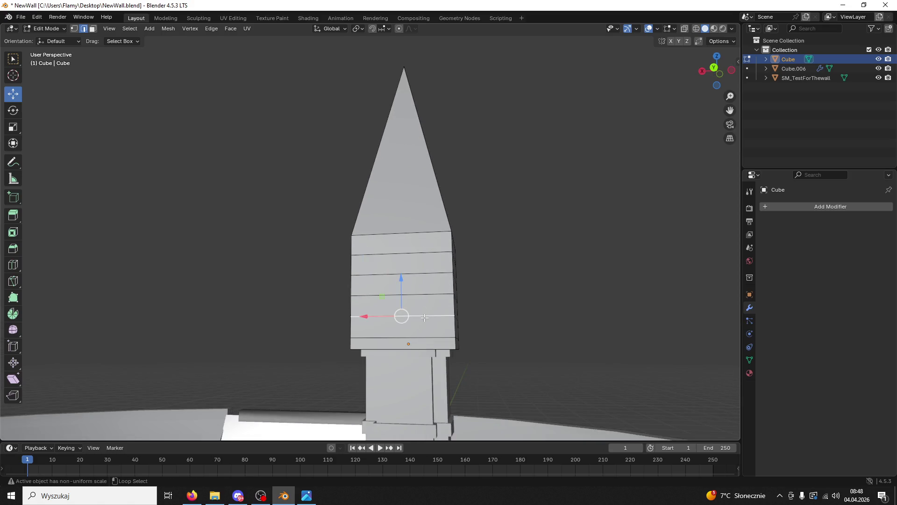
key("g")
key("z")
left_click(440, 295)
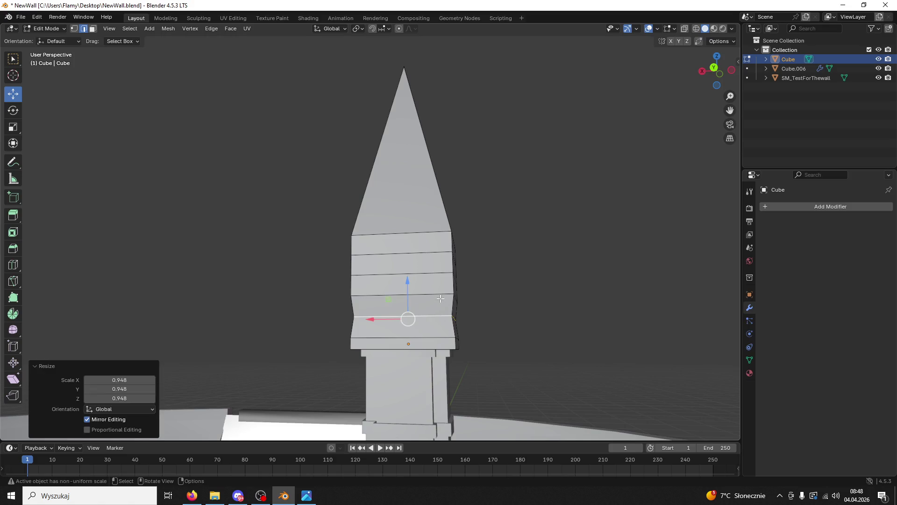
left_click(440, 296, "shift")
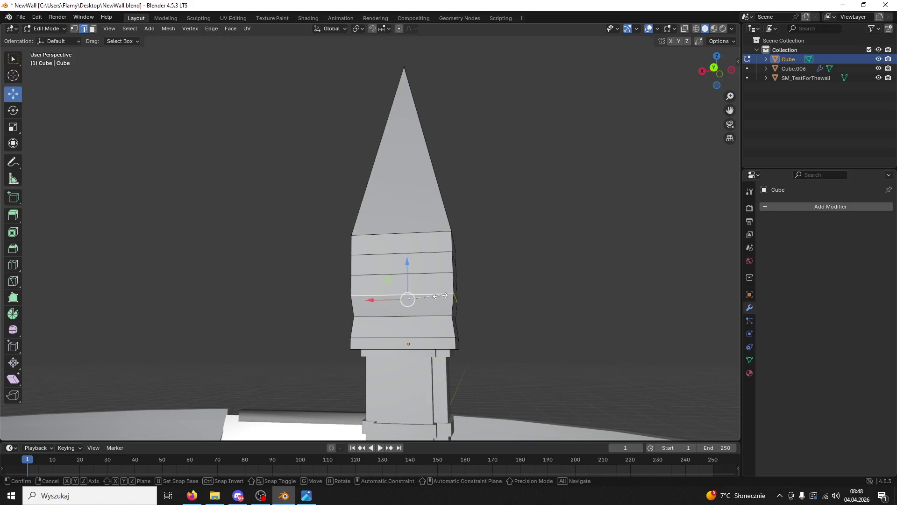
- Narrow the upper edge loops, one to about 0.71 scale
key("s")
left_click(437, 294)
left_click(435, 272, "shift")
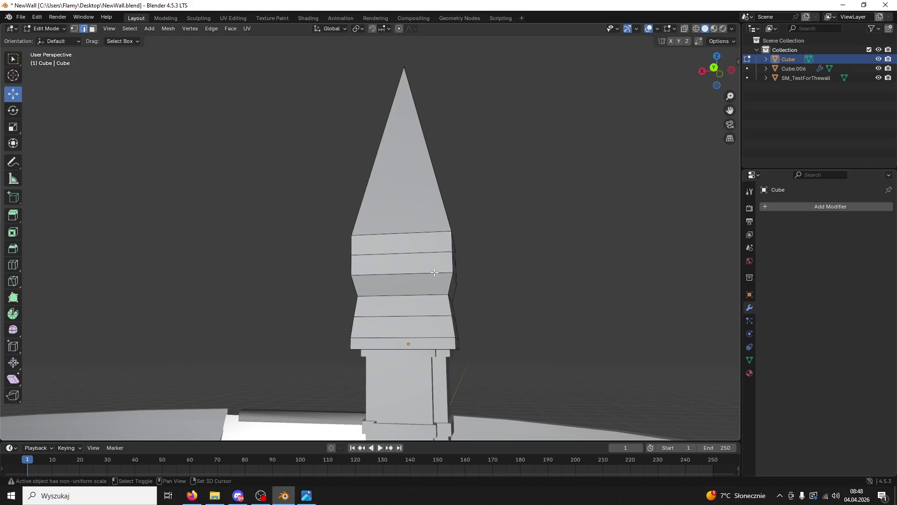
key("s")
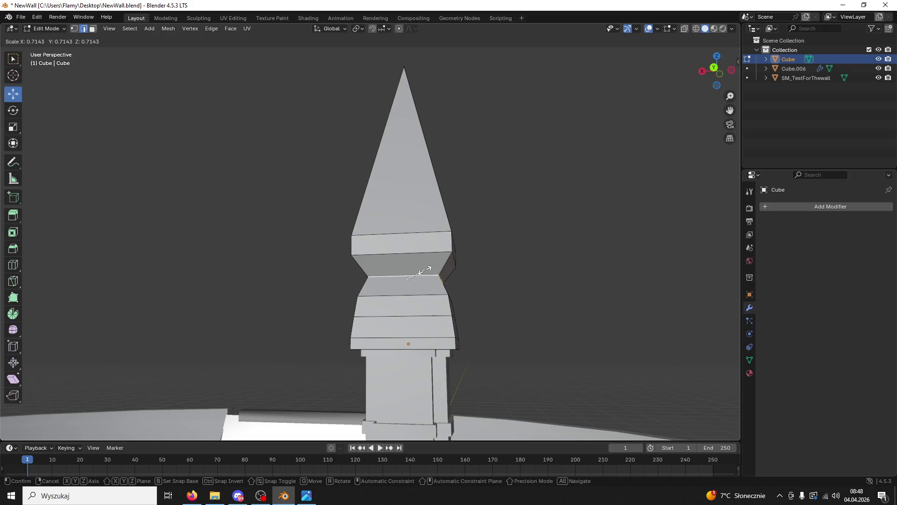
left_click(420, 272)
- Shrink the next band's loop, and shrink the spire's base loop to 0.452 scale
left_click(413, 255, "alt")
key("s")
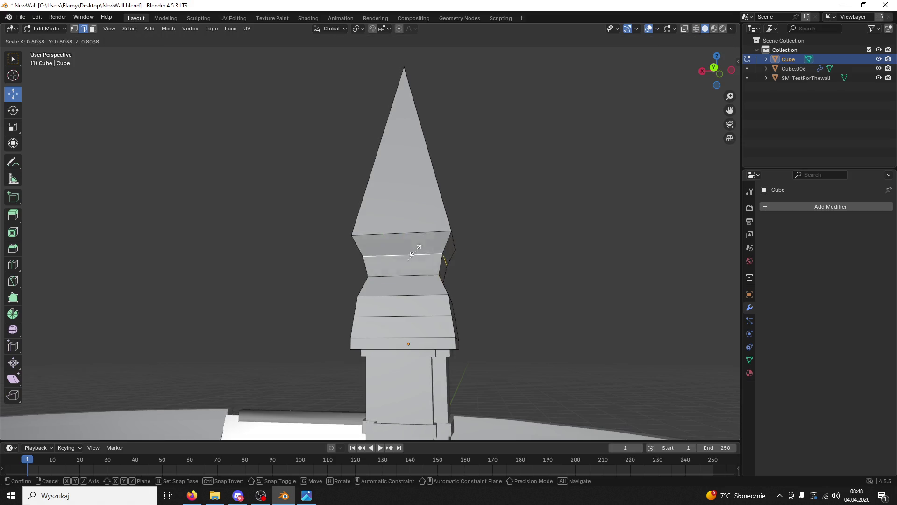
left_click(404, 252)
left_click(404, 232, "alt")
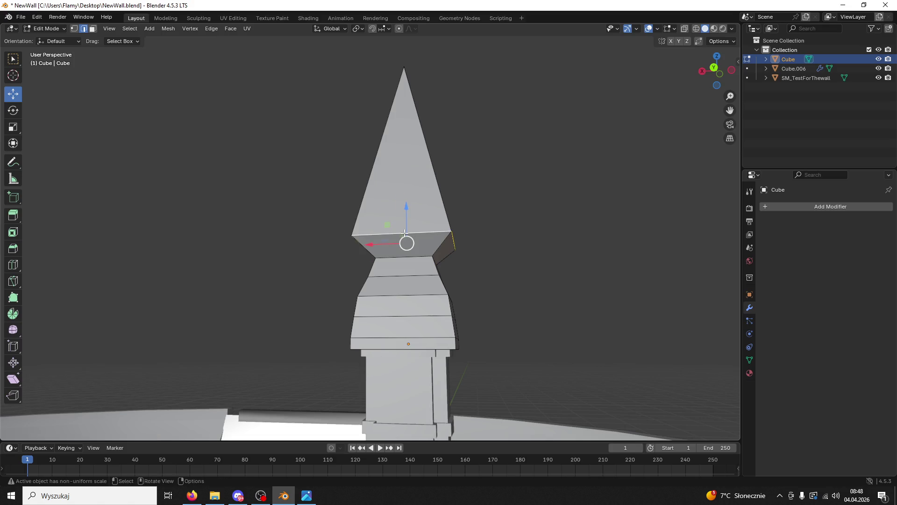
key("s")
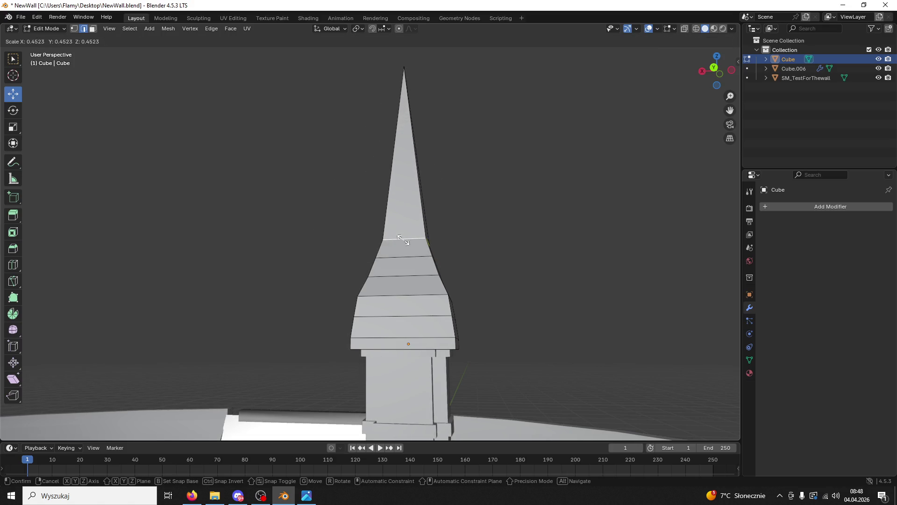
left_click(403, 240)
- Shrink two lower edge loops of the flare
scroll(445, 283, "up", 3)
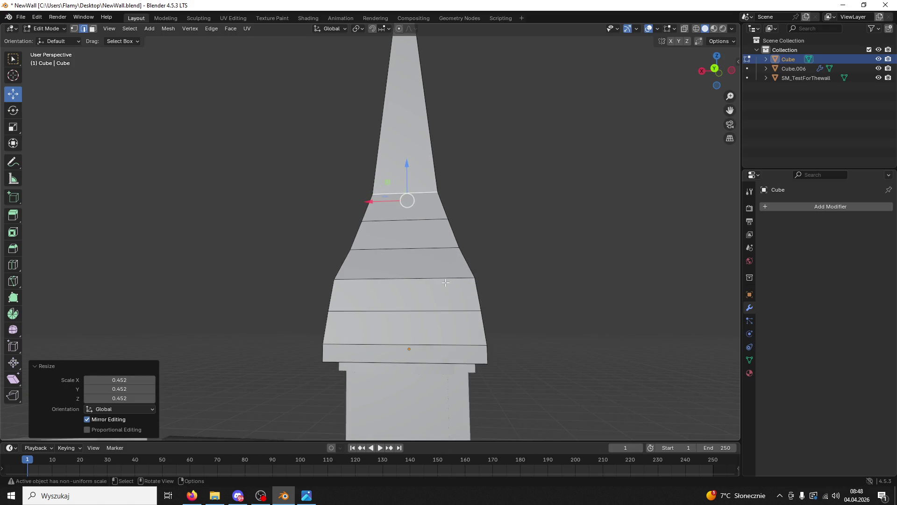
left_click(445, 278, "alt+shift")
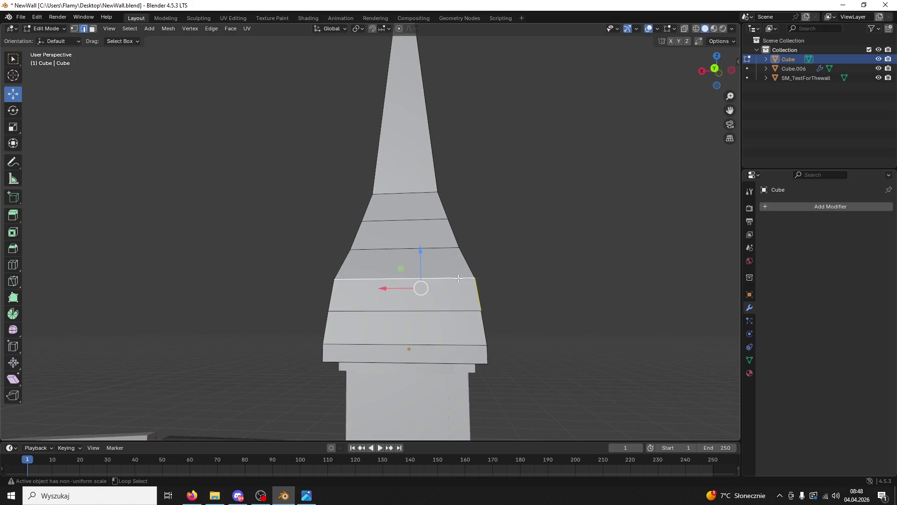
left_click(457, 279, "alt")
key("alt+a")
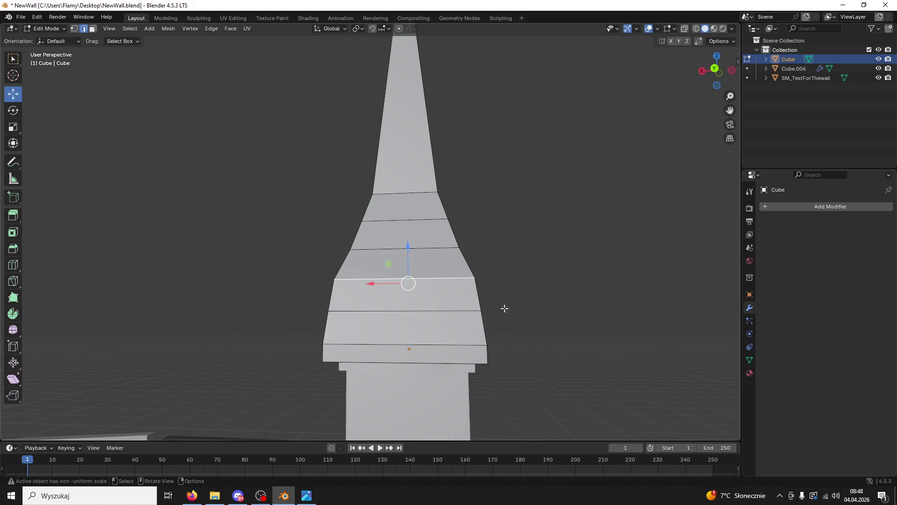
key("s")
left_click(504, 313)
middle_click_drag(504, 312, 501, 328)
left_click(468, 317, "alt")
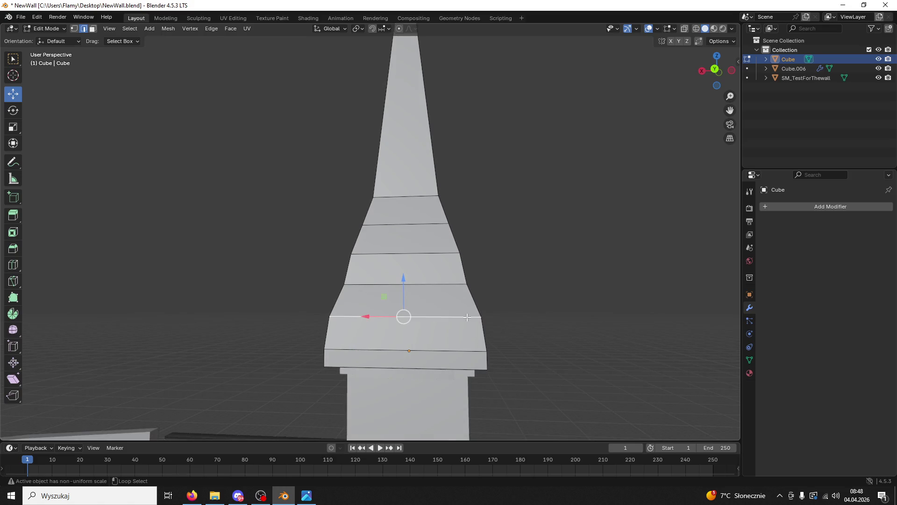
key("s")
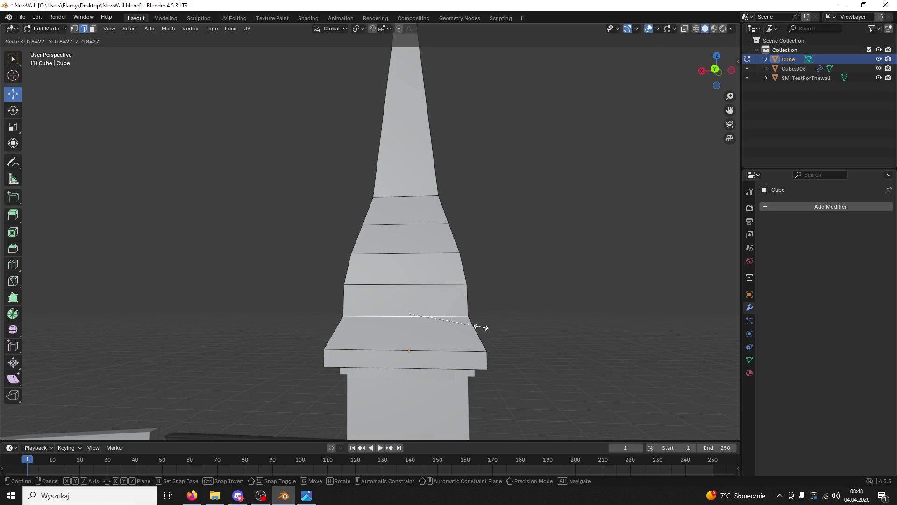
left_click(480, 327)
- Rescale the next loop up, and narrow a lower spire ring to 0.880
left_click(463, 284, "alt")
key("s")
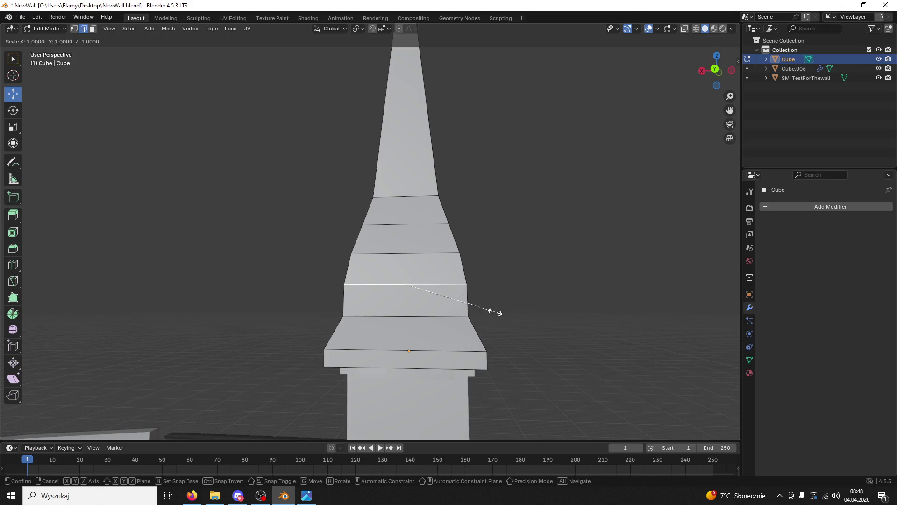
left_click(486, 307)
key("alt+a")
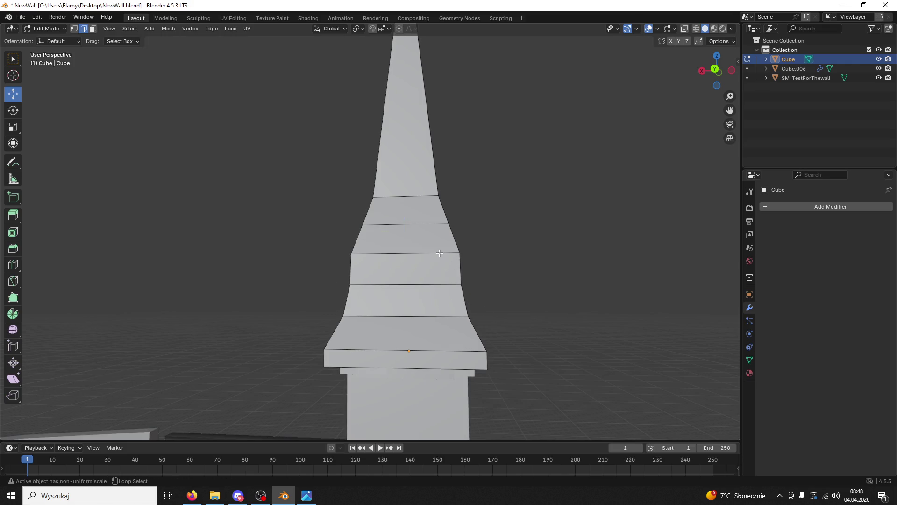
left_click(446, 255, "alt")
key("s")
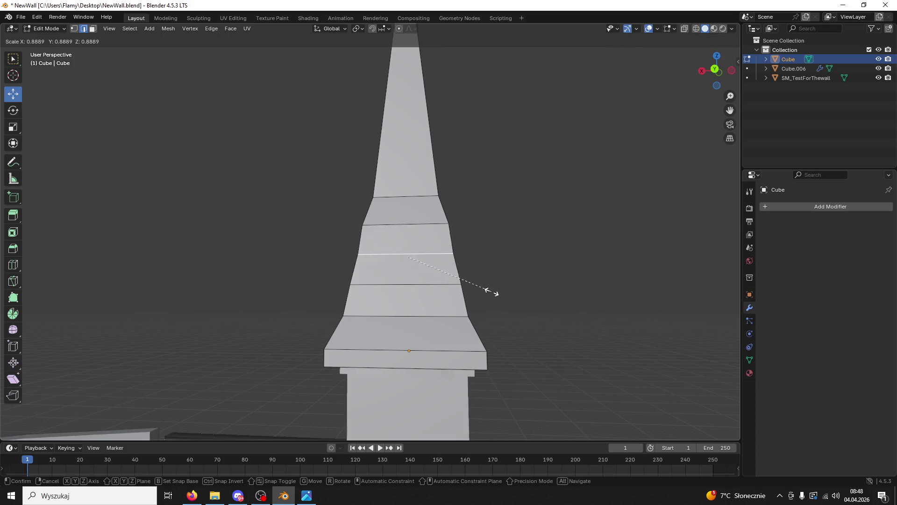
left_click(490, 292)
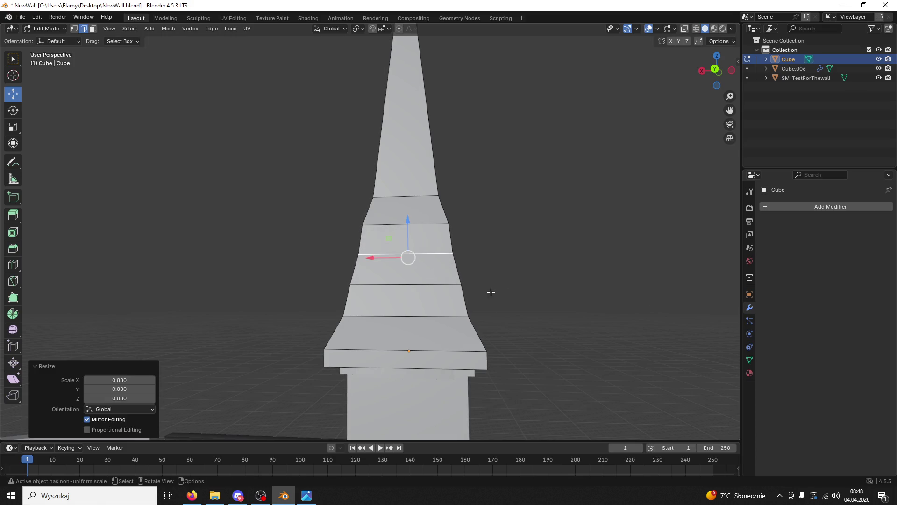
- Resize the next ring up to 0.974 and widen a higher ring to 1.104
left_click(433, 225, "alt")
key("s")
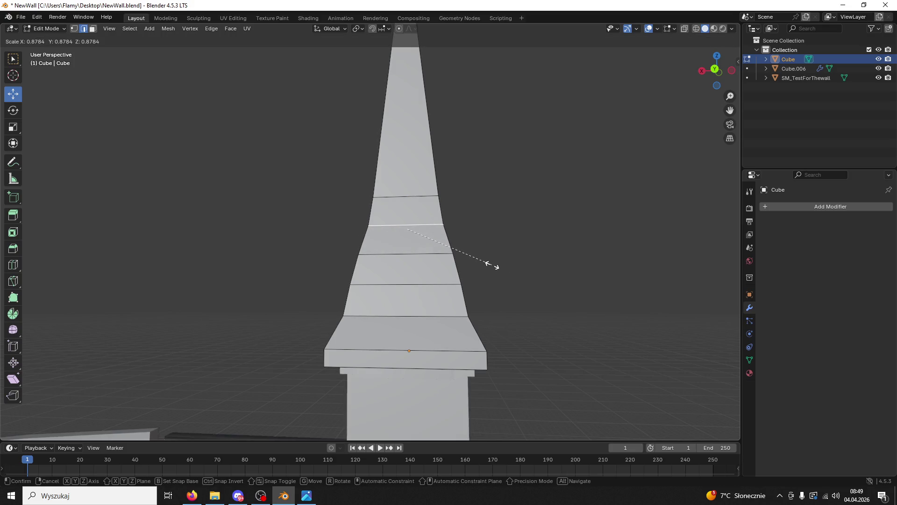
left_click(503, 267)
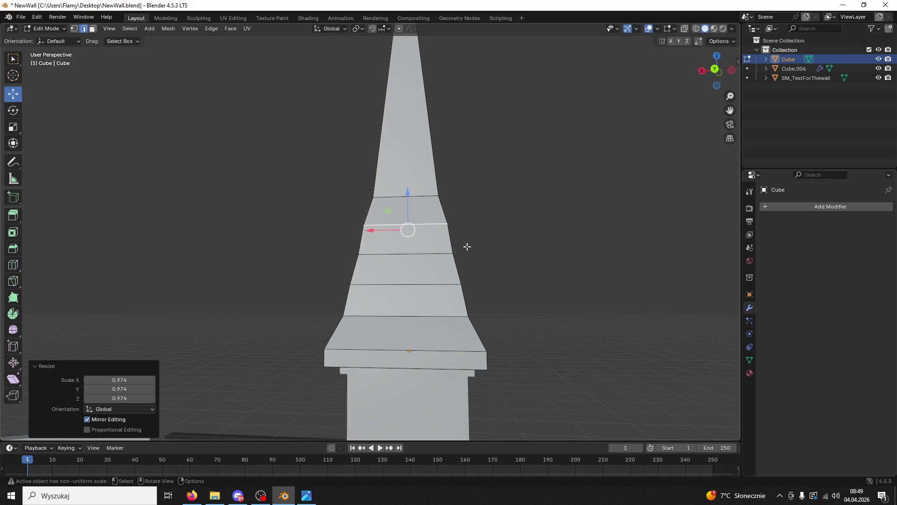
left_click(418, 198)
key("s")
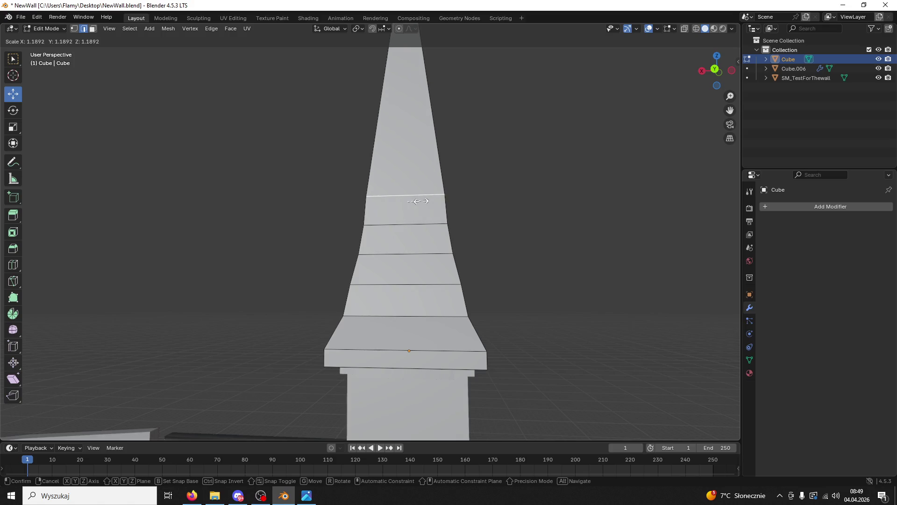
left_click(421, 201)
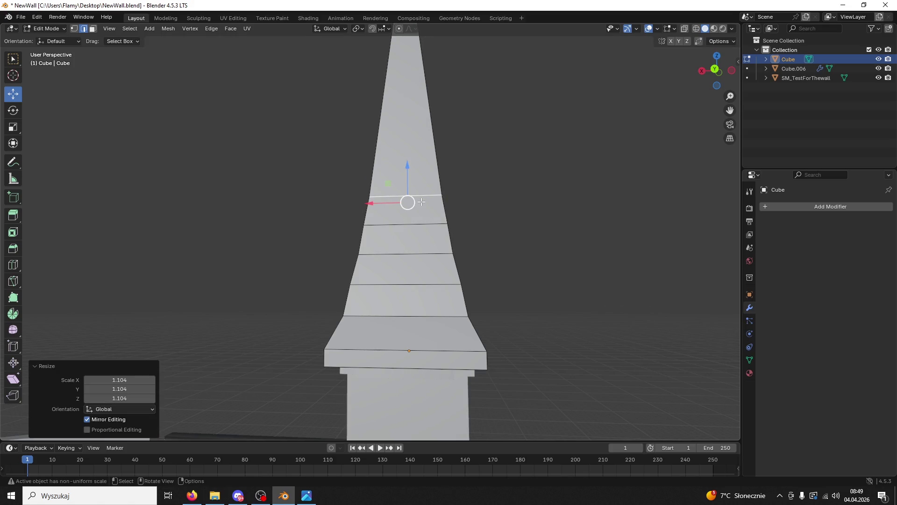
- Raise the selected ring about 2.29 m higher up the spire and rescale it
left_click_drag(408, 172, 408, 114)
key("s")
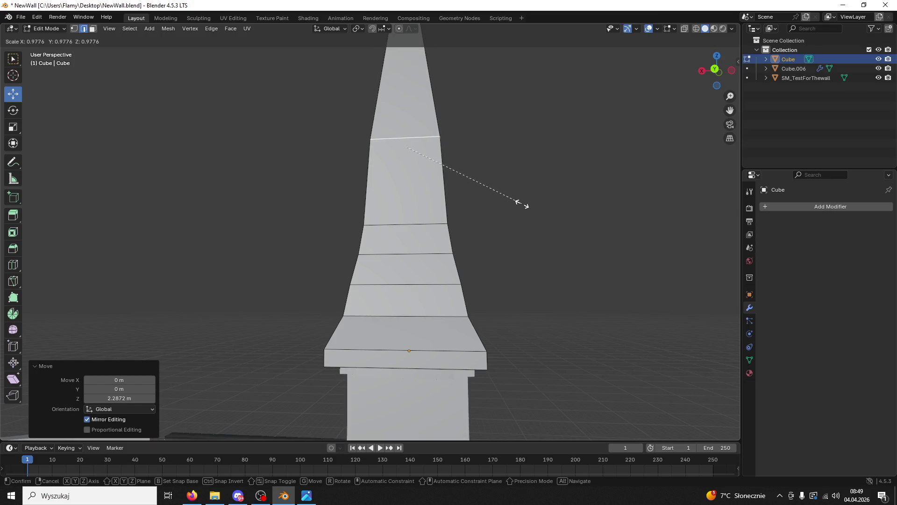
left_click(493, 188)
mouse_move(492, 189)
middle_mouse_down()
mouse_move(517, 214)
mouse_move(454, 218)
mouse_move(439, 229)
mouse_move(486, 244)
mouse_move(488, 204)
middle_mouse_up()
scroll(488, 204, "up", 2)
- Rescale a ring near the spire's base and another ring above it
left_click(442, 206)
left_click(442, 206, "alt")
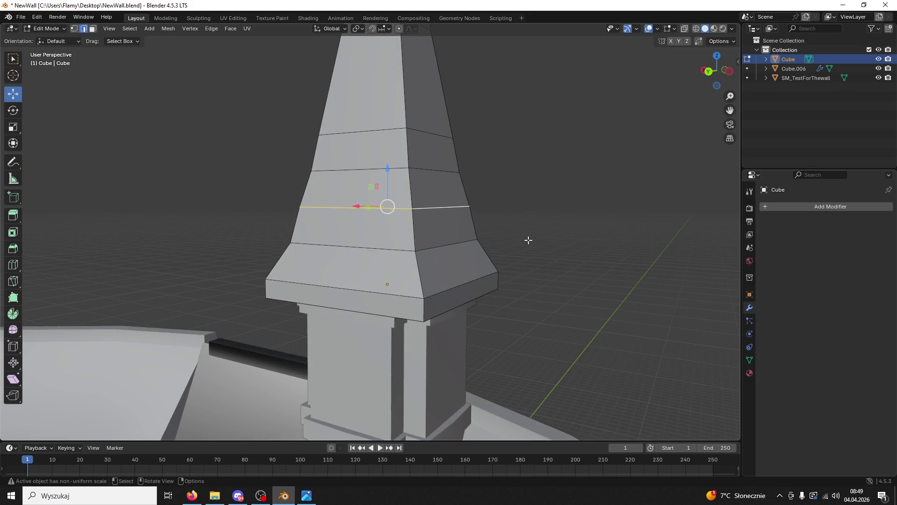
key("s")
left_click(541, 248)
left_click(436, 168, "alt")
key("s")
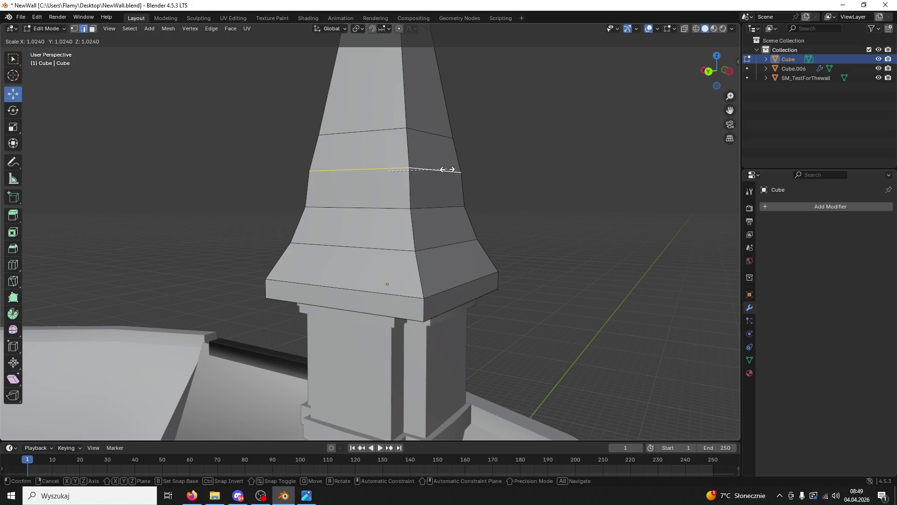
left_click(446, 169)
- Widen the next ring up the spire
left_click(437, 135, "alt")
key("alt+a")
key("s")
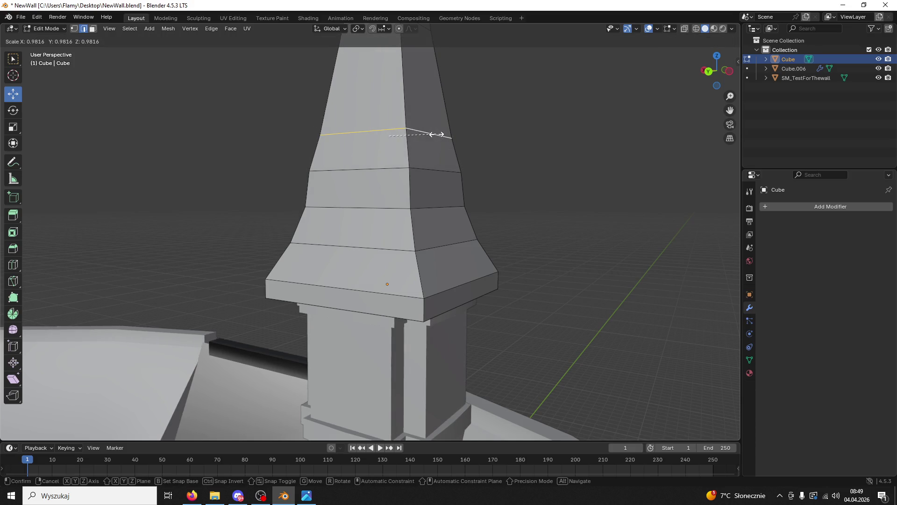
left_click(437, 135)
- Shrink the lower flare ring slightly to 0.96 scale, then deselect it
left_click(393, 169, "alt")
key("alt+a")
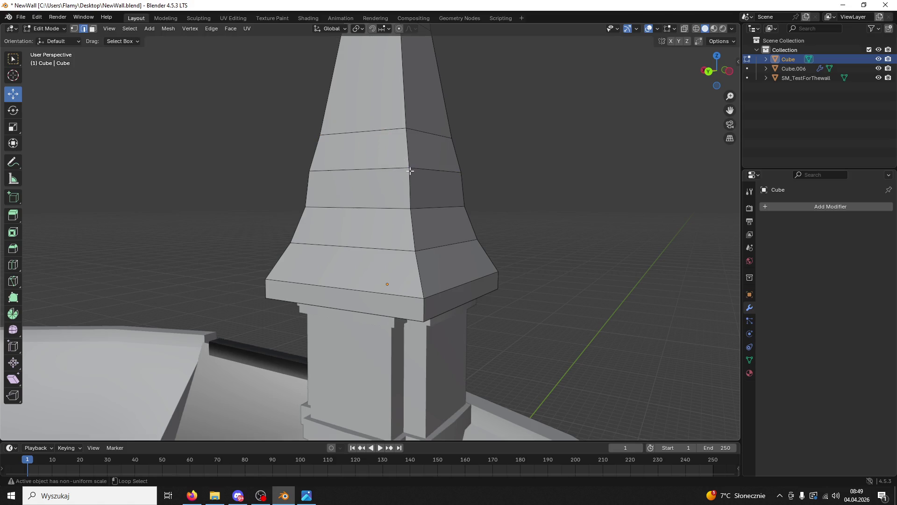
left_click(440, 172, "alt")
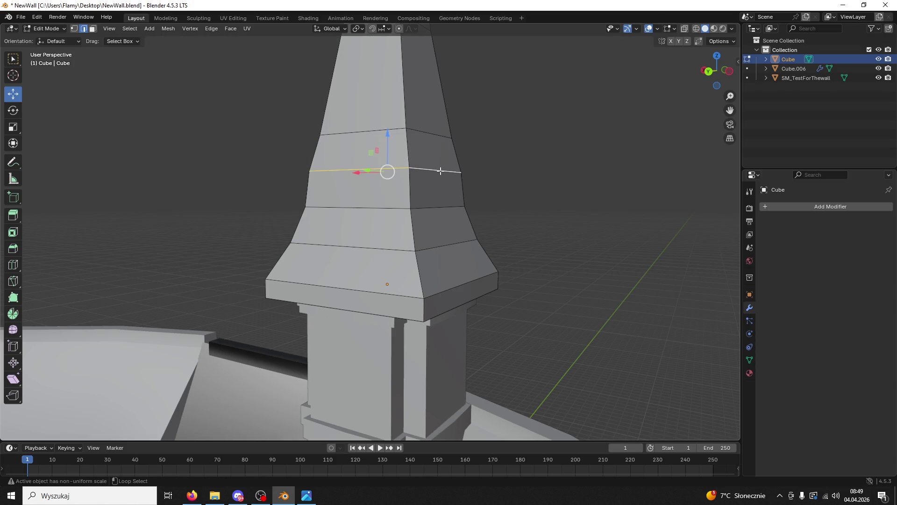
key("s")
left_click(533, 240)
scroll(542, 243, "down", 2)
key("alt+a")
mouse_move(543, 244)
middle_mouse_down()
mouse_move(486, 245)
mouse_move(541, 259)
middle_mouse_up()
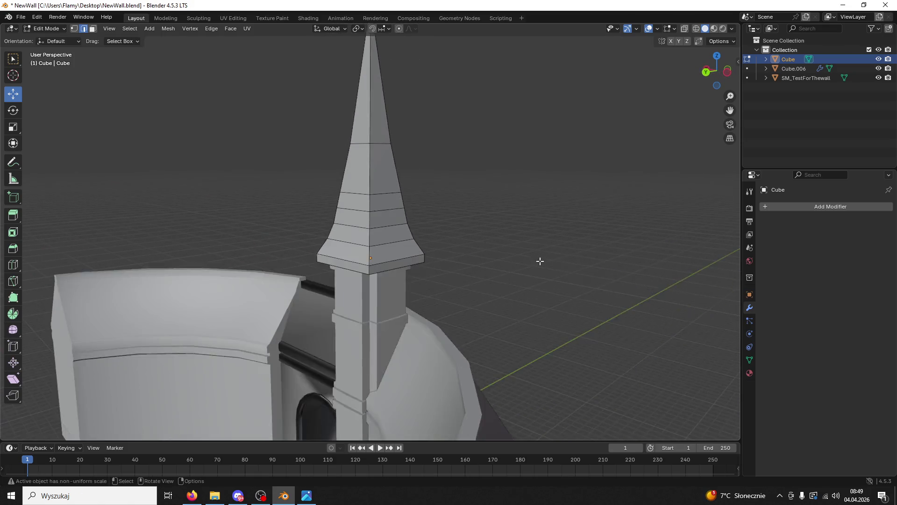
scroll(541, 259, "down", 3)
- In Object Mode, give the spire Shade Auto Smooth and apply the Smooth by Angle modifier
left_click(47, 29)
left_click(61, 43)
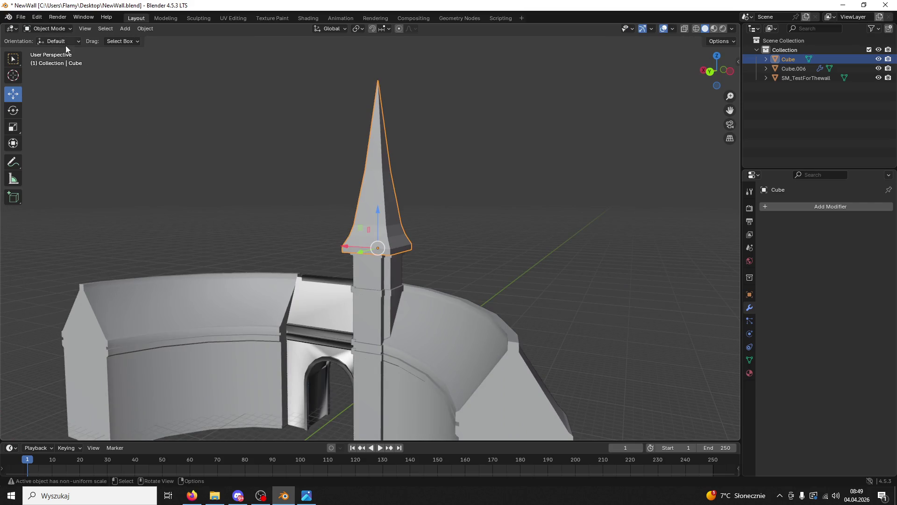
left_click(412, 161)
left_click(399, 224)
right_click(390, 225)
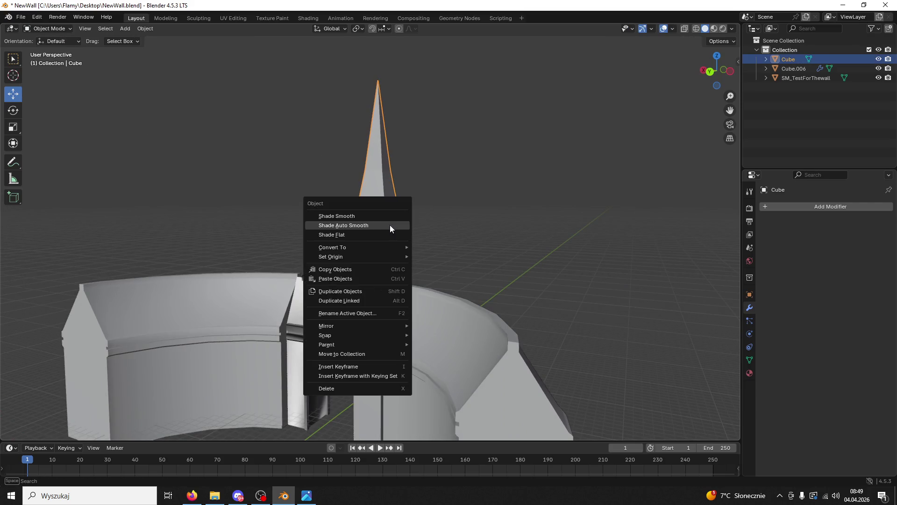
left_click(389, 225)
left_click(866, 223)
left_click(848, 231)
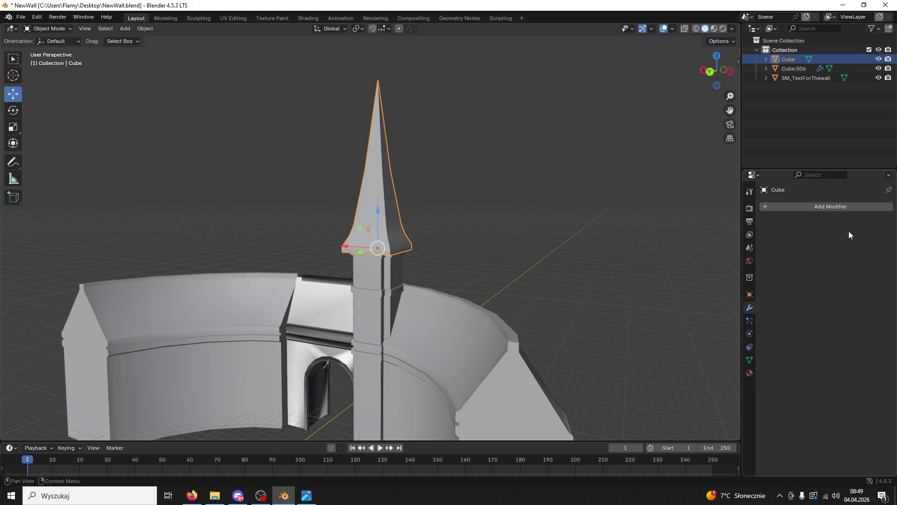
- Close in on the spire and return it to Edit Mode
mouse_move(618, 301)
middle_mouse_down()
mouse_move(559, 316)
mouse_move(578, 285)
mouse_move(521, 313)
middle_mouse_up()
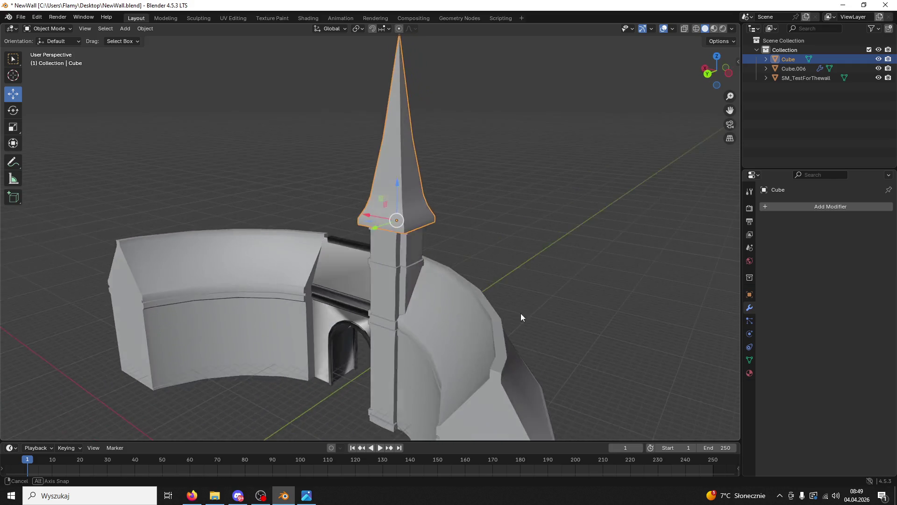
scroll(521, 313, "up", 3)
left_click(534, 300)
scroll(534, 300, "up", 3)
middle_click_drag(549, 260, 516, 260)
left_click(47, 28)
left_click(47, 49)
- Mark the two rings at the bottom of the flared base as seams
scroll(353, 192, "up", 3)
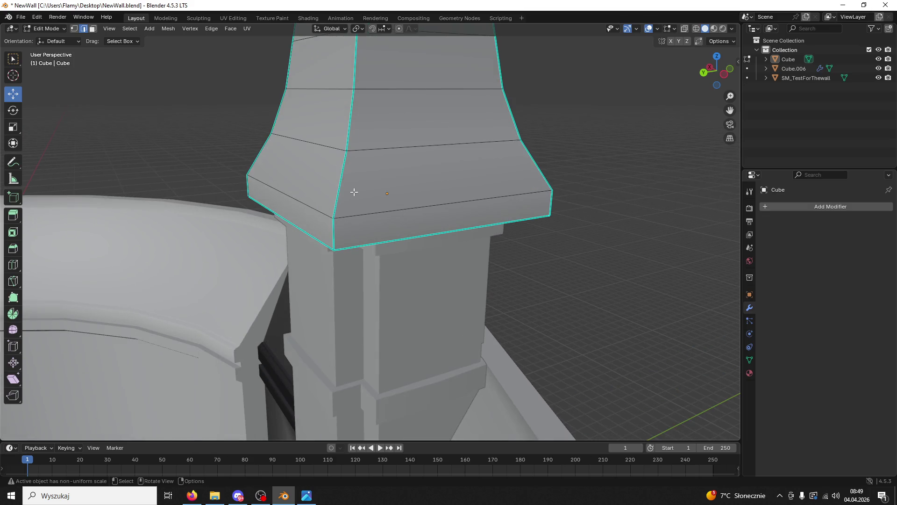
left_click(327, 211, "alt")
right_click(331, 213)
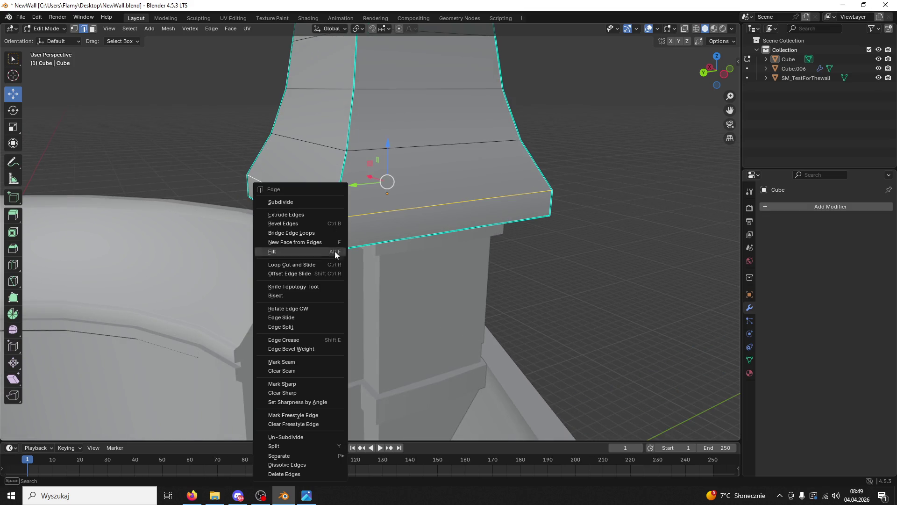
left_click(298, 358)
middle_click_drag(327, 317, 393, 181)
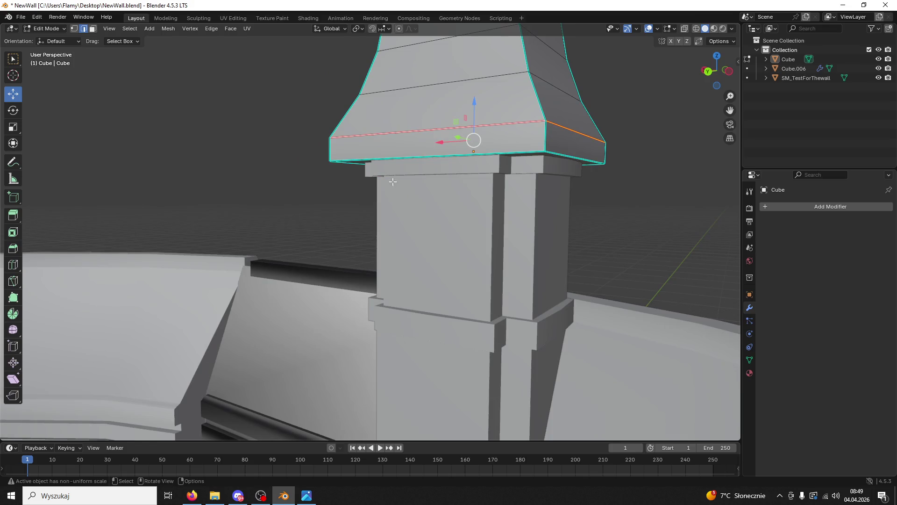
left_click(350, 159, "alt")
right_click(350, 158)
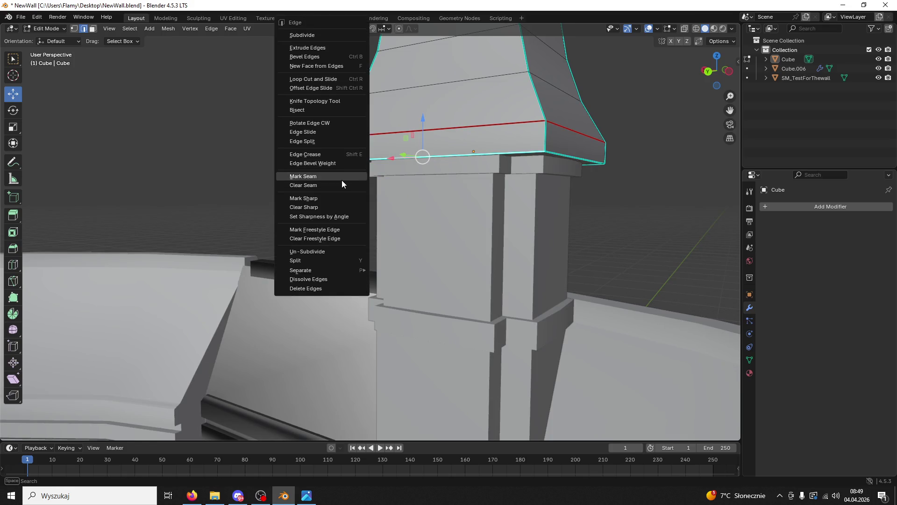
left_click(341, 181)
left_click(318, 212)
- Mark the selected edges on the spire's cap as seams via Ctrl+E
middle_click_drag(318, 213, 292, 202)
mouse_move(285, 201)
middle_mouse_down()
mouse_move(306, 194)
mouse_move(348, 131)
middle_mouse_up()
middle_click_drag(331, 162, 297, 164)
key("ctrl+e")
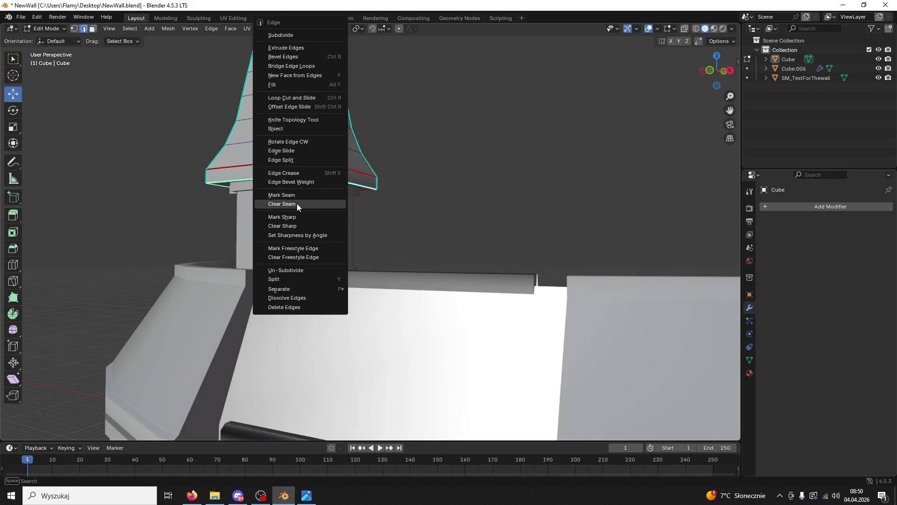
left_click(290, 197)
middle_click_drag(361, 211, 563, 212)
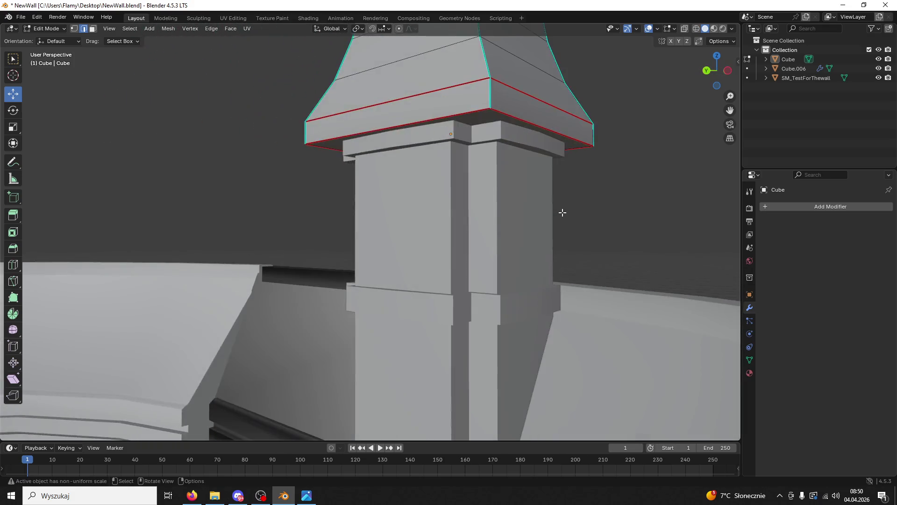
scroll(552, 209, "down", 1)
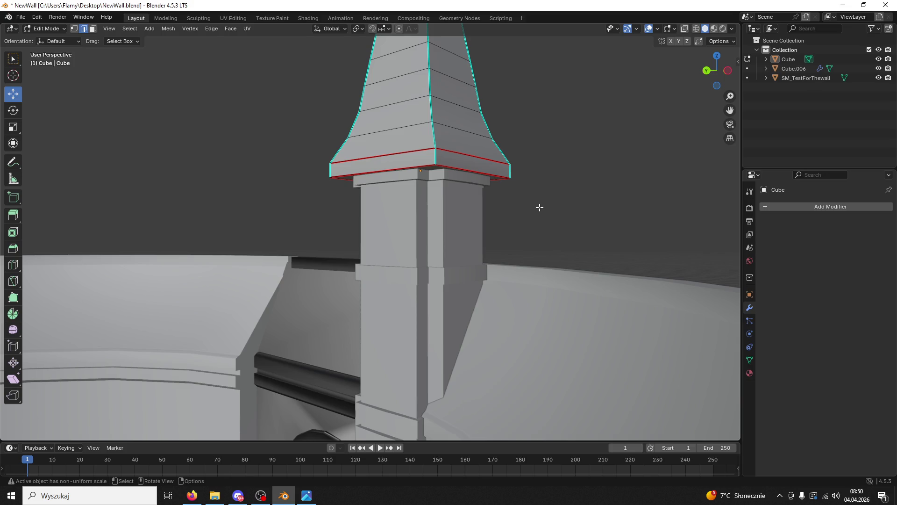
- Lower the spire's base edge loop slightly
middle_click_drag(433, 195, 362, 190)
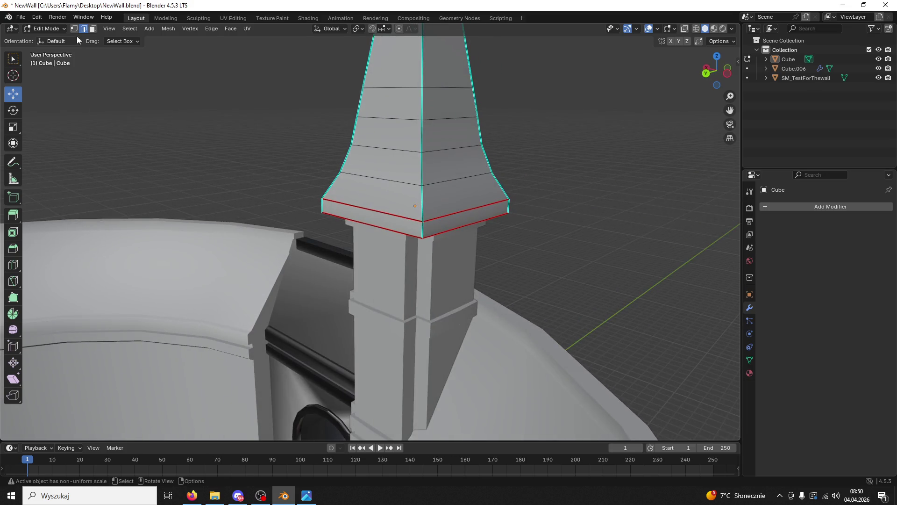
left_click_drag(414, 164, 413, 169)
middle_click_drag(413, 169, 396, 169)
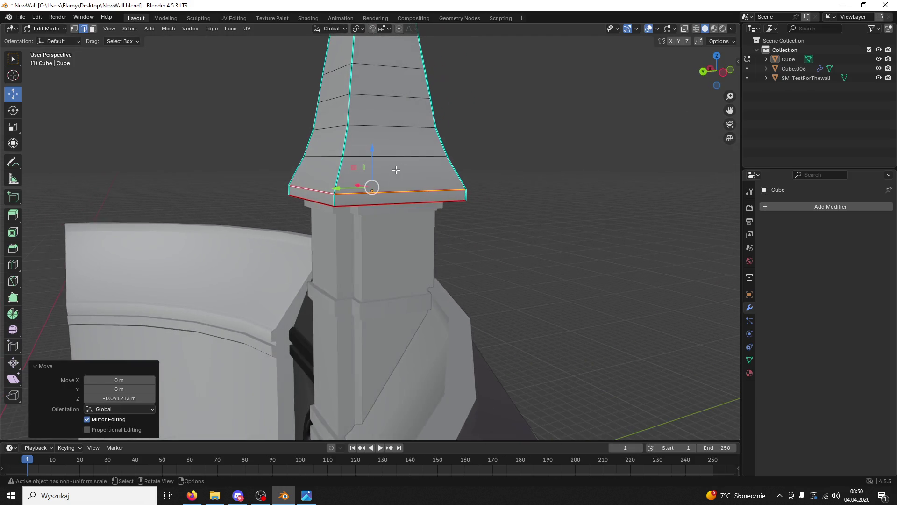
key("alt+Tab")
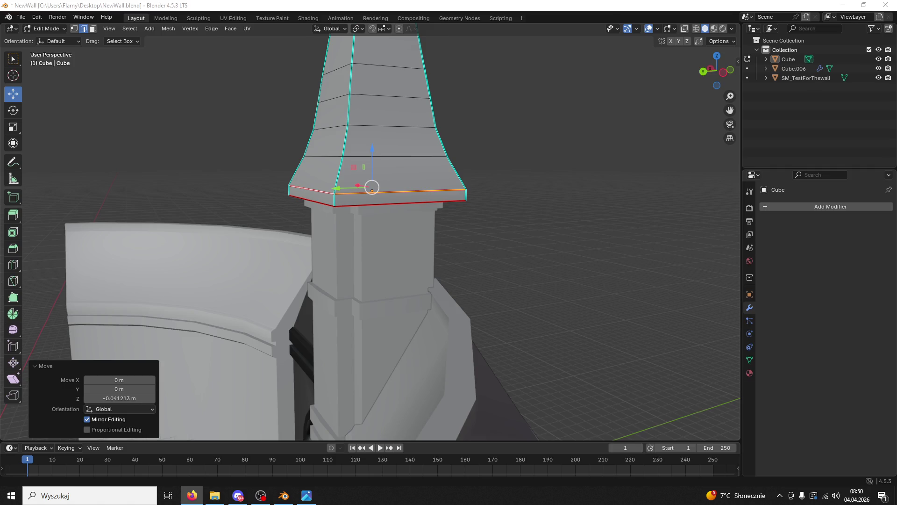
- Extrude the spire's lower face strip outward along its normals into a thin ledge
mouse_move(472, 213)
middle_mouse_down()
mouse_move(505, 220)
mouse_move(652, 178)
mouse_move(624, 197)
mouse_move(457, 181)
middle_mouse_up()
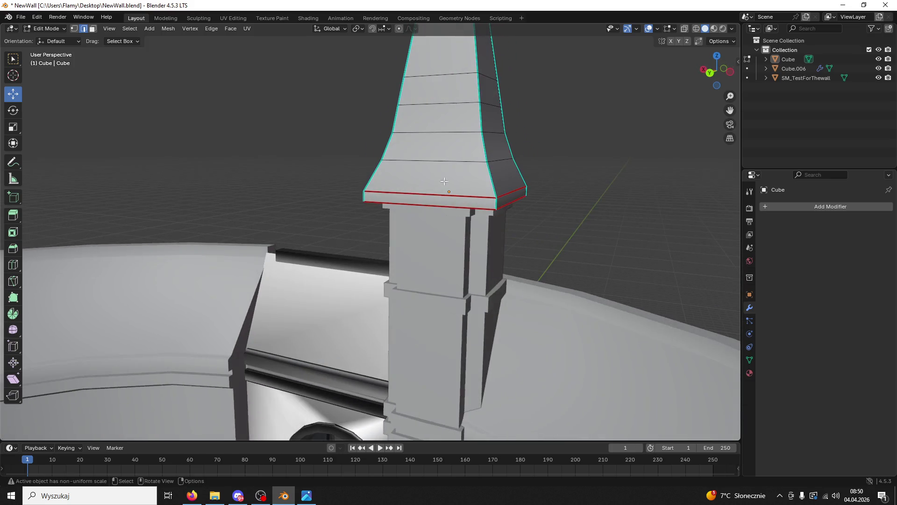
scroll(177, 126, "up", 2)
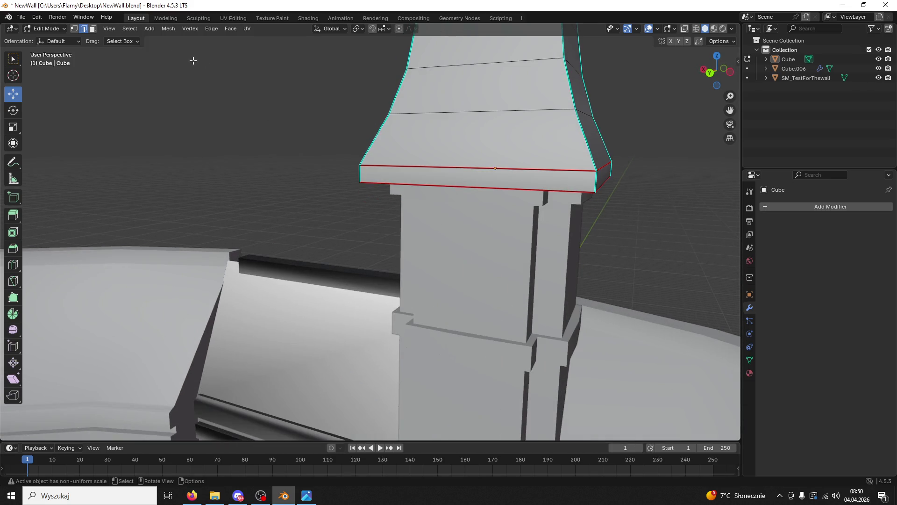
left_click(92, 29)
left_click(464, 176)
middle_click_drag(464, 177, 524, 187)
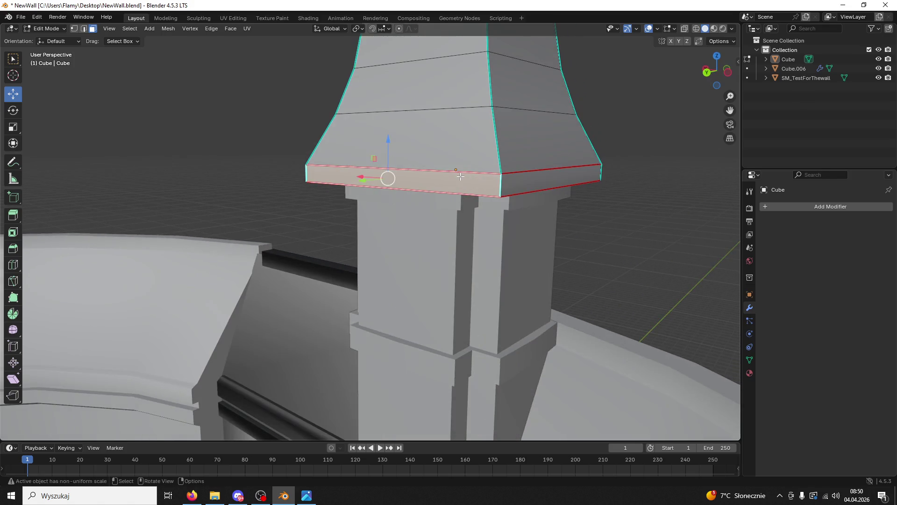
key("ctrl+l")
key("ctrl+z")
right_click(503, 213)
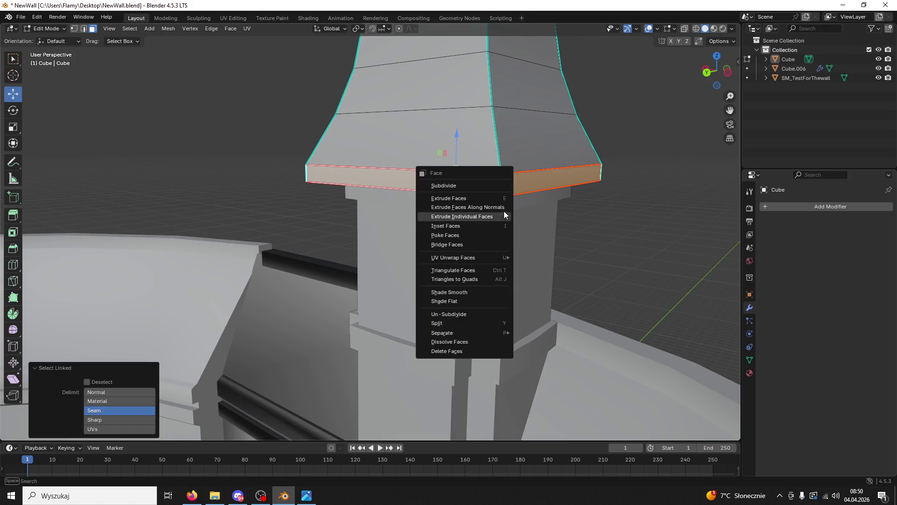
left_click(504, 214)
mouse_move(504, 214)
middle_mouse_down()
mouse_move(492, 217)
mouse_move(490, 164)
middle_mouse_up()
right_click(489, 164)
- Return to Object Mode and apply Shade Auto Smooth to the spire
left_click(53, 30)
left_click(52, 38)
mouse_move(327, 140)
middle_mouse_down()
mouse_move(383, 168)
mouse_move(514, 156)
mouse_move(518, 146)
mouse_move(580, 193)
mouse_move(591, 218)
mouse_move(503, 215)
middle_mouse_up()
right_click(351, 158)
left_click(356, 159)
left_click(383, 168)
right_click(384, 169)
left_click(384, 170)
scroll(501, 151, "down", 6)
left_click(528, 162)
scroll(498, 213, "up", 5)
- Undo the spire's smooth-by-angle shading and enter Edit Mode at its base ledge
left_click(497, 211)
key("ctrl+z")
key("ctrl+z")
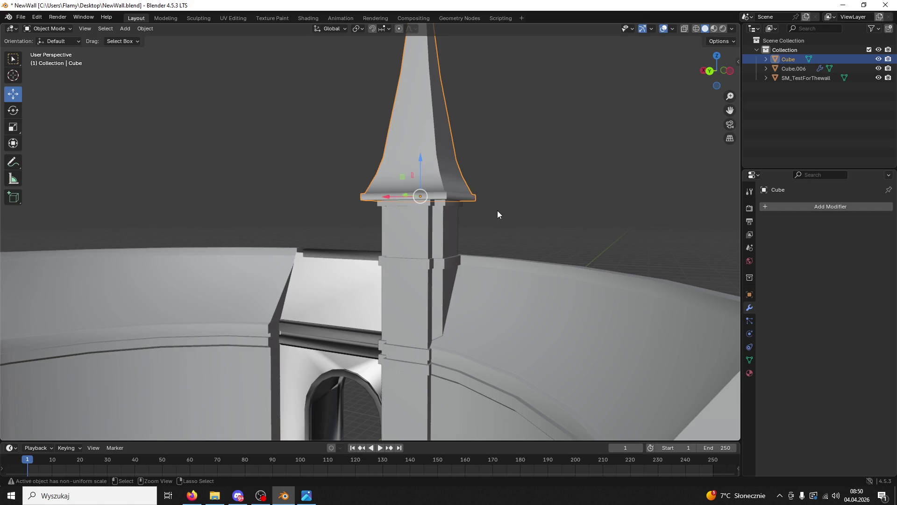
key("Tab")
left_click(503, 209)
mouse_move(502, 210)
middle_mouse_down()
mouse_move(507, 221)
mouse_move(511, 210)
middle_mouse_up()
mouse_move(407, 360)
middle_mouse_down()
mouse_move(378, 359)
mouse_move(433, 342)
middle_mouse_up()
mouse_move(447, 267)
middle_mouse_down()
mouse_move(413, 297)
mouse_move(461, 252)
middle_mouse_up()
left_click(462, 251)
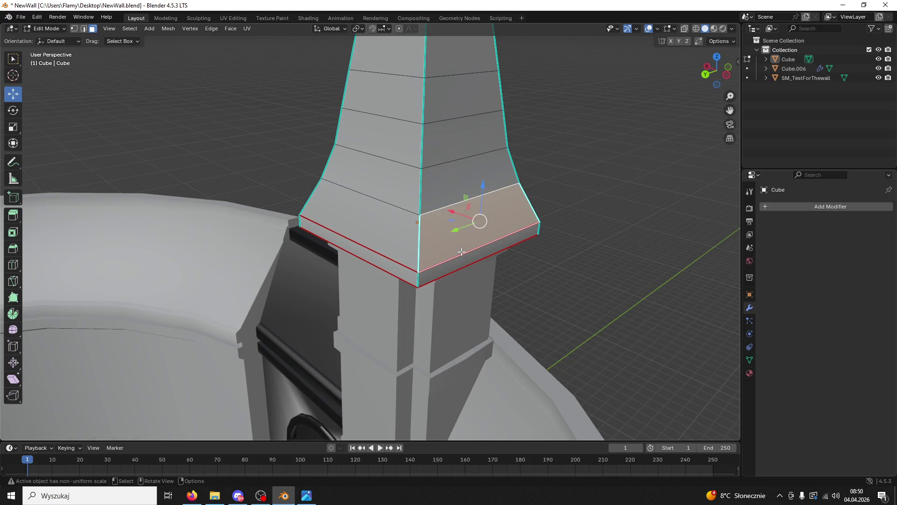
- Mark the edge loop around the spire's base ledge as a UV seam
left_click(83, 28)
key("alt+a")
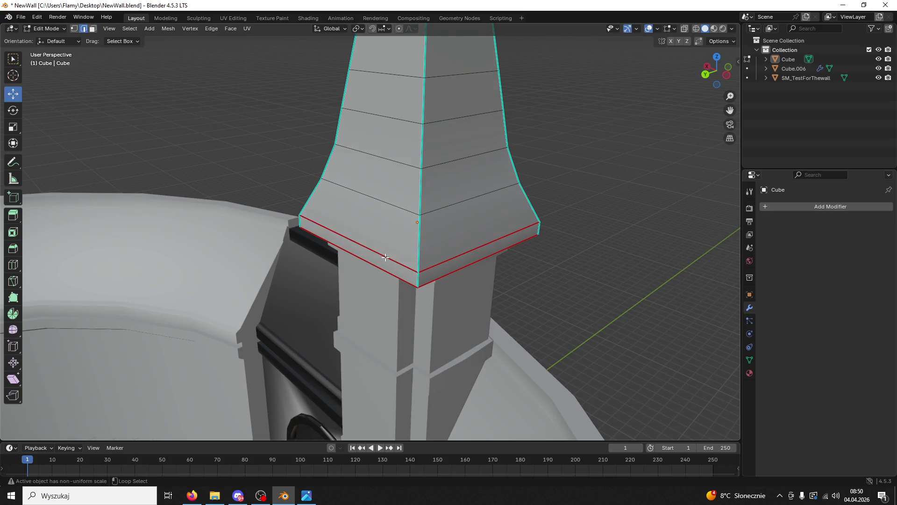
right_click(385, 257)
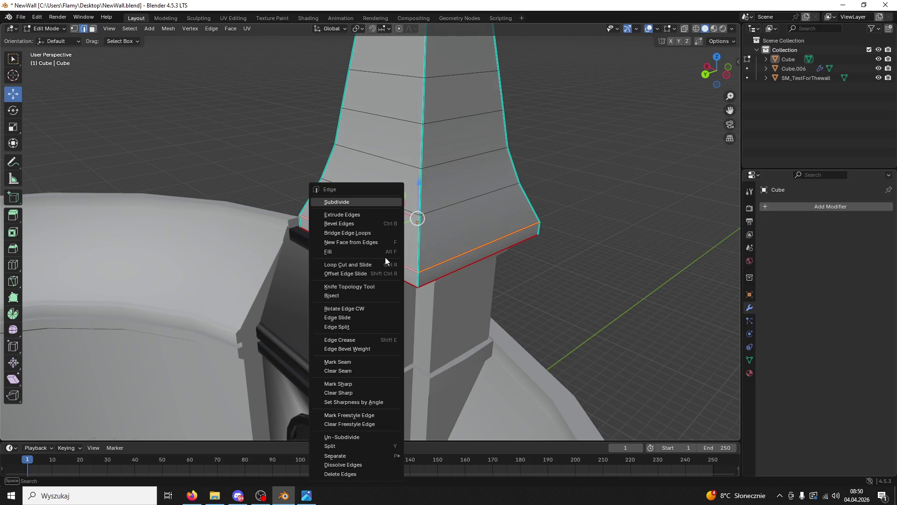
left_click(363, 362)
key("alt+a")
- Merge the seam-bounded spire faces by distance, then return to Object Mode
mouse_move(555, 292)
middle_mouse_down()
mouse_move(593, 281)
mouse_move(491, 253)
middle_mouse_up()
key("l")
scroll(486, 220, "down", 5)
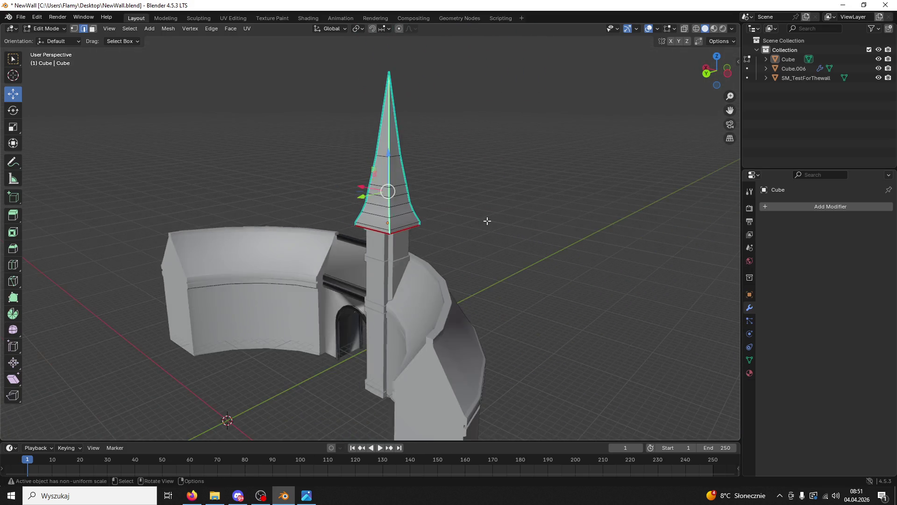
key("m")
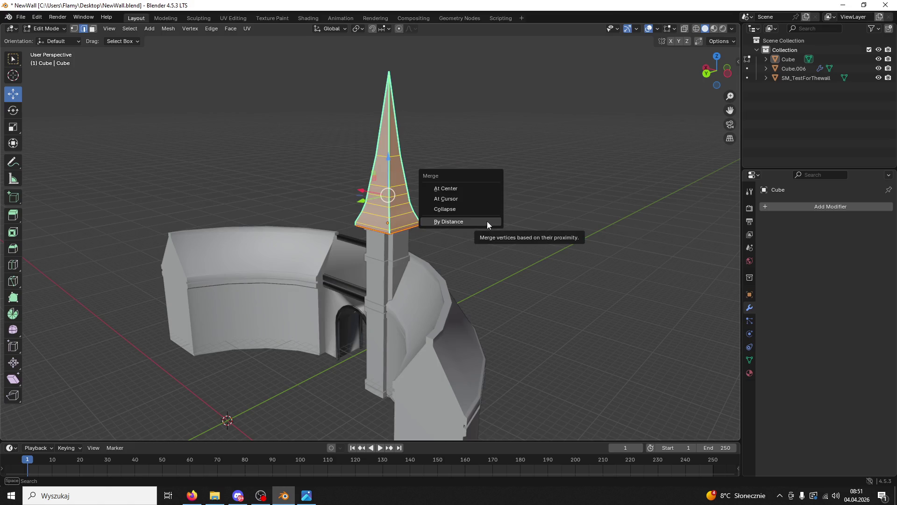
left_click(487, 221)
key("alt+a")
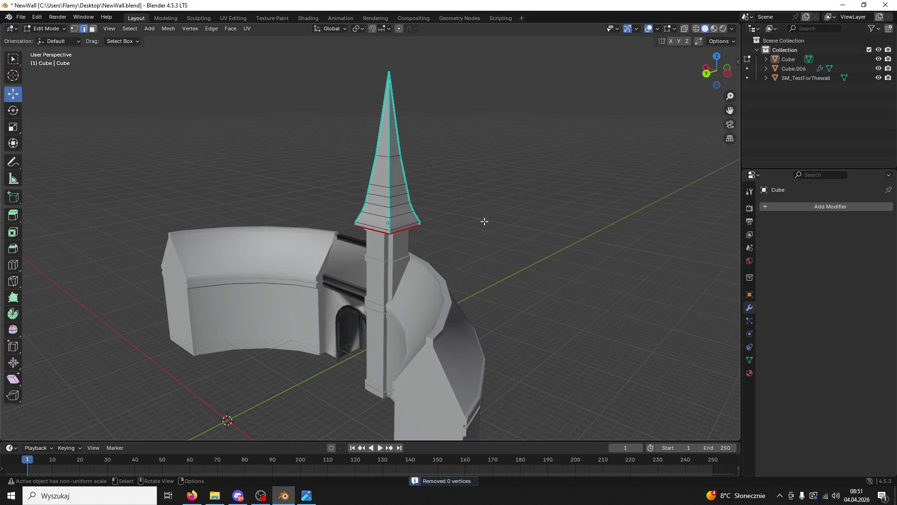
scroll(484, 222, "up", 8)
key("Tab")
middle_click_drag(509, 297, 428, 230)
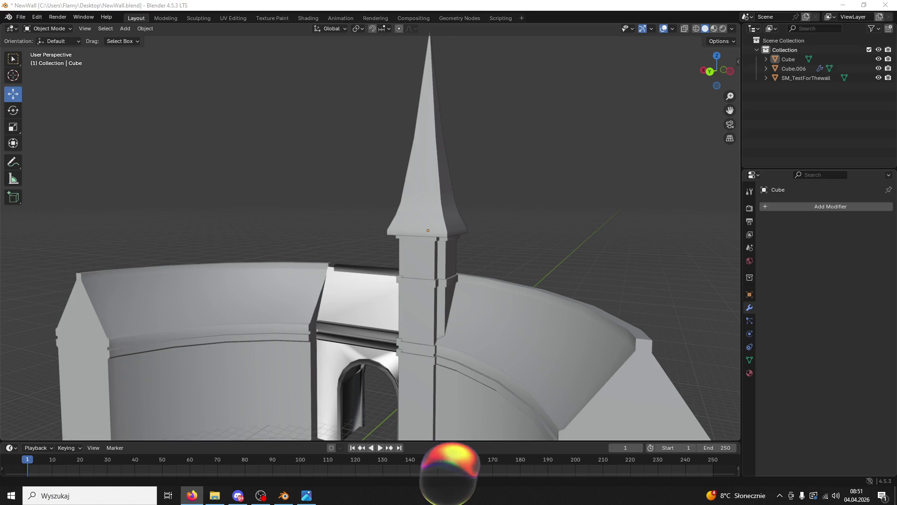
mouse_move(546, 346)
middle_mouse_down()
mouse_move(482, 246)
mouse_move(535, 249)
mouse_move(533, 228)
mouse_move(498, 240)
mouse_move(501, 255)
middle_mouse_up()
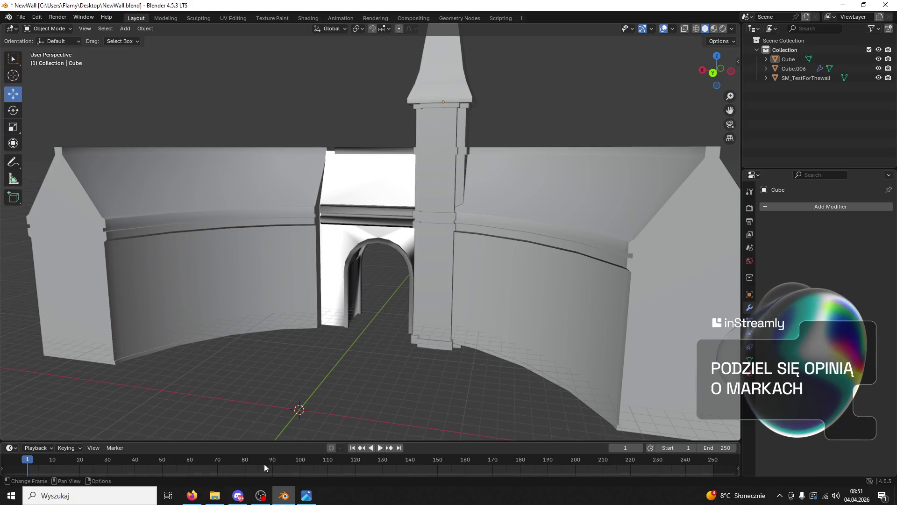
left_click(307, 495)
scroll(425, 269, "down", 3)
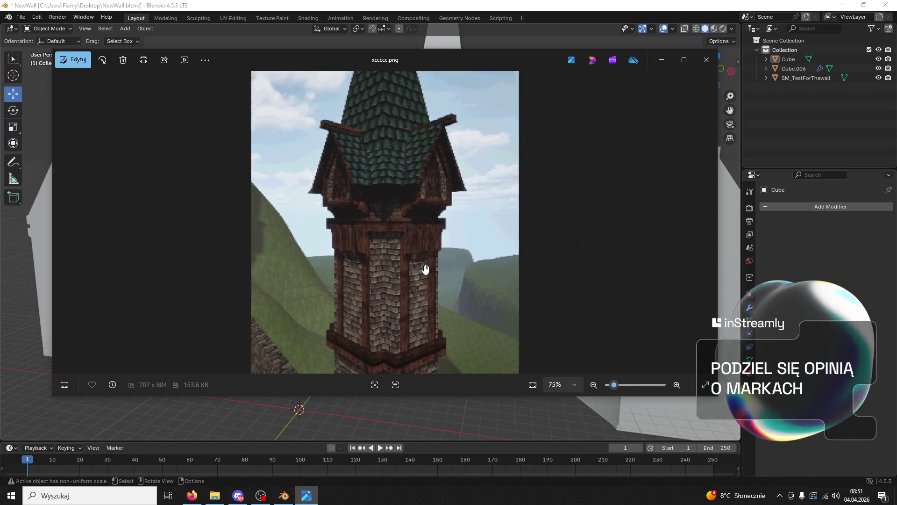
left_click(283, 497)
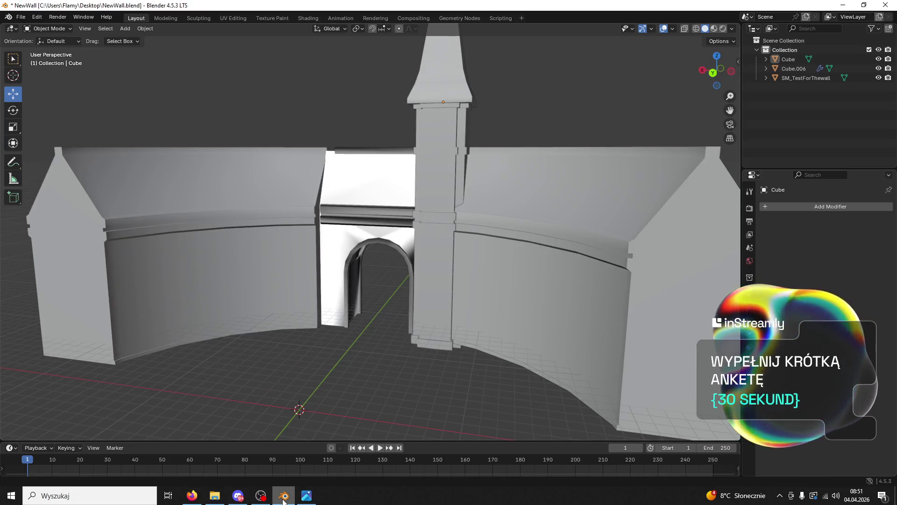
mouse_move(464, 215)
middle_mouse_down()
mouse_move(434, 240)
mouse_move(470, 246)
mouse_move(435, 248)
mouse_move(523, 262)
mouse_move(420, 351)
middle_mouse_up()
scroll(434, 240, "up", 4)
left_click(307, 496)
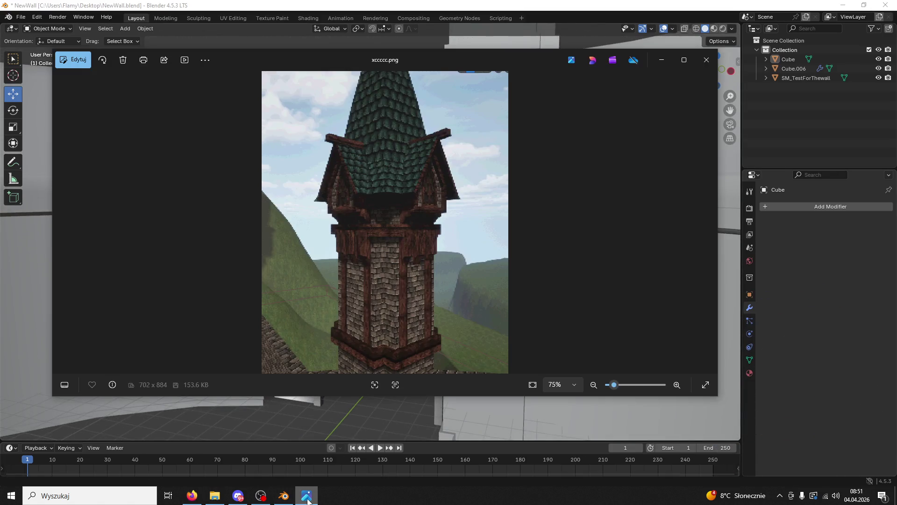
left_click(288, 499)
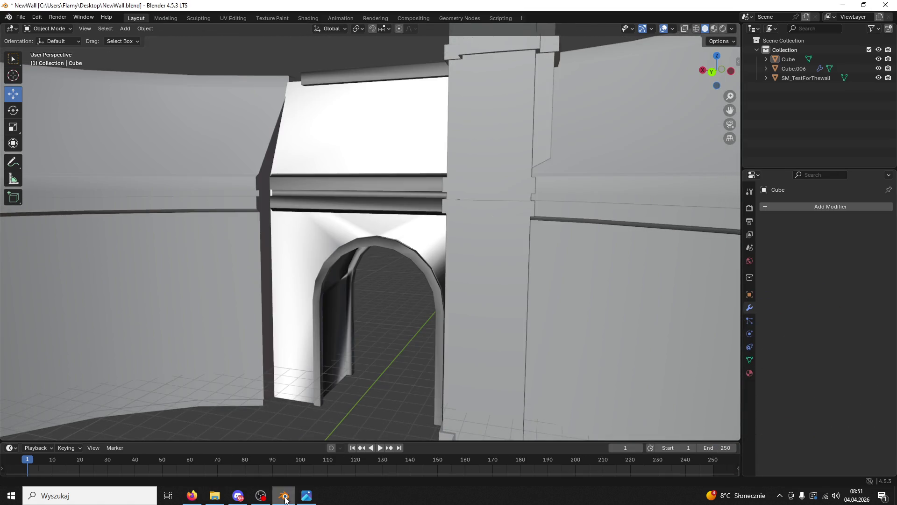
mouse_move(409, 312)
middle_mouse_down()
mouse_move(450, 245)
mouse_move(462, 323)
mouse_move(450, 254)
mouse_move(517, 252)
mouse_move(461, 260)
mouse_move(477, 260)
mouse_move(454, 278)
mouse_move(474, 243)
mouse_move(480, 263)
mouse_move(456, 230)
mouse_move(469, 208)
mouse_move(500, 214)
mouse_move(461, 208)
mouse_move(492, 220)
mouse_move(487, 259)
mouse_move(463, 263)
mouse_move(486, 260)
middle_mouse_up()
- Hide the curved wall Cube.006 and apply its Smooth by Angle modifier
left_click(488, 253)
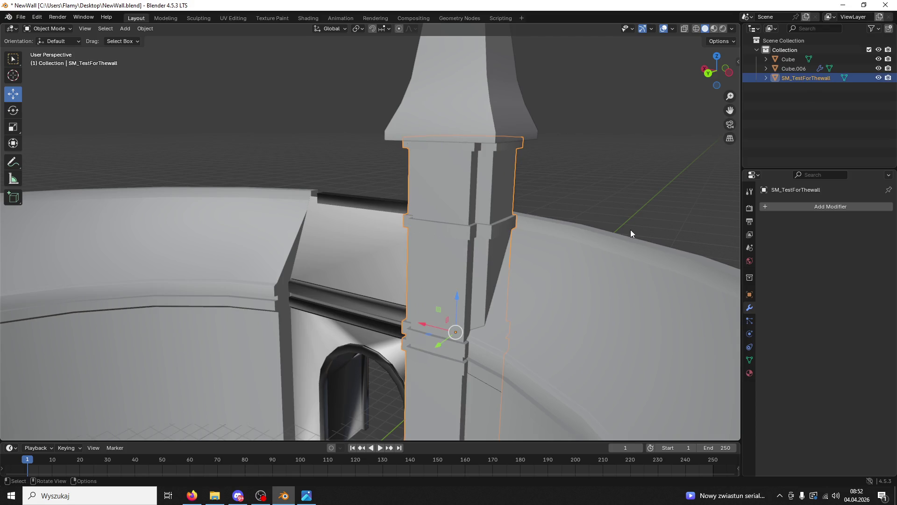
left_click(517, 135)
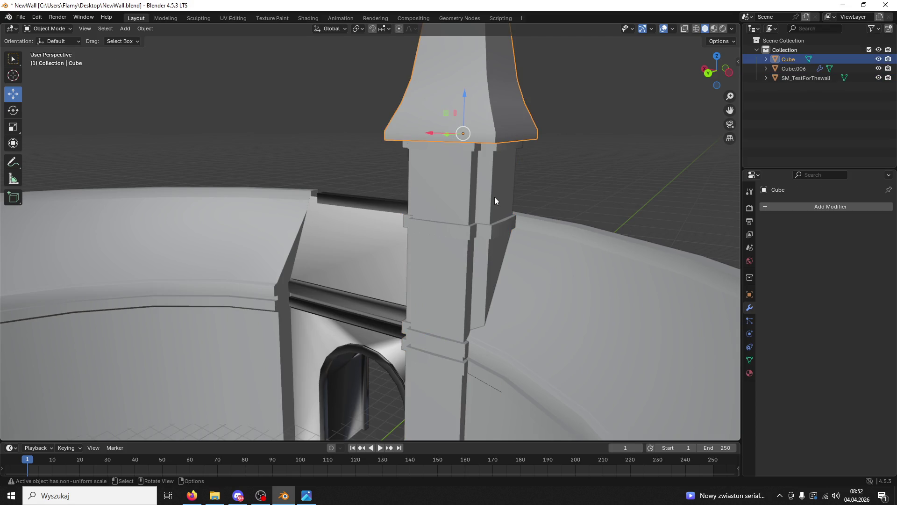
left_click(602, 265)
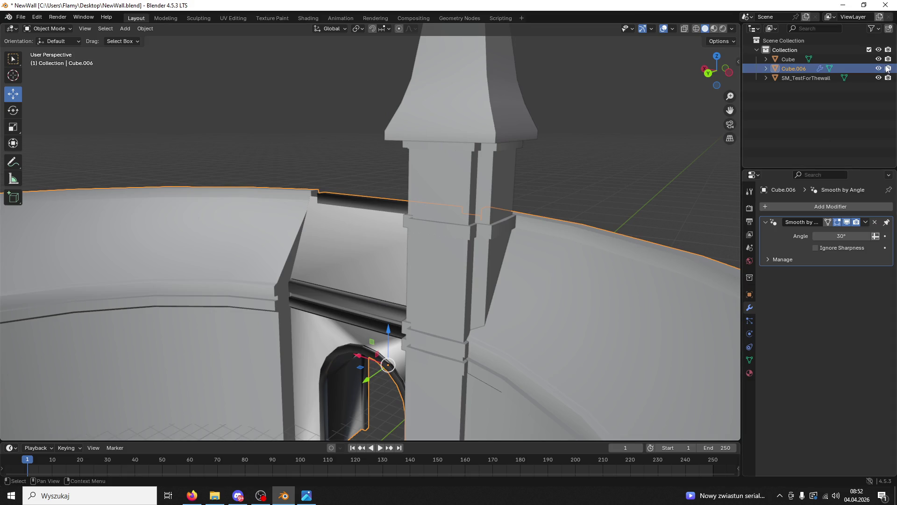
left_click(879, 69)
mouse_move(499, 305)
middle_mouse_down()
mouse_move(535, 345)
mouse_move(525, 218)
middle_mouse_up()
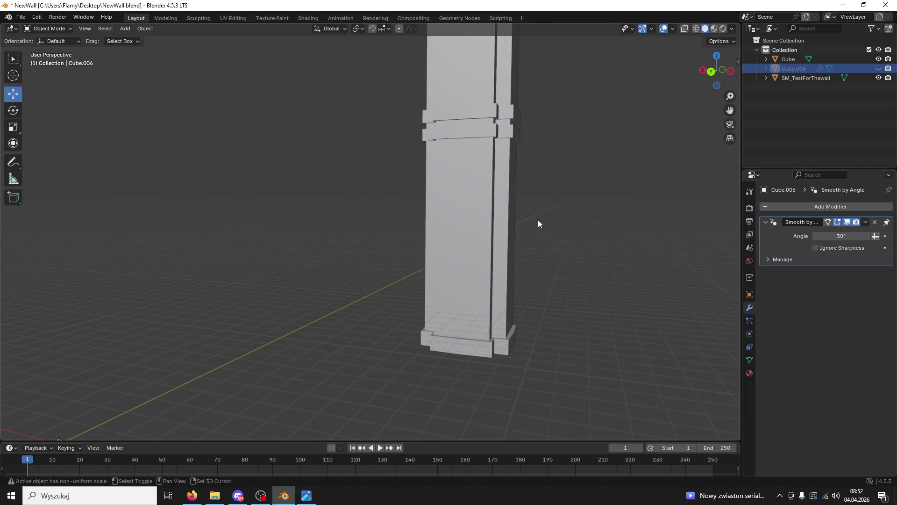
left_click(865, 223)
left_click(813, 233)
- Remove all five material slots from the curved wall
left_click(750, 373)
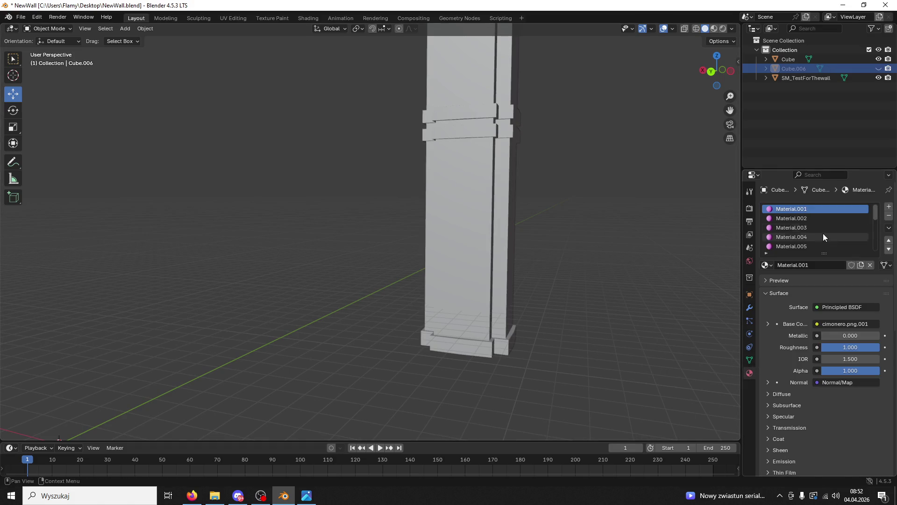
scroll(823, 234, "down", 15, "ctrl")
left_click(888, 217)
left_click(888, 217)
left_click(889, 217)
left_click(889, 218)
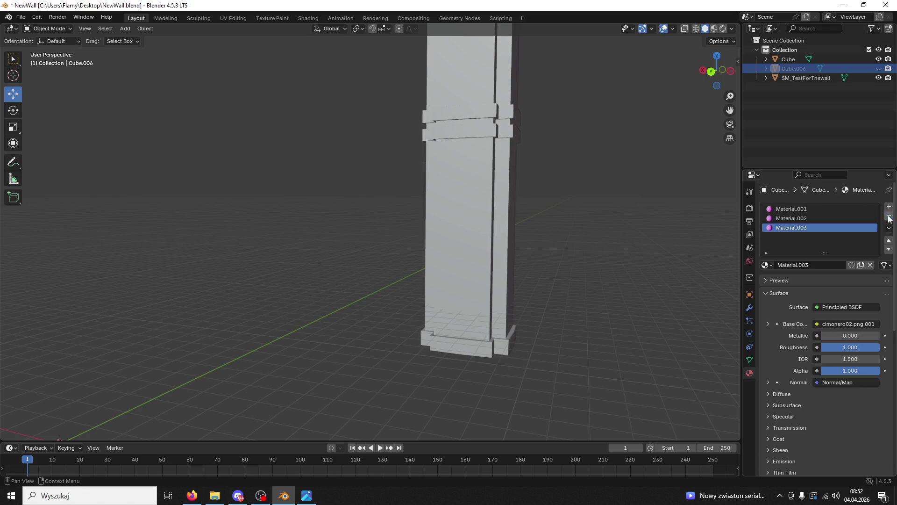
left_click(889, 218)
left_click(889, 218)
left_click(889, 218)
- Select the pillar and shrink Blender to reveal the desktop
left_click(444, 248)
mouse_move(470, 6)
left_mouse_down()
mouse_move(497, 36)
mouse_move(705, 106)
left_mouse_up()
left_click(706, 60)
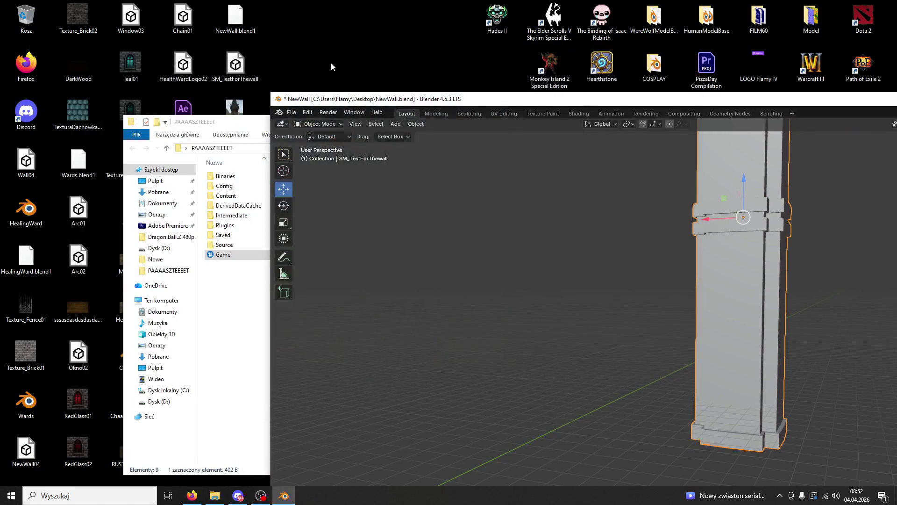
- Close the project folder window and maximize Blender again
left_click(243, 134)
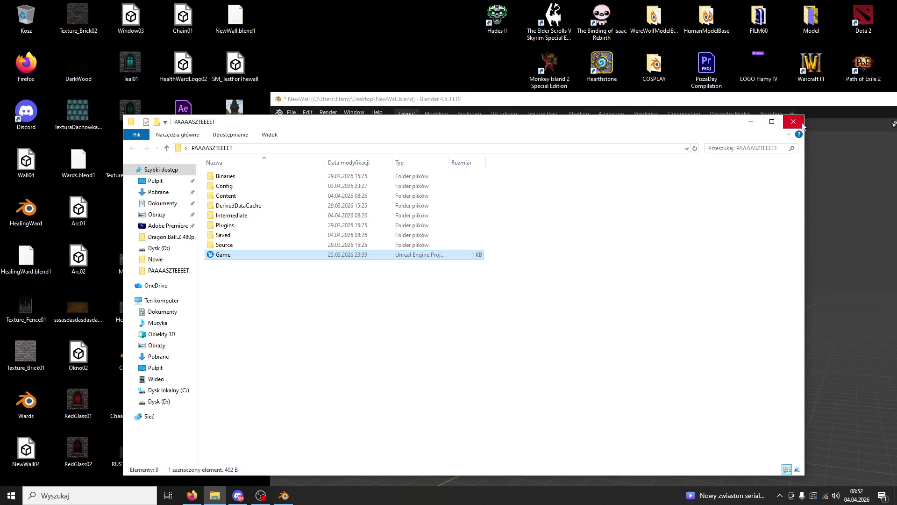
left_click(801, 124)
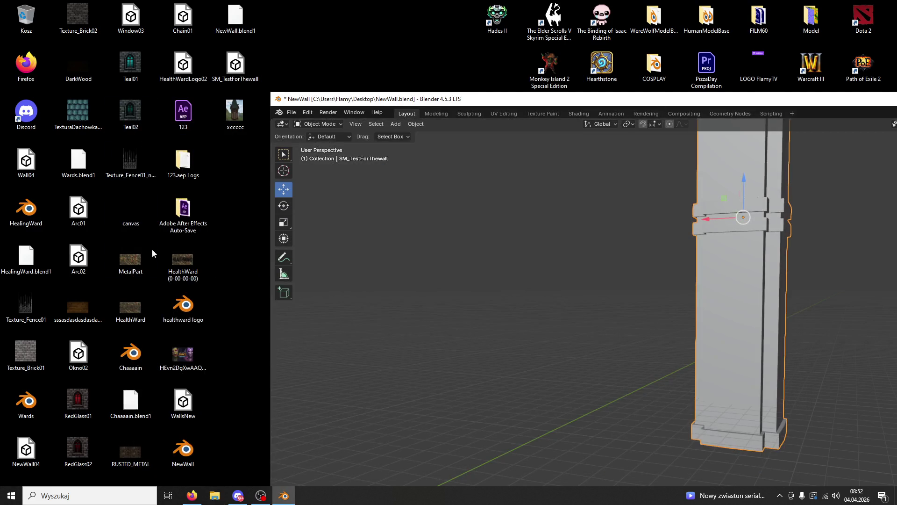
left_click(68, 320)
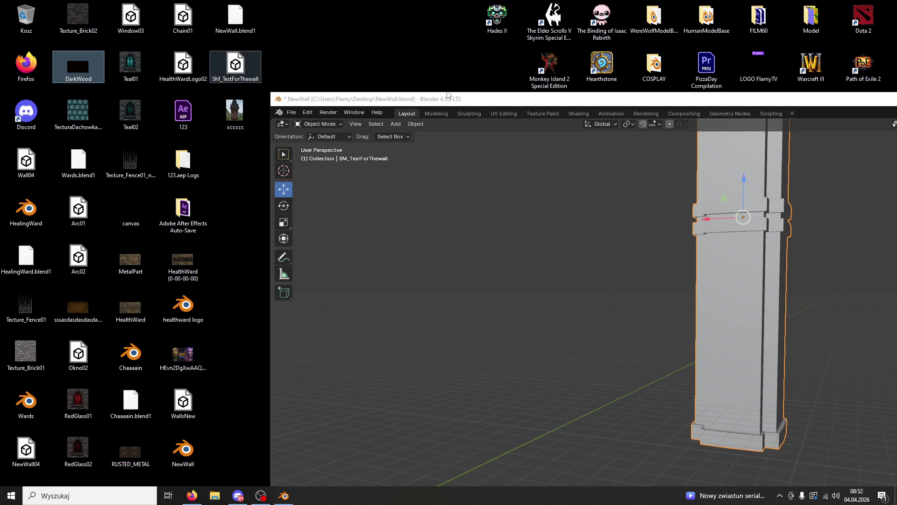
double_click(498, 98)
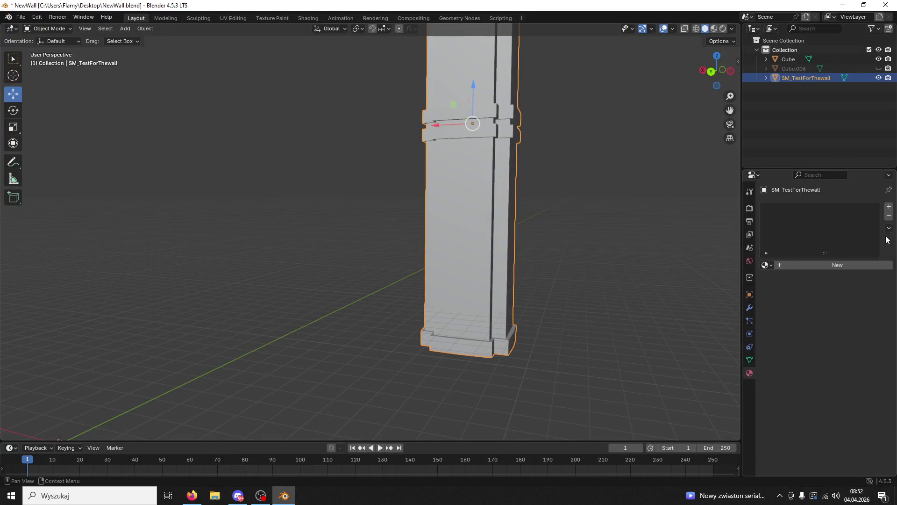
- Add material slots to the pillar, create Material.006, and open the Shading workspace
double_click(890, 208)
left_click(828, 210)
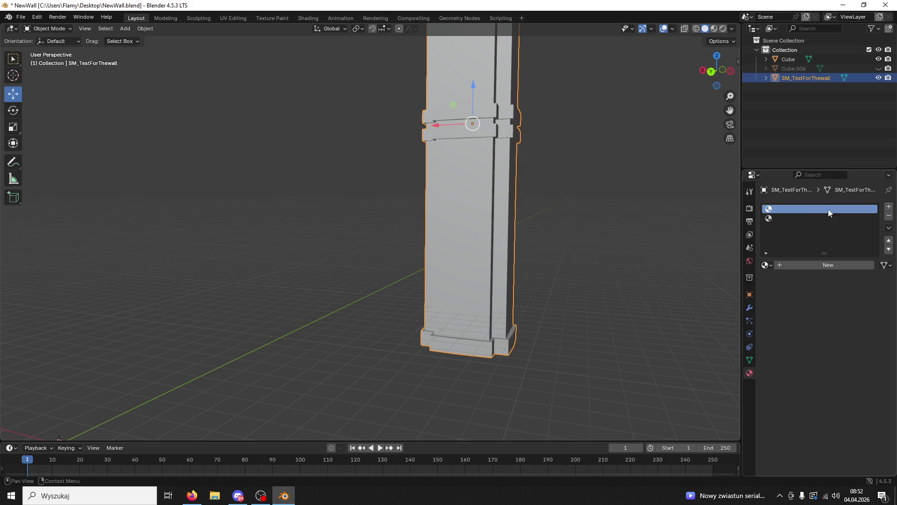
left_click(787, 264)
left_click(307, 19)
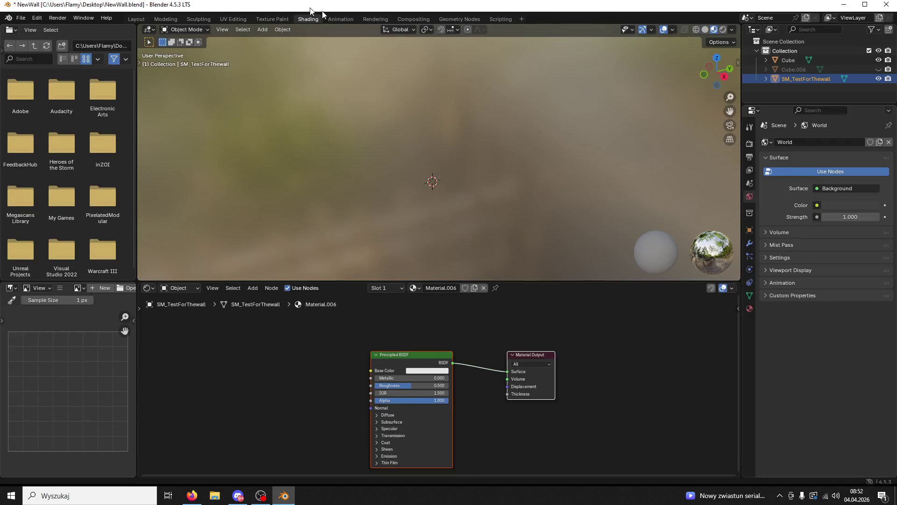
- Bring the desktop wood image into Material.006, link it to Base Color, set Roughness 1.0
double_click(309, 5)
left_click_drag(79, 311, 488, 393)
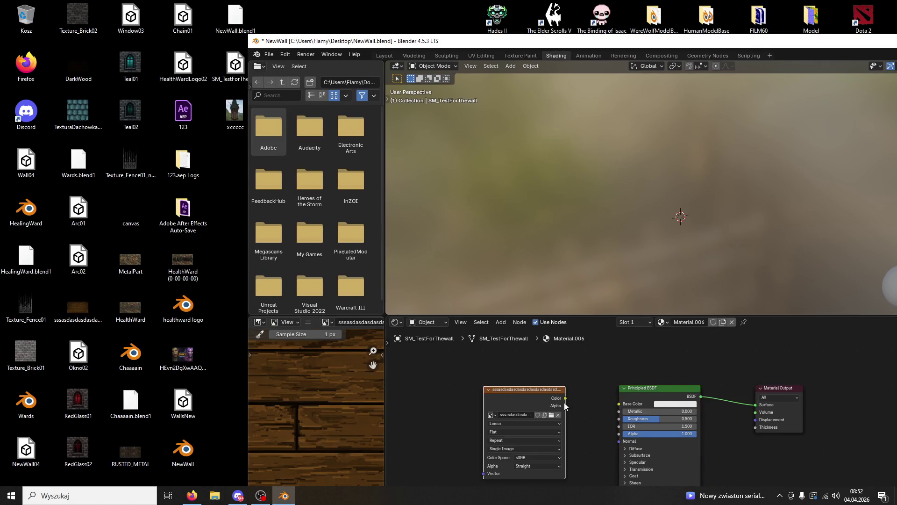
left_click_drag(607, 400, 626, 405)
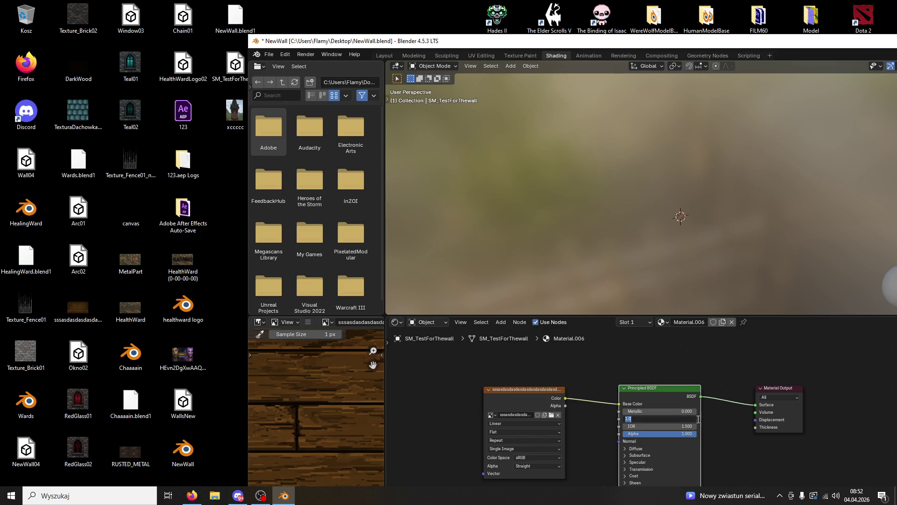
double_click(524, 41)
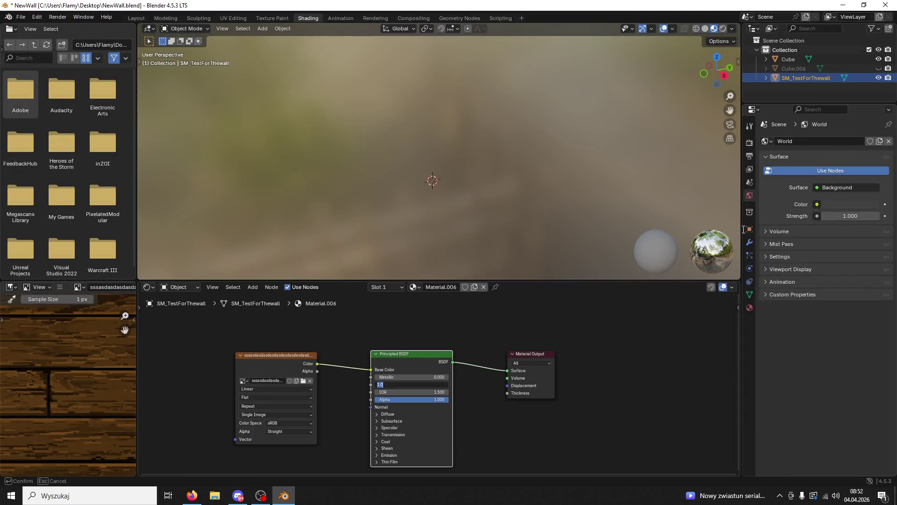
key("Return")
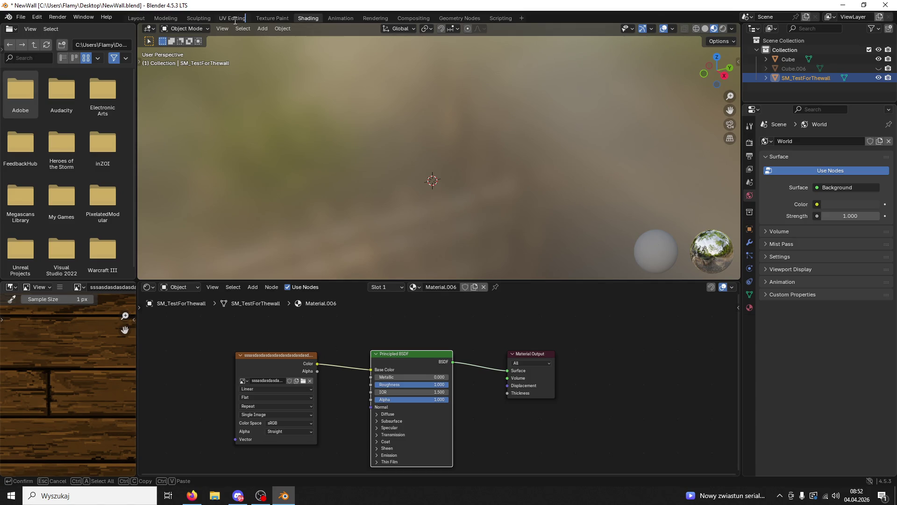
left_click(151, 18)
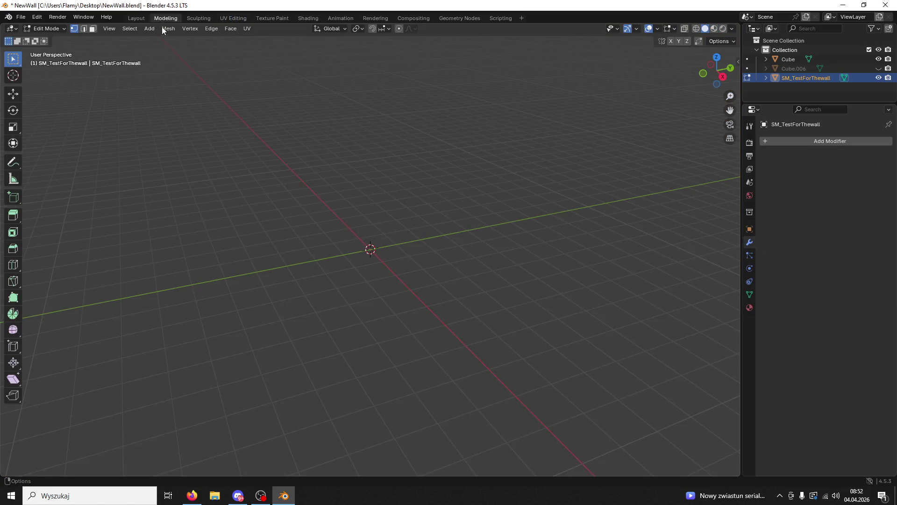
- Add a third material slot to the pillar and create Material.007
left_click(136, 19)
scroll(552, 186, "up", 3, "shift")
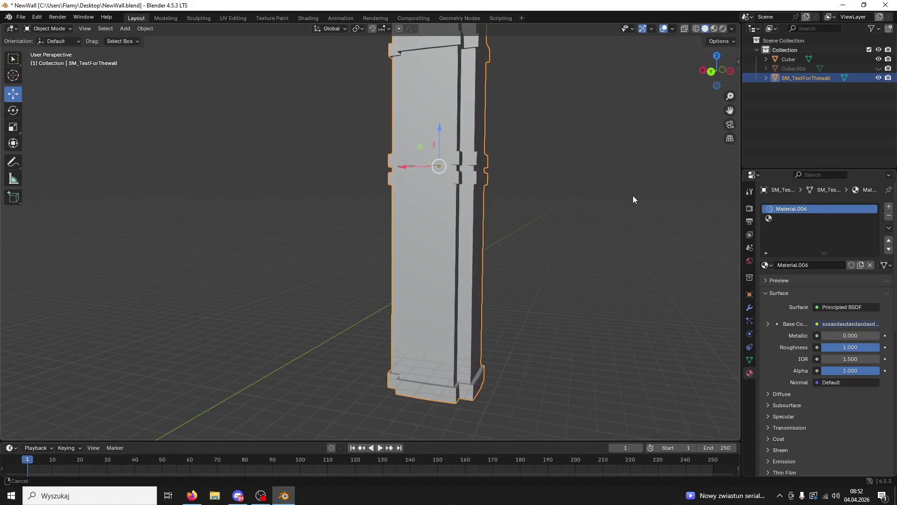
left_click(797, 217)
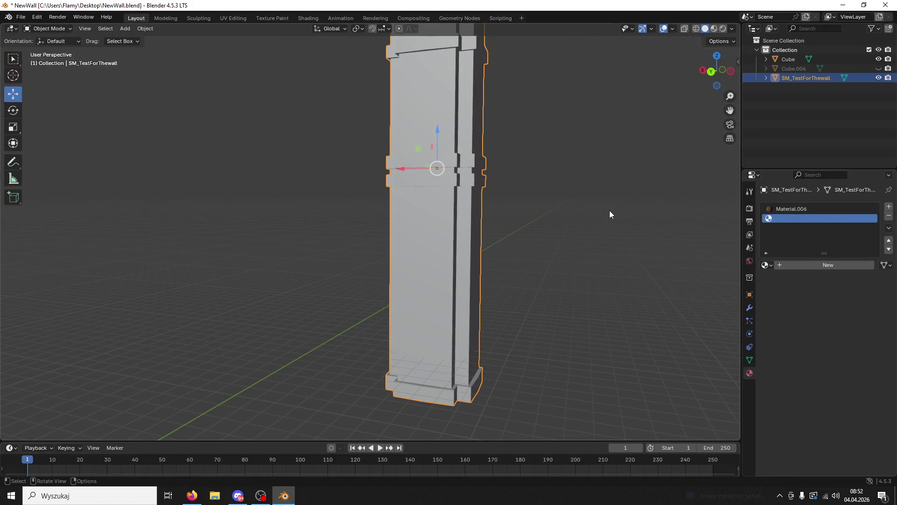
left_click(888, 207)
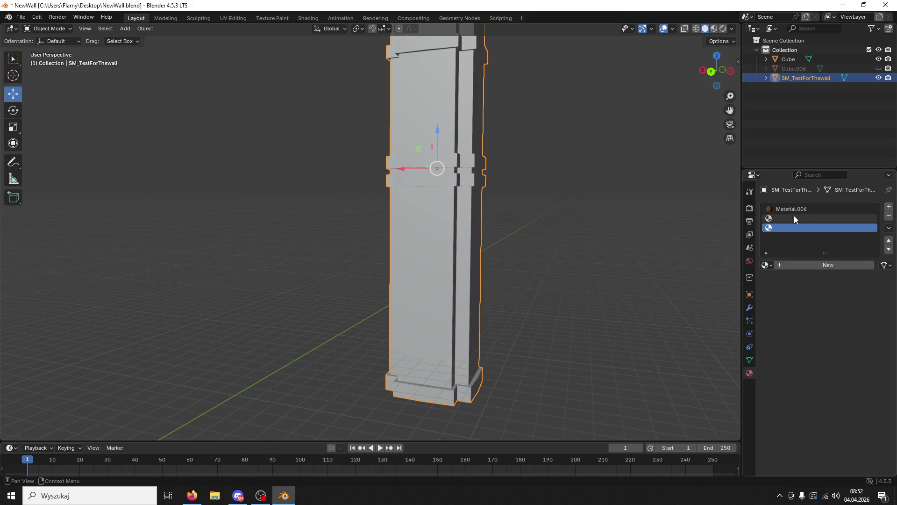
left_click(779, 265)
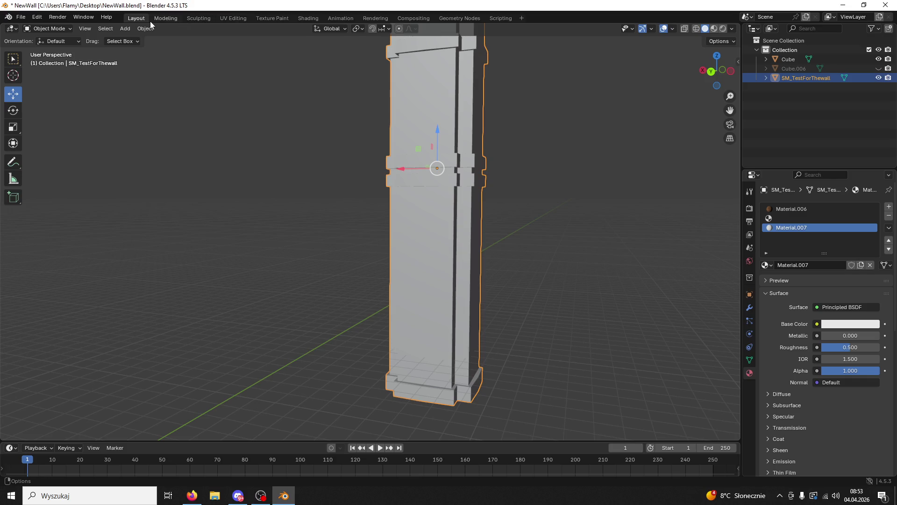
- In Edit Mode with material preview, assign Material.007 to the whole pillar mesh
left_click(49, 29)
left_click(48, 50)
left_click(714, 28)
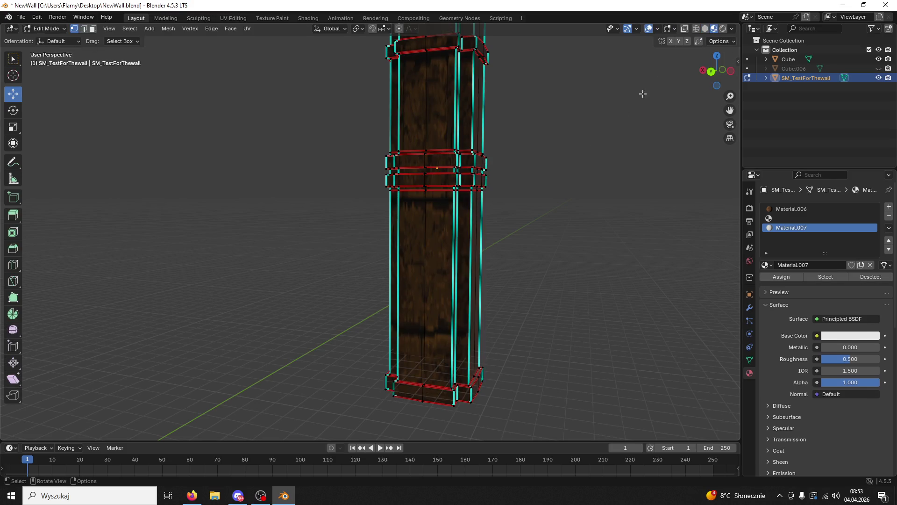
left_click(784, 278)
- Mark a seam on a base edge and select the base faces bounded by seams
left_click(565, 197)
mouse_move(565, 196)
middle_mouse_down()
mouse_move(449, 144)
mouse_move(351, 82)
middle_mouse_up()
scroll(496, 166, "up", 3)
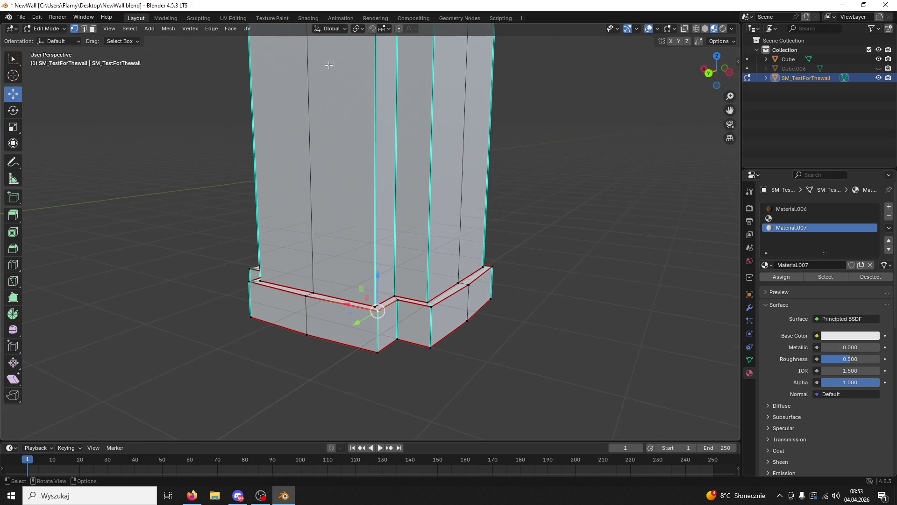
mouse_move(355, 187)
middle_mouse_down()
mouse_move(386, 217)
mouse_move(270, 290)
middle_mouse_up()
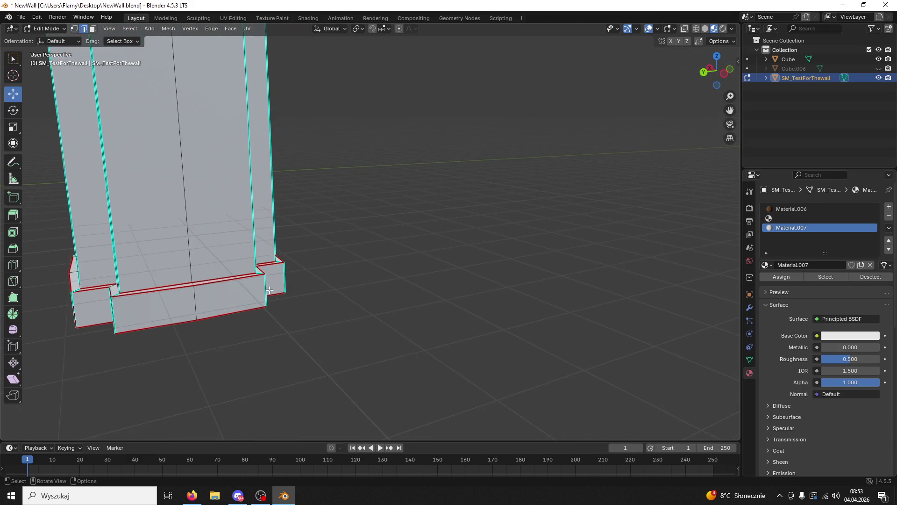
right_click(265, 290)
left_click(243, 361)
middle_click_drag(239, 344, 311, 312)
left_click(514, 245)
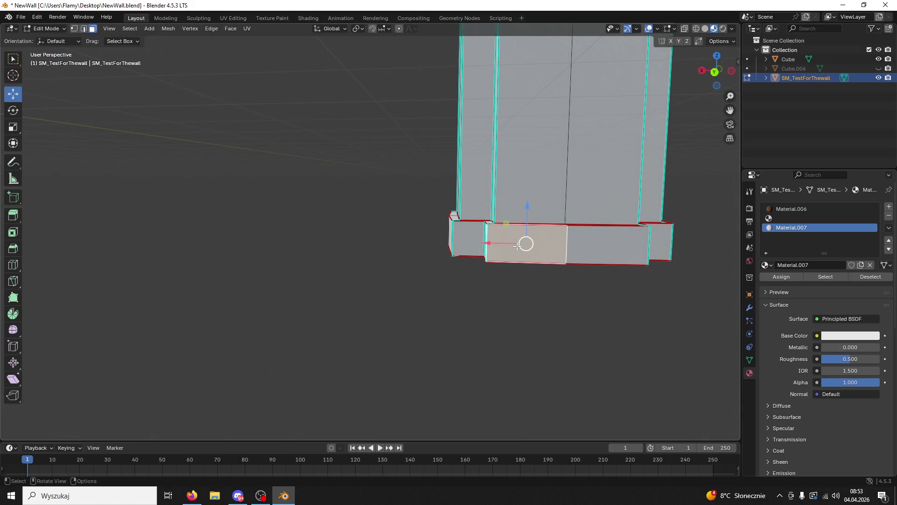
key("ctrl+l")
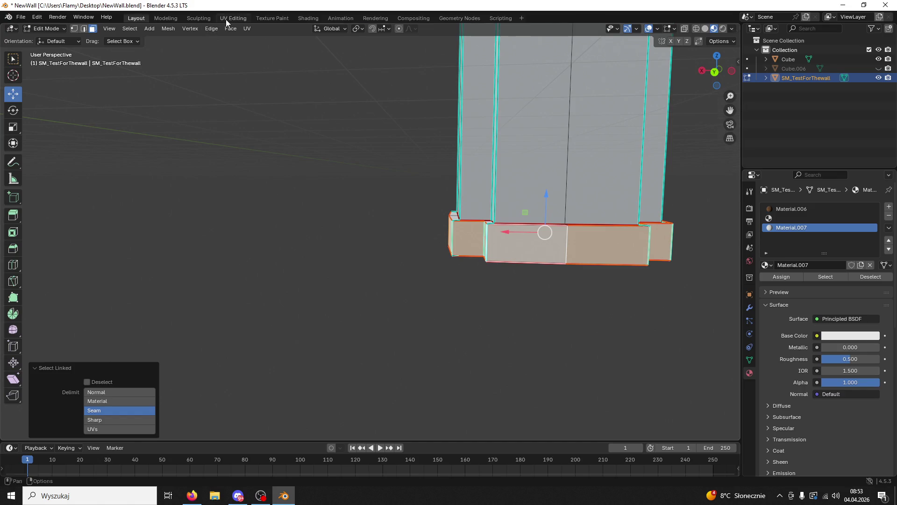
- Centre the column in the UV Editing workspace and switch to Object Mode
left_click(231, 18)
mouse_move(613, 276)
middle_mouse_down()
mouse_move(506, 255)
mouse_move(547, 223)
middle_mouse_up()
middle_click_drag(592, 204, 613, 350, "shift")
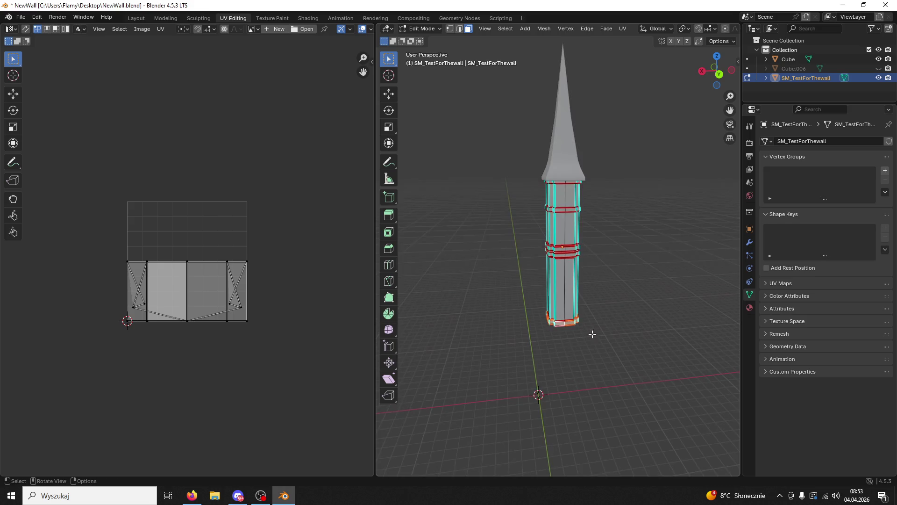
scroll(613, 351, "up", 3)
scroll(605, 323, "down", 3)
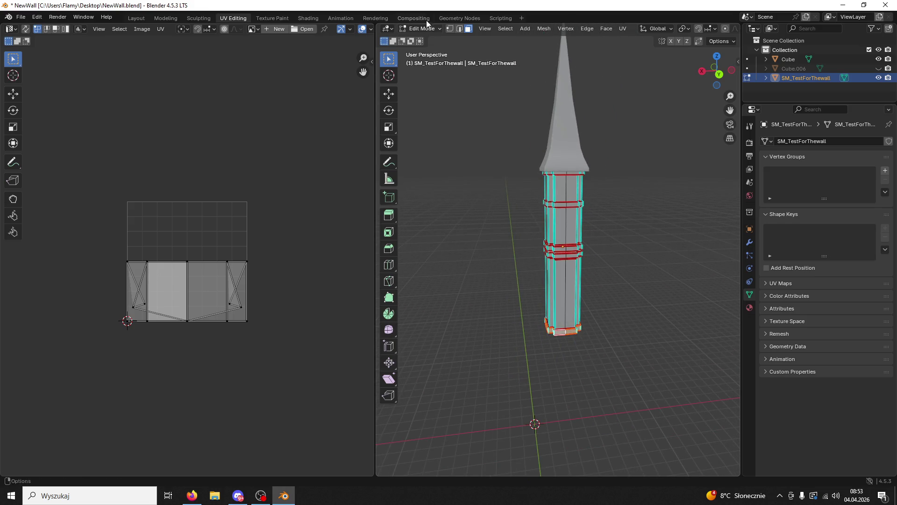
left_click(424, 30)
left_click(423, 38)
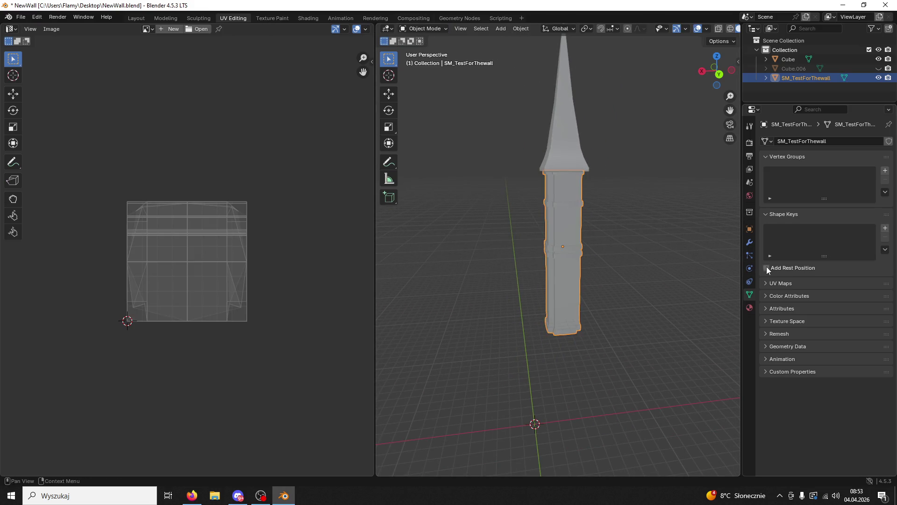
- Set the pillar's X, Y and Z location to 0
left_click(749, 229)
left_click(827, 170)
key("Return")
left_click(834, 179)
type("0")
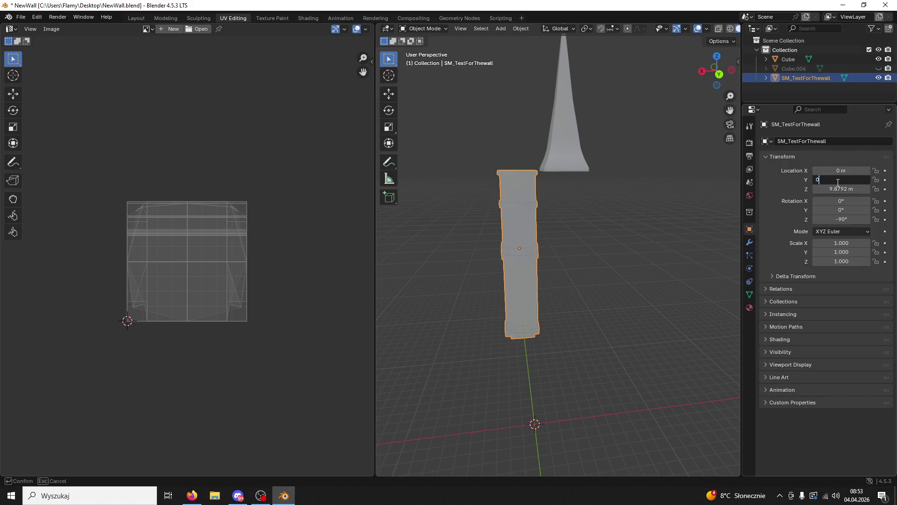
key("Return")
left_click(837, 188)
type("0")
key("Return")
- Set the spire's X, Y and Z location to 0
left_click(561, 146)
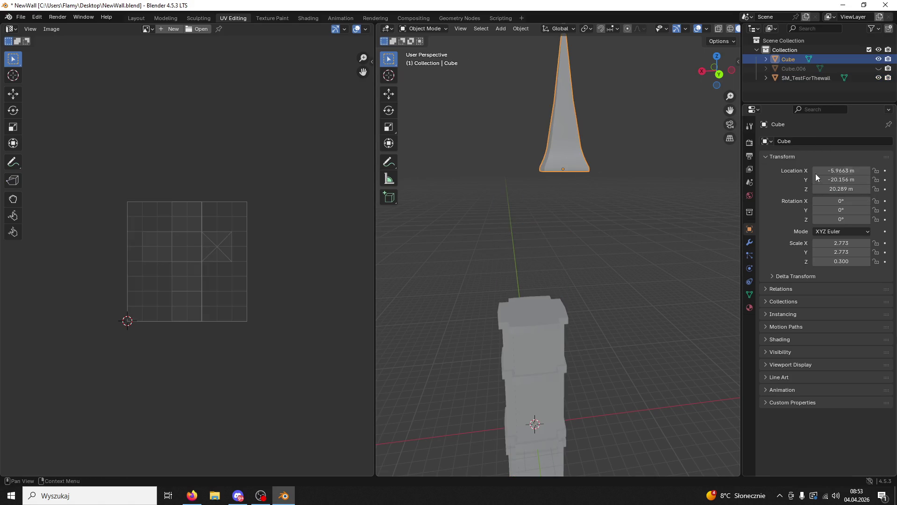
left_click(842, 170)
key("Return")
left_click(841, 179)
type("0")
key("Return")
left_click(842, 189)
type("0")
key("Return")
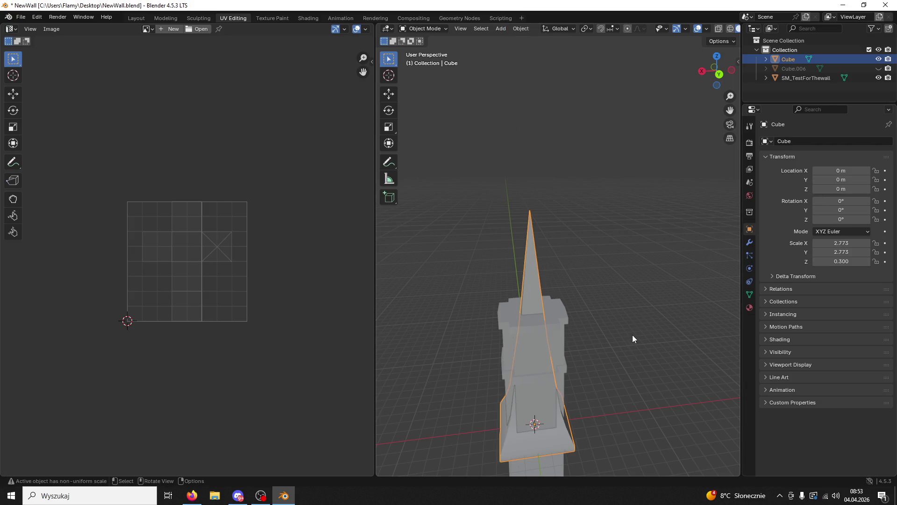
- Undo both location changes and save NewWall.blend
key("ctrl+z")
key("ctrl+z")
key("ctrl+z")
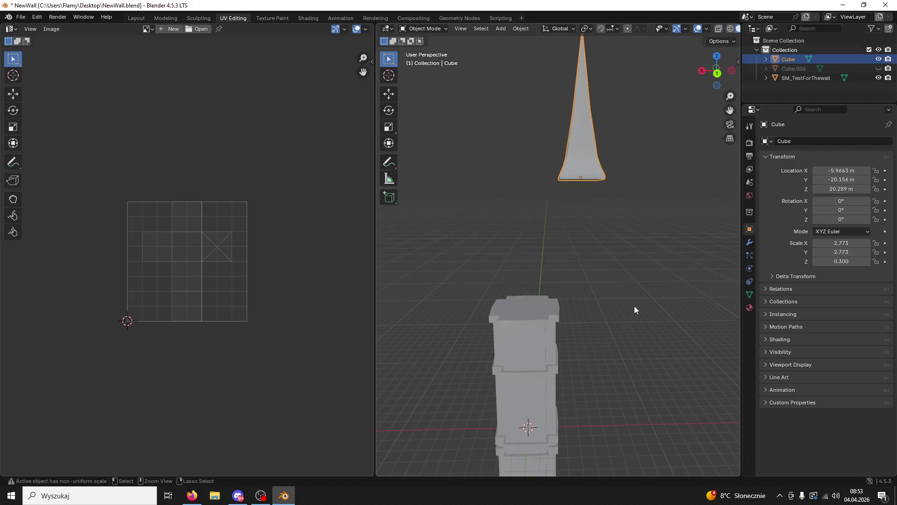
key("ctrl+z")
key("ctrl+z")
key("ctrl+z")
mouse_move(665, 274)
middle_mouse_down()
mouse_move(548, 325)
mouse_move(532, 312)
middle_mouse_up()
mouse_move(468, 320)
middle_mouse_down()
mouse_move(609, 295)
mouse_move(644, 265)
mouse_move(537, 294)
mouse_move(301, 285)
middle_mouse_up()
left_click(644, 265)
key("ctrl+s")
scroll(620, 281, "down", 4)
- Zoom in and select the wall pillar, widen the 3D view, and switch to brighter shading
scroll(594, 314, "up", 5)
mouse_move(595, 315)
middle_mouse_down()
mouse_move(646, 322)
mouse_move(613, 220)
mouse_move(518, 216)
middle_mouse_up()
left_click(519, 217)
left_click_drag(742, 55, 792, 55)
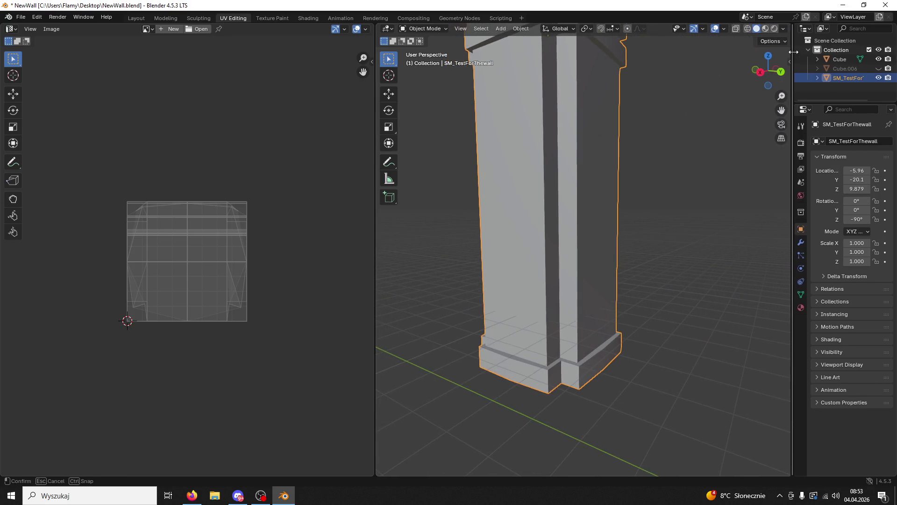
left_click(767, 29)
middle_click_drag(571, 169, 448, 111)
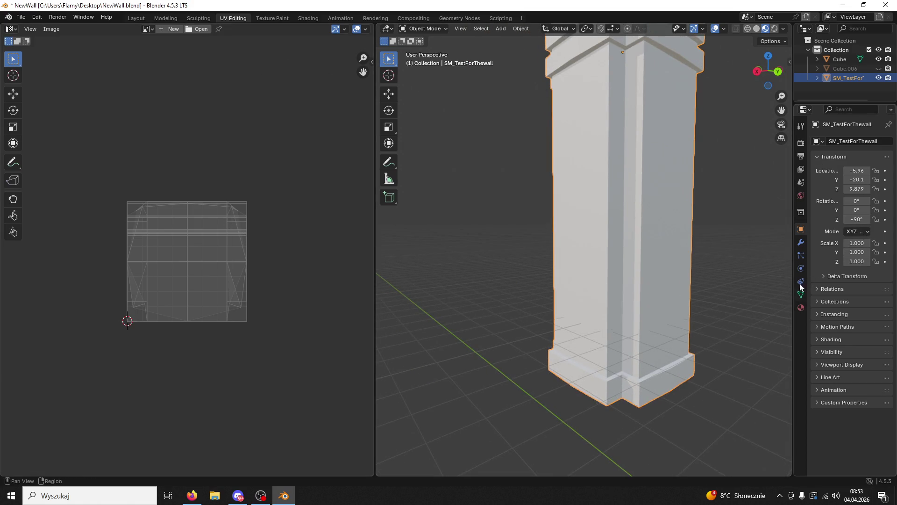
- Show the pillar's materials, make Material.006 the active slot, and enter Edit Mode
left_click(801, 242)
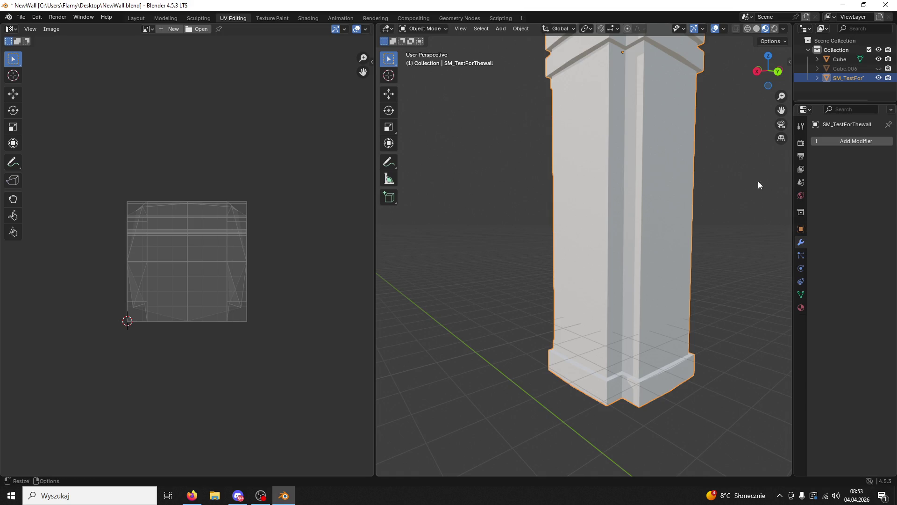
left_click(709, 174)
left_click(696, 169)
left_click(801, 307)
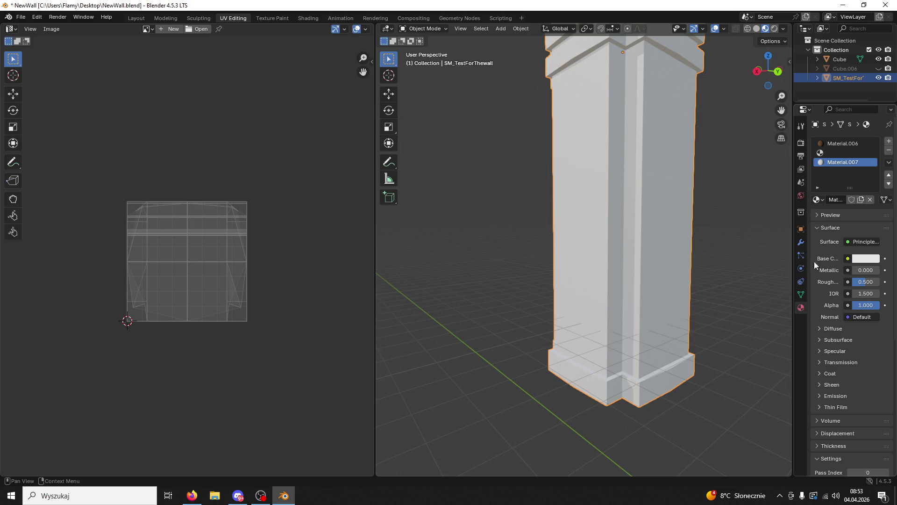
left_click(837, 143)
left_click(422, 29)
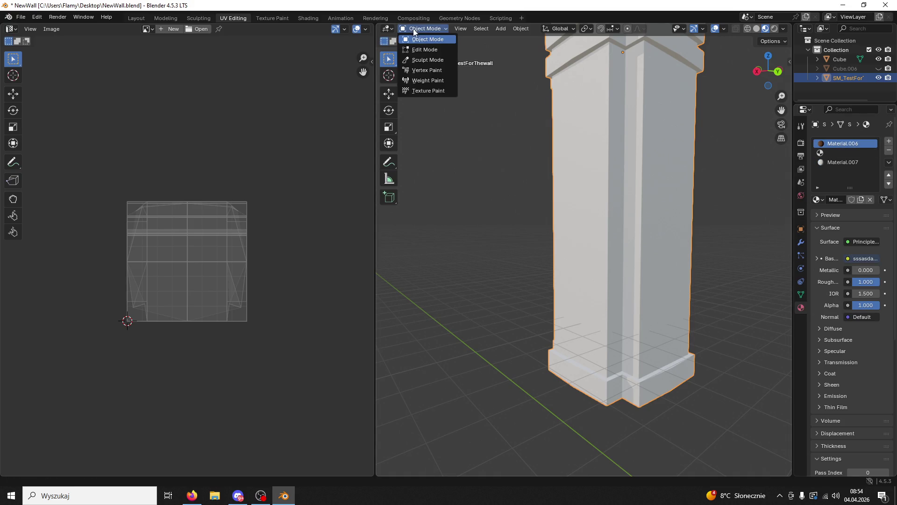
left_click(423, 44)
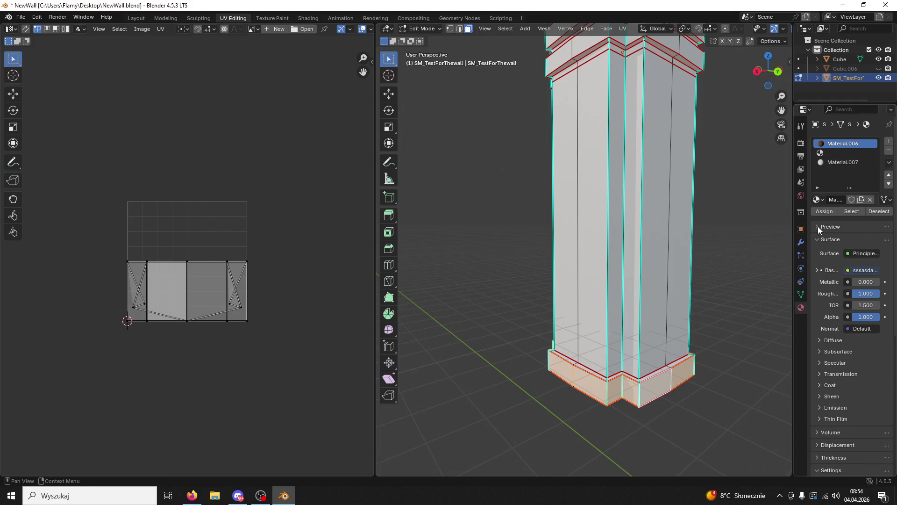
- Assign Material.006 to the base faces and unwrap them with Lightmap Pack, then Follow Active Quads
left_click(828, 213)
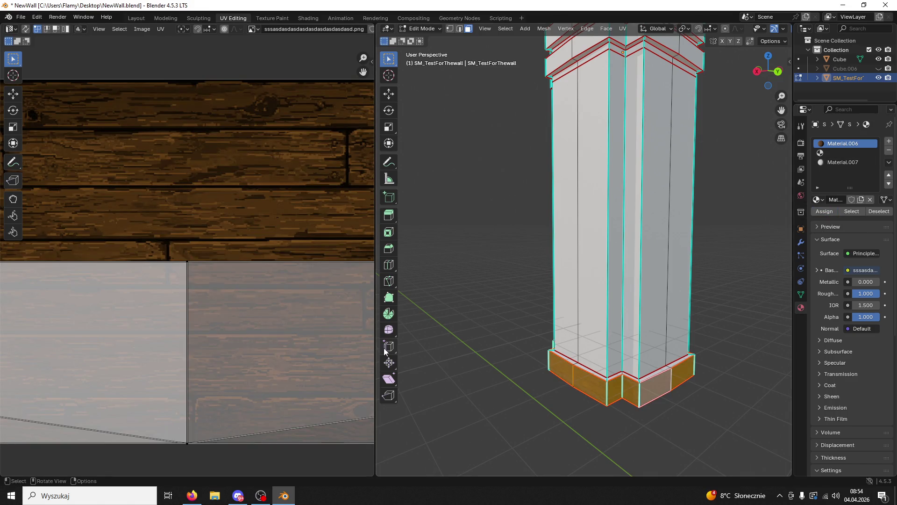
key("Home")
key("a")
key("u")
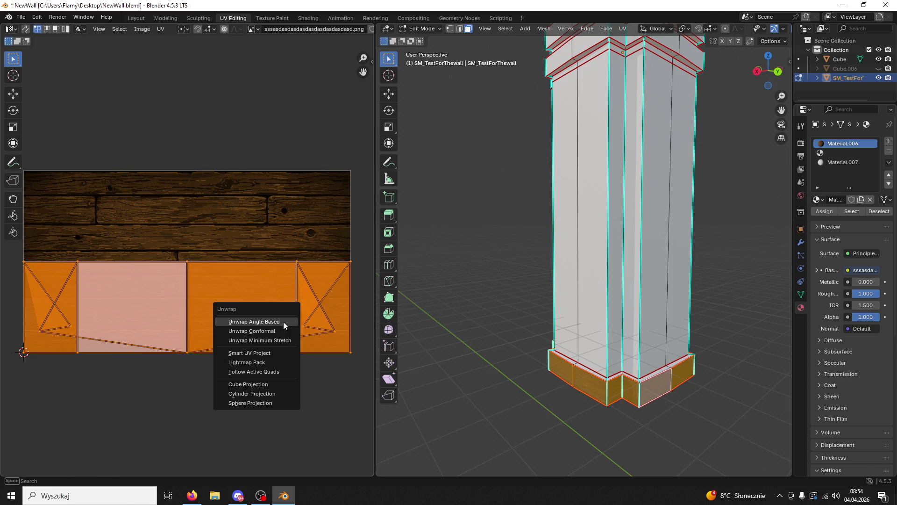
left_click(274, 366)
left_click(251, 406)
key("u")
left_click(239, 366)
left_click(229, 388)
- Scale the base UV strip down and move it over the wood planks, then deselect the faces
scroll(290, 359, "down", 4)
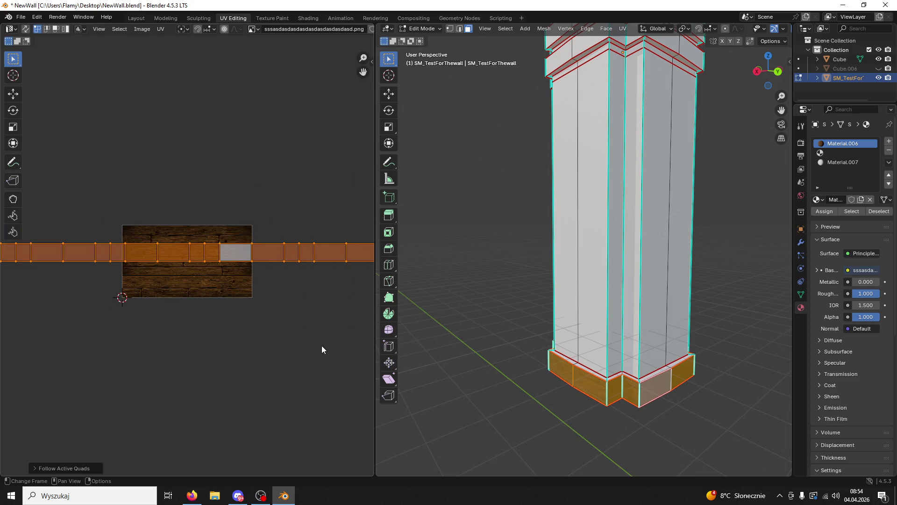
scroll(321, 348, "up", 5)
key("s")
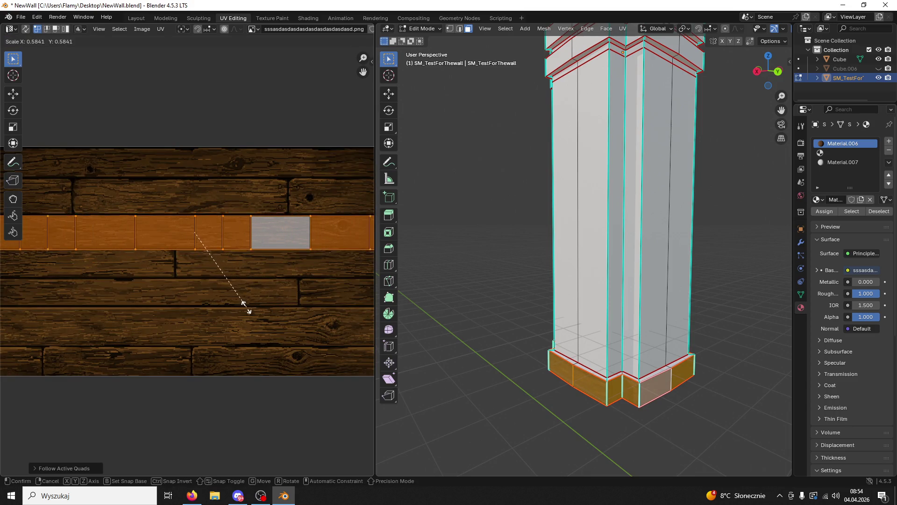
left_click(244, 307)
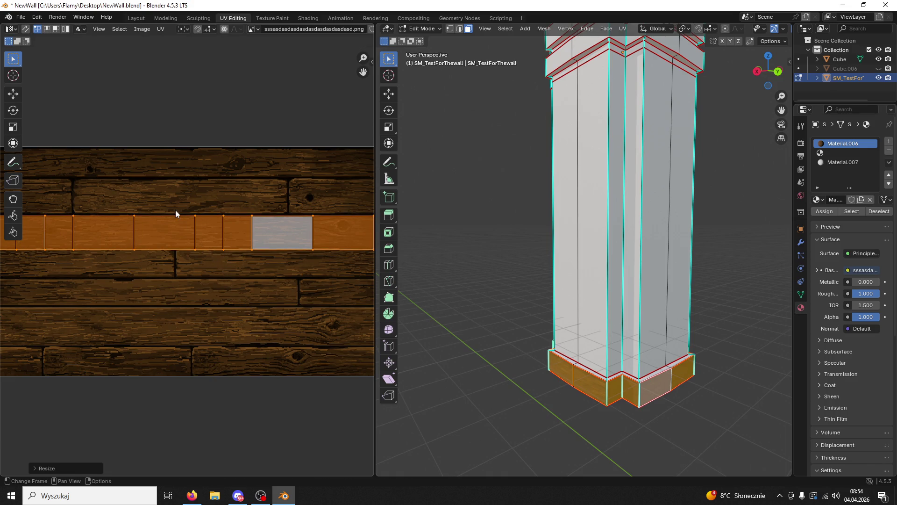
left_click(13, 93)
mouse_move(195, 200)
left_mouse_down()
mouse_move(196, 171)
mouse_move(195, 198)
left_mouse_up()
key("s")
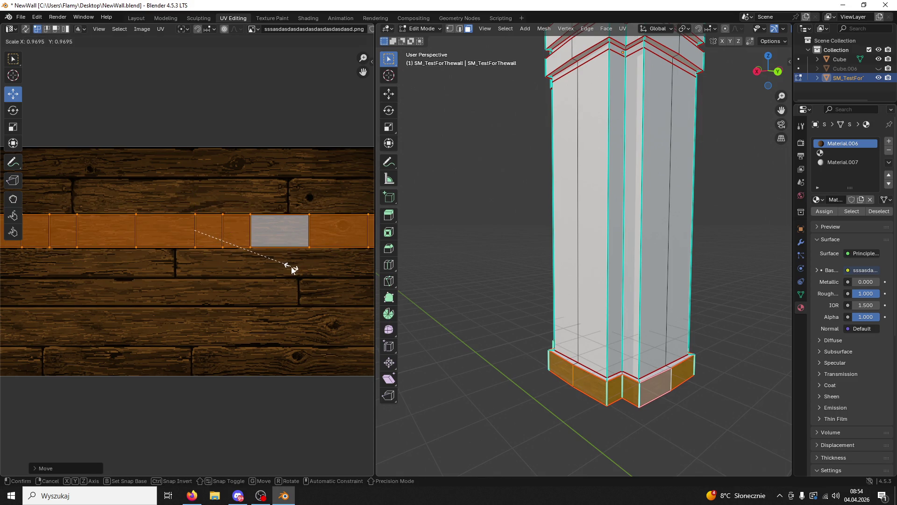
left_click(294, 266)
left_click(585, 327)
mouse_move(585, 327)
middle_mouse_down()
mouse_move(658, 414)
mouse_move(542, 294)
middle_mouse_up()
key("alt+Tab")
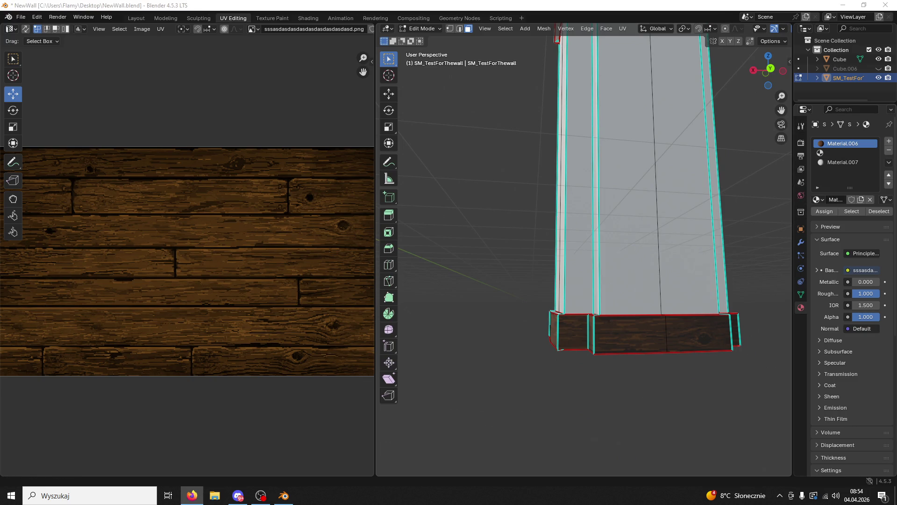
- Mark a UV seam along the top edge of the wooden base
mouse_move(658, 206)
middle_mouse_down()
mouse_move(757, 220)
mouse_move(735, 248)
mouse_move(694, 262)
middle_mouse_up()
mouse_move(642, 175)
middle_mouse_down()
mouse_move(605, 156)
mouse_move(643, 186)
mouse_move(537, 161)
mouse_move(774, 111)
middle_mouse_up()
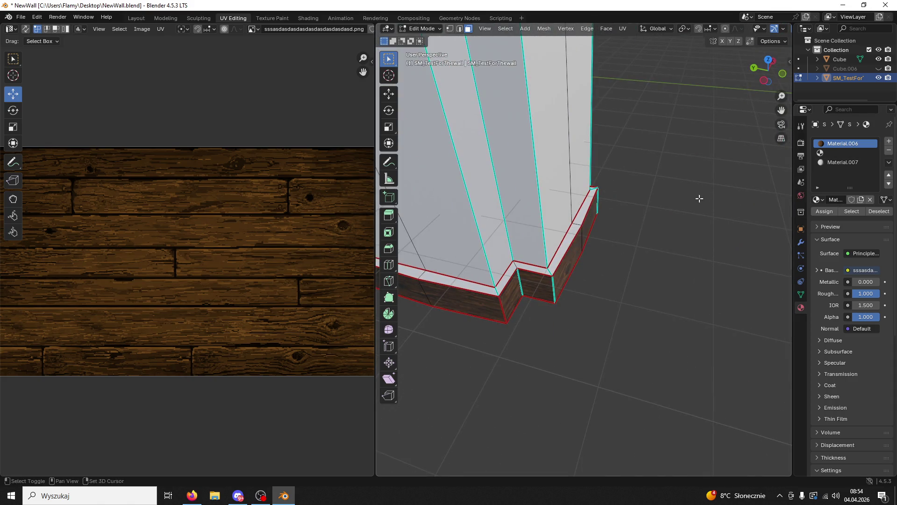
middle_click_drag(699, 198, 481, 36)
left_click(459, 27)
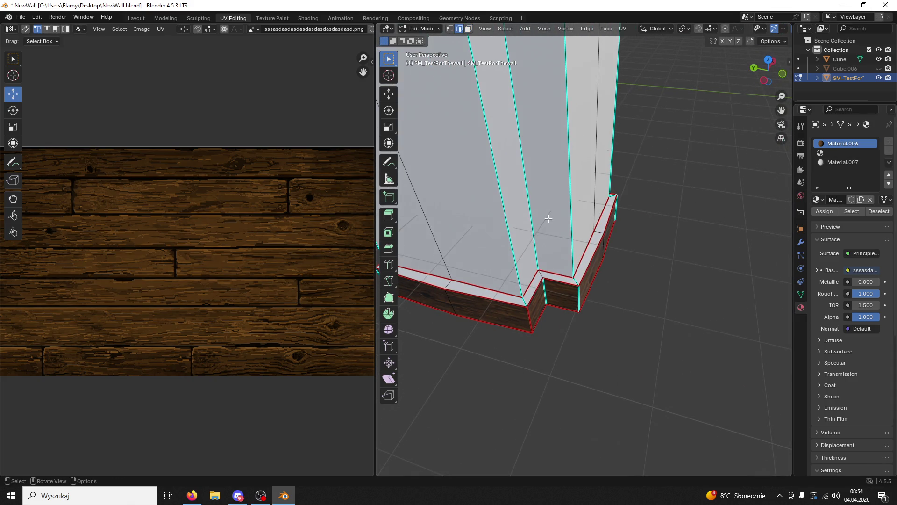
right_click(525, 302)
left_click(499, 363)
- Select the linked narrow strip on top of the base and make the wood material active
mouse_move(498, 363)
middle_mouse_down()
mouse_move(527, 344)
mouse_move(623, 318)
mouse_move(423, 97)
middle_mouse_up()
scroll(624, 317, "down", 5)
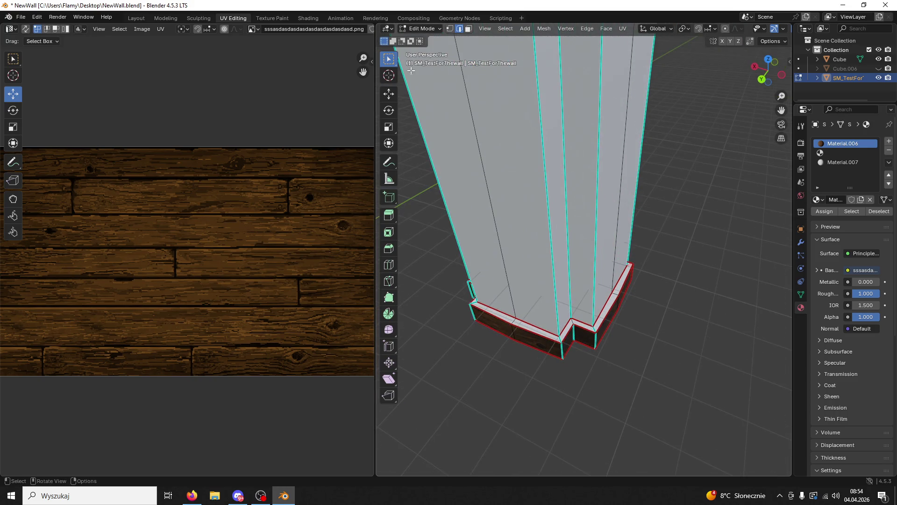
left_click(469, 28)
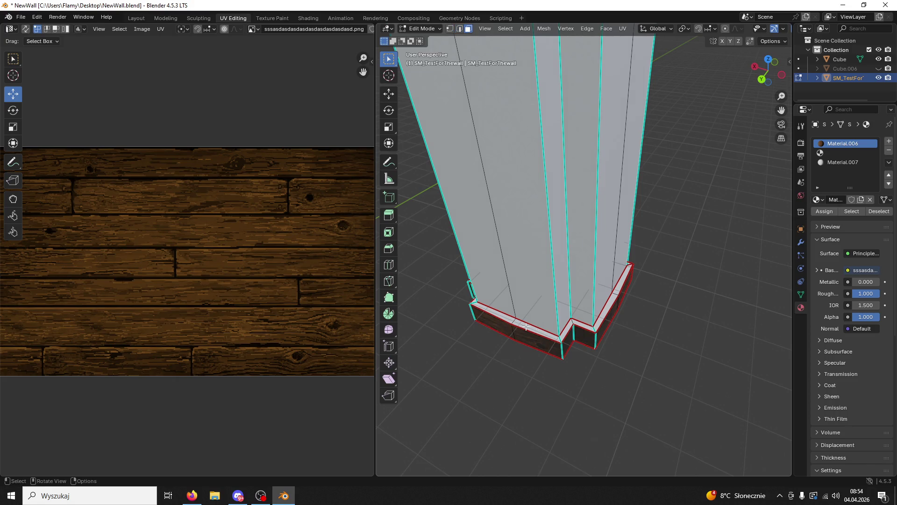
key("l")
scroll(271, 271, "up", 4)
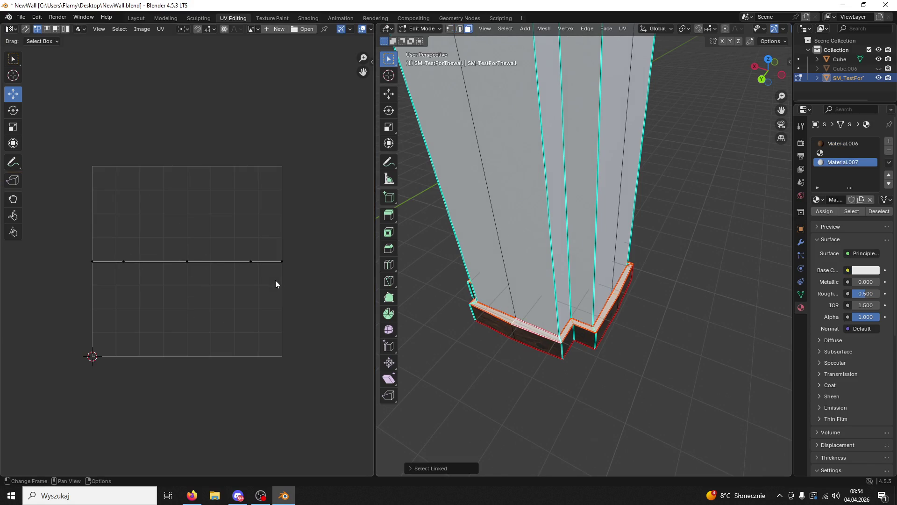
left_click(843, 143)
- Assign Material.006 to the top strip and unwrap it with Lightmap Pack, then Follow Active Quads
left_click(824, 211)
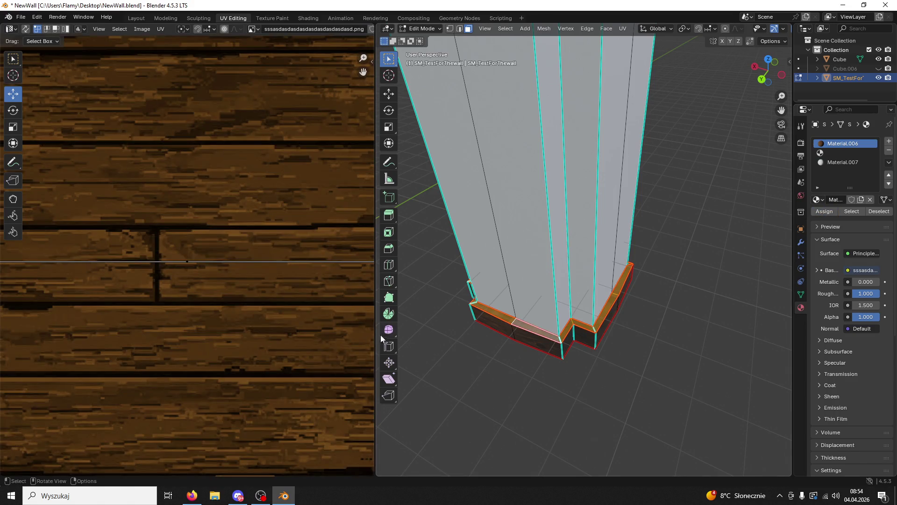
key("a")
key("u")
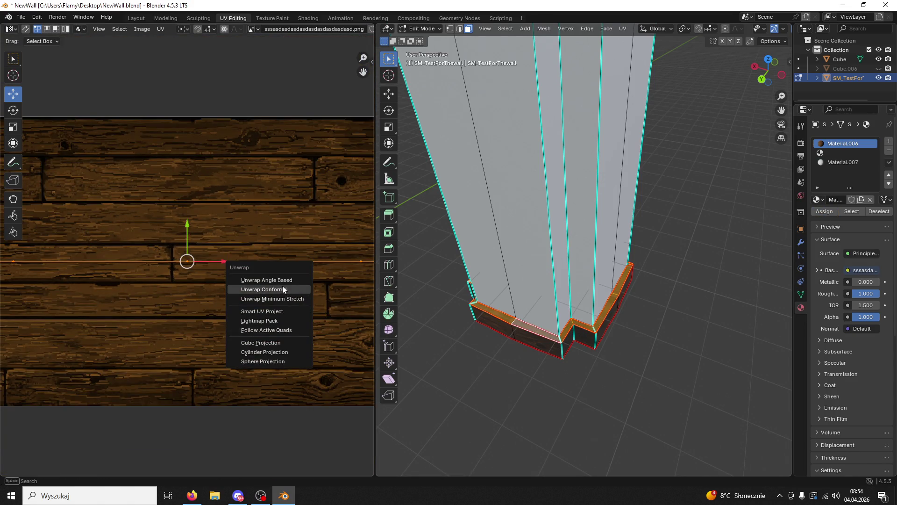
left_click(274, 321)
left_click(253, 389)
scroll(268, 316, "down", 3)
key("u")
left_click(260, 330)
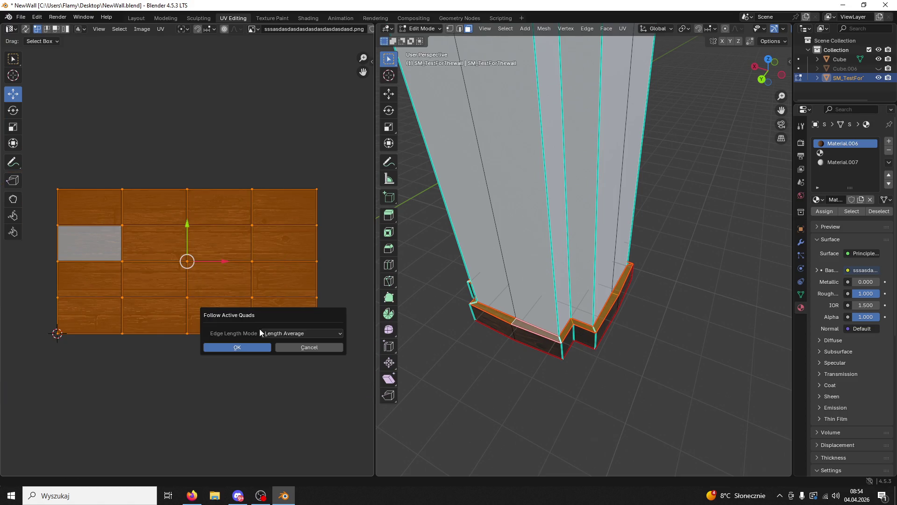
left_click(245, 346)
- Shrink the strip's UVs and slide them along the wood planks, then deselect
scroll(291, 312, "up", 2)
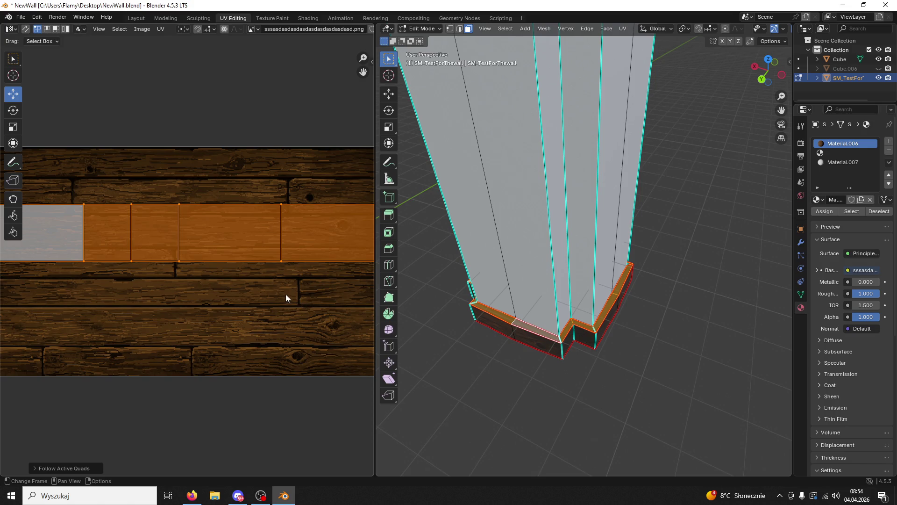
key("s")
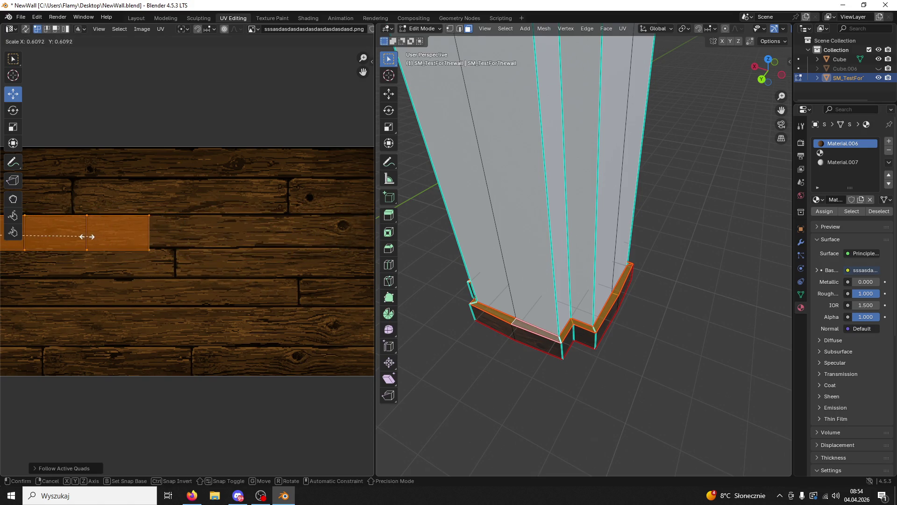
left_click(89, 236)
scroll(70, 245, "down", 3)
left_click_drag(24, 245, 189, 248)
scroll(186, 261, "up", 3)
key("s")
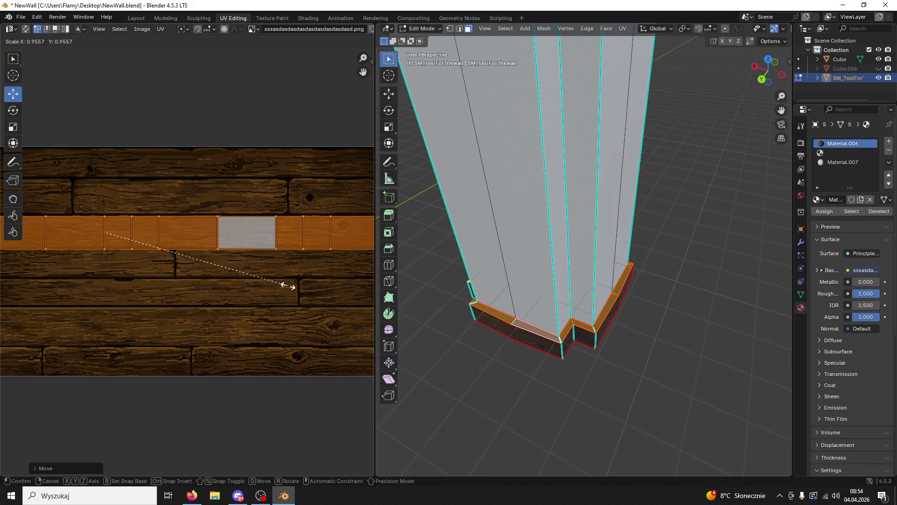
left_click(287, 284)
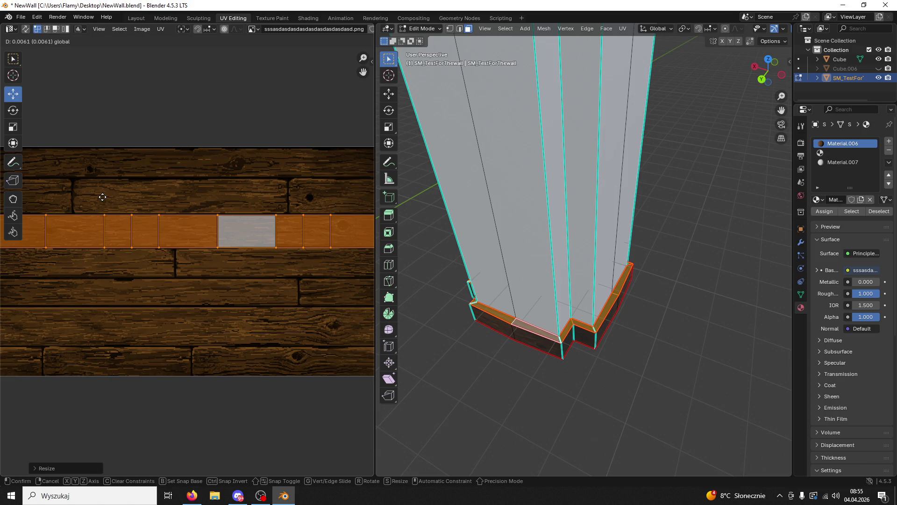
left_click(659, 353)
- Select the linked faces of the base's bottom trim strip
scroll(656, 345, "up", 2)
scroll(657, 346, "up", 1)
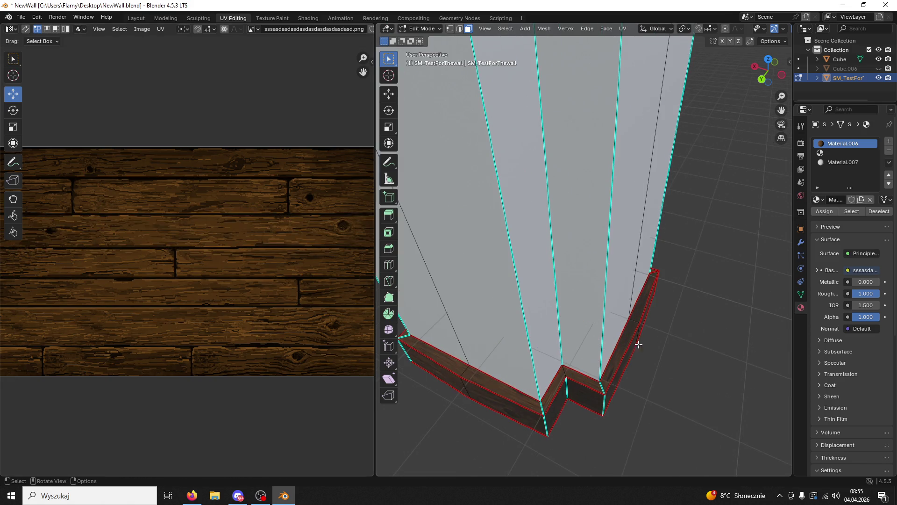
left_click(516, 391)
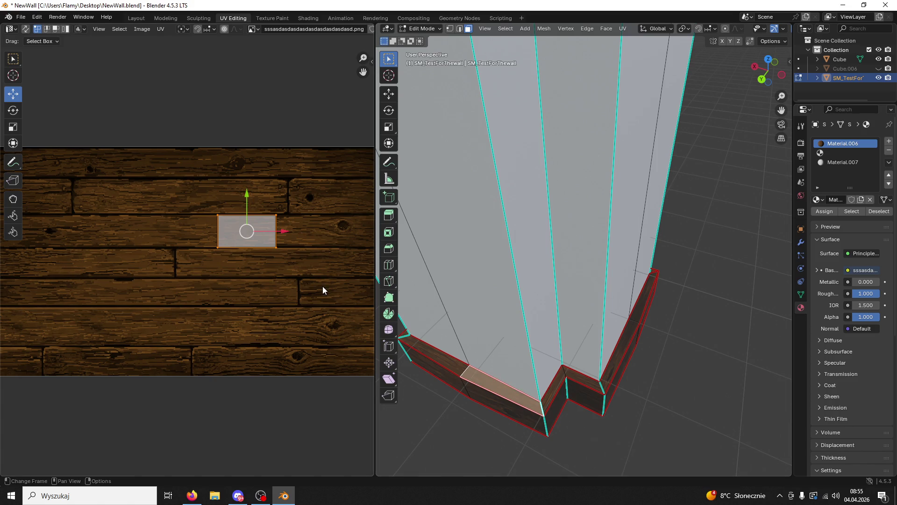
left_click(318, 259)
key("l")
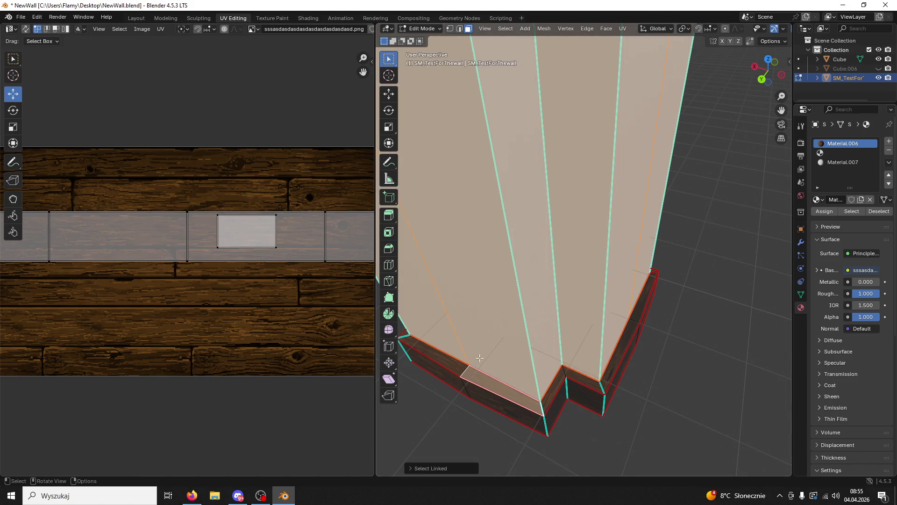
left_click(470, 372)
key("l")
- Scale the trim strip's UVs slightly smaller, then thinner along Y, and deselect all faces
key("s")
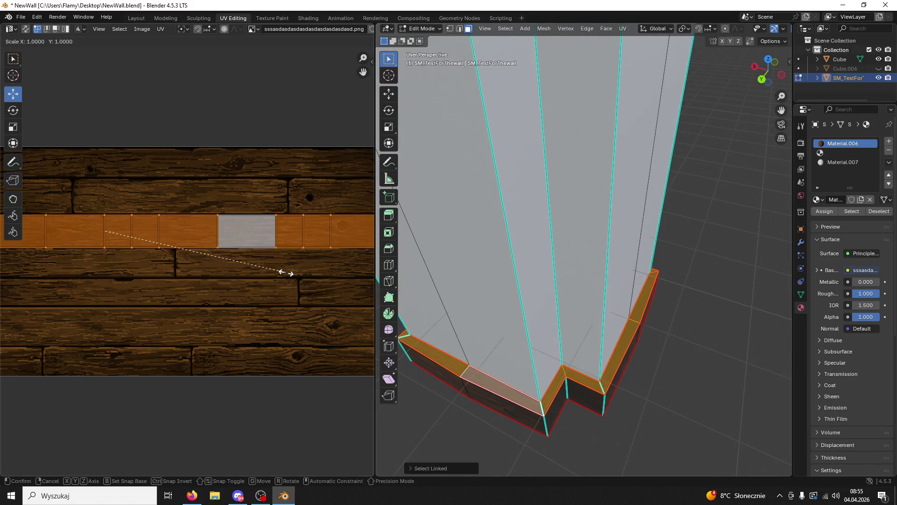
right_click(276, 197)
scroll(276, 197, "down", 5)
key("s")
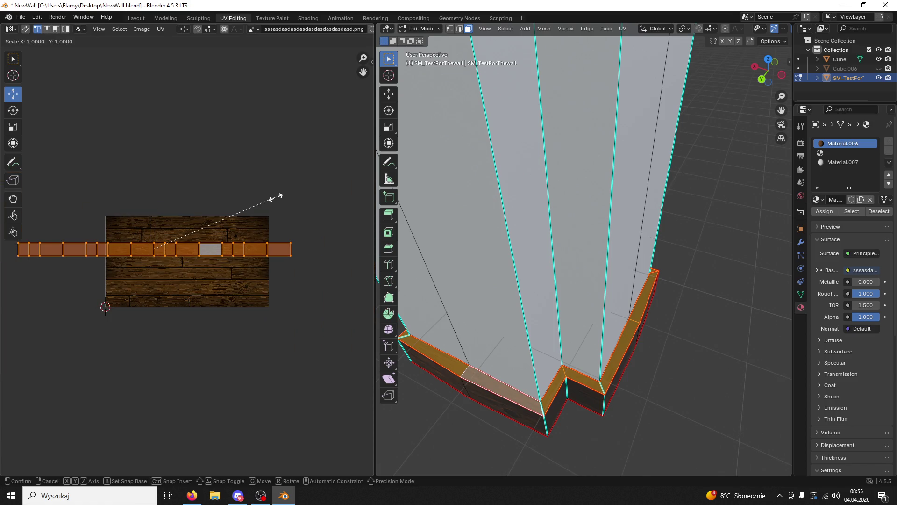
left_click(281, 242)
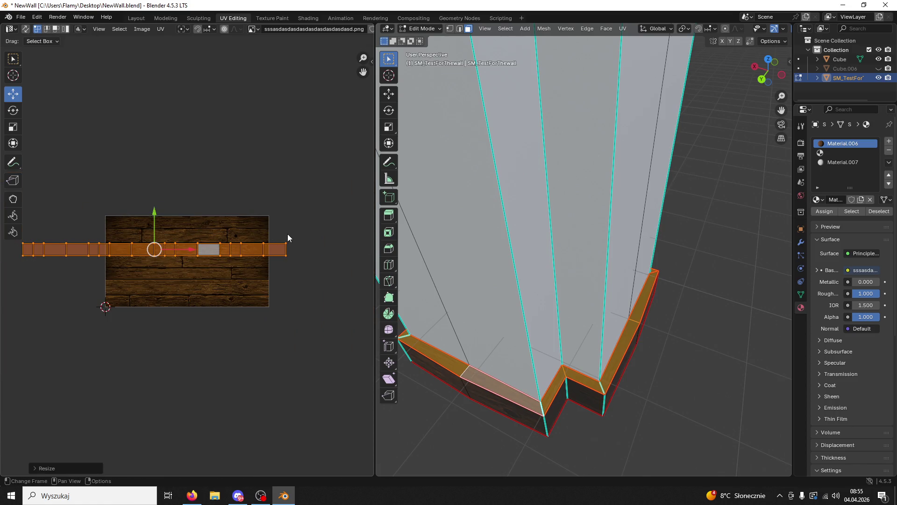
scroll(288, 234, "up", 4)
key("s")
key("y")
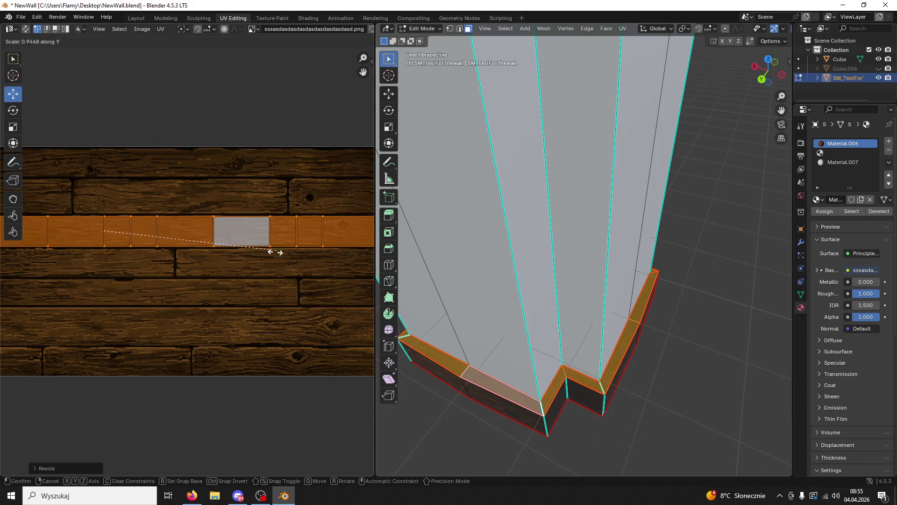
left_click(120, 295)
left_click(660, 387)
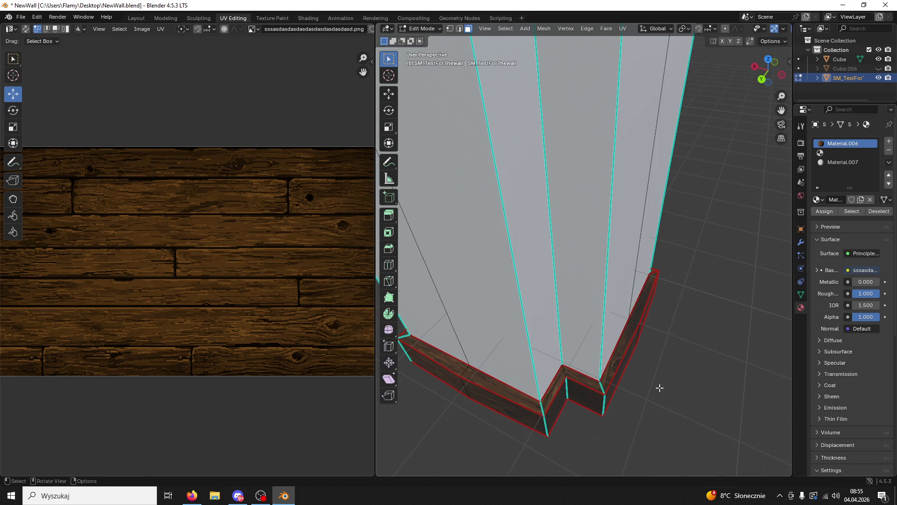
middle_click_drag(654, 383, 642, 358)
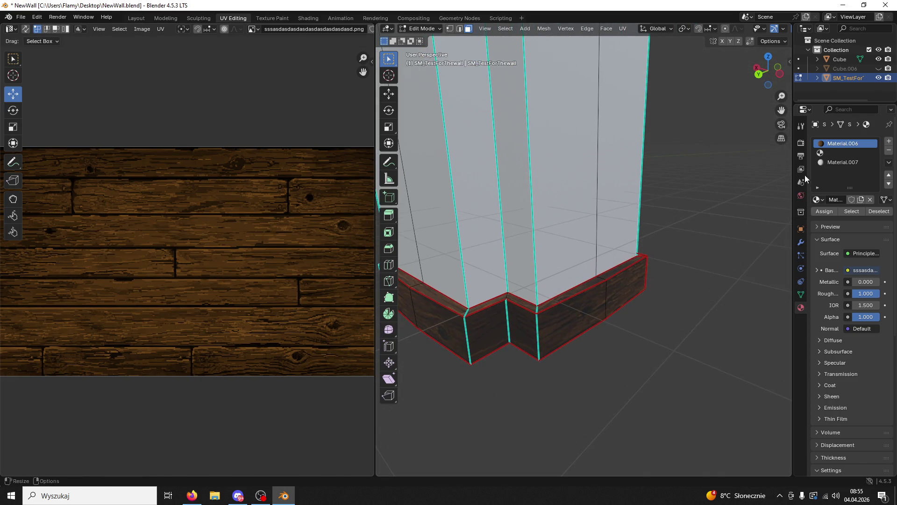
- Create a new material in the empty slot and link DarkWood.png's Color into its Base Color
left_click(827, 155)
left_click(839, 198)
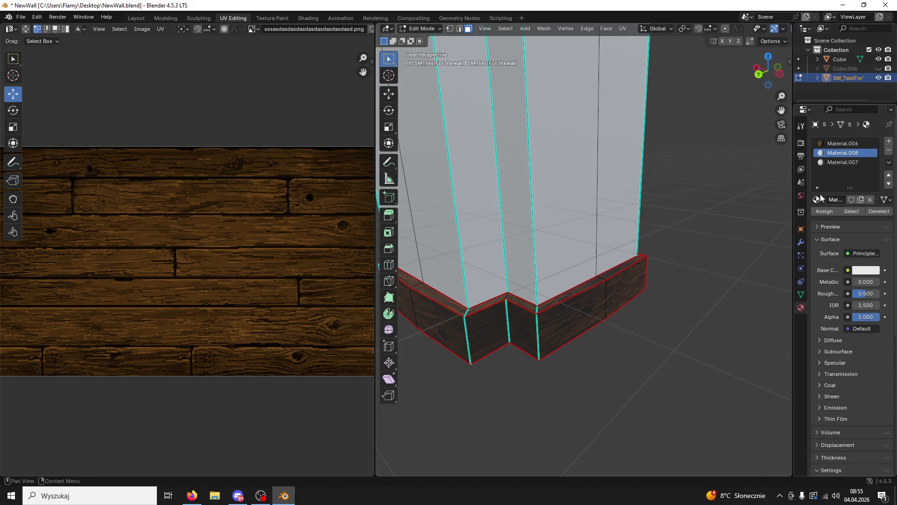
mouse_move(229, 5)
left_mouse_down()
mouse_move(213, 22)
mouse_move(464, 83)
mouse_move(449, 55)
left_mouse_up()
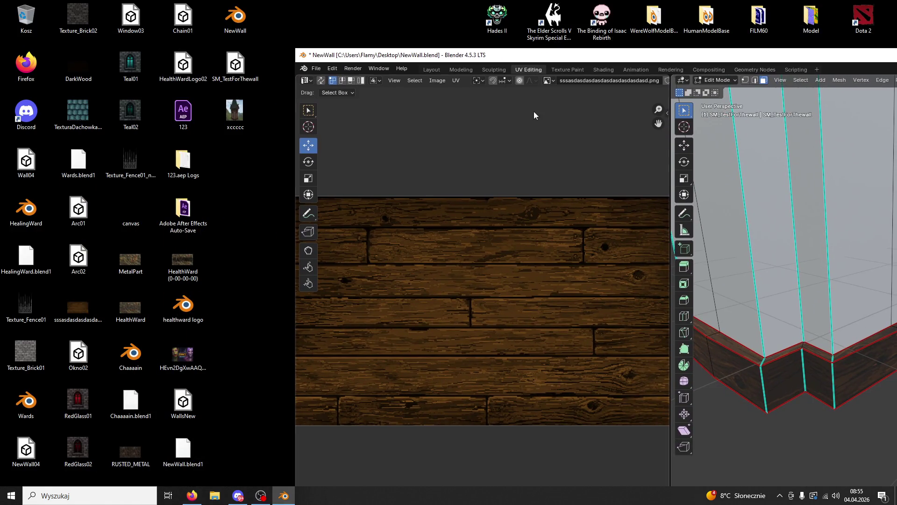
left_click(602, 70)
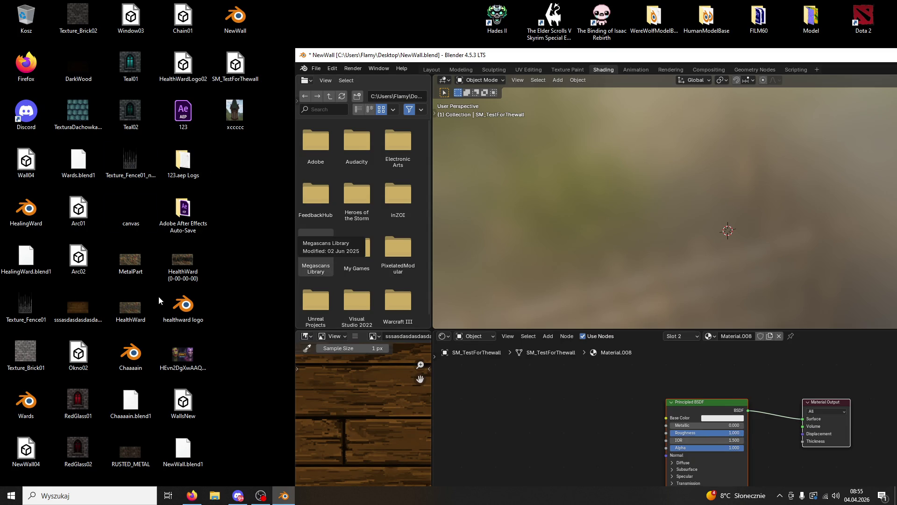
left_click_drag(78, 67, 554, 418)
left_click_drag(644, 426, 667, 417)
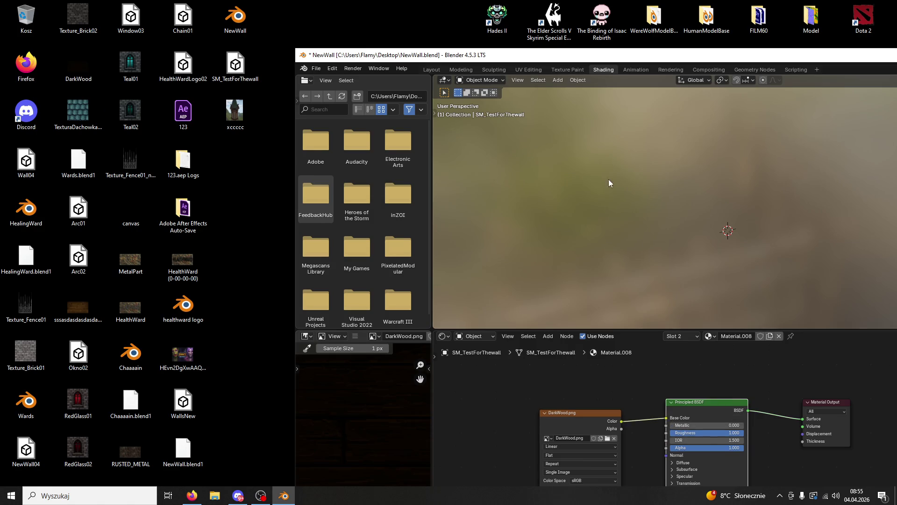
double_click(570, 59)
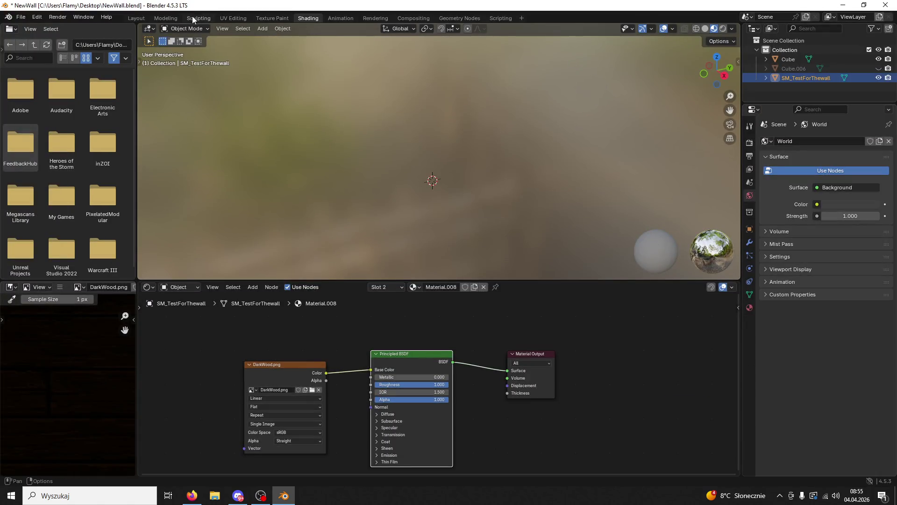
left_click(238, 19)
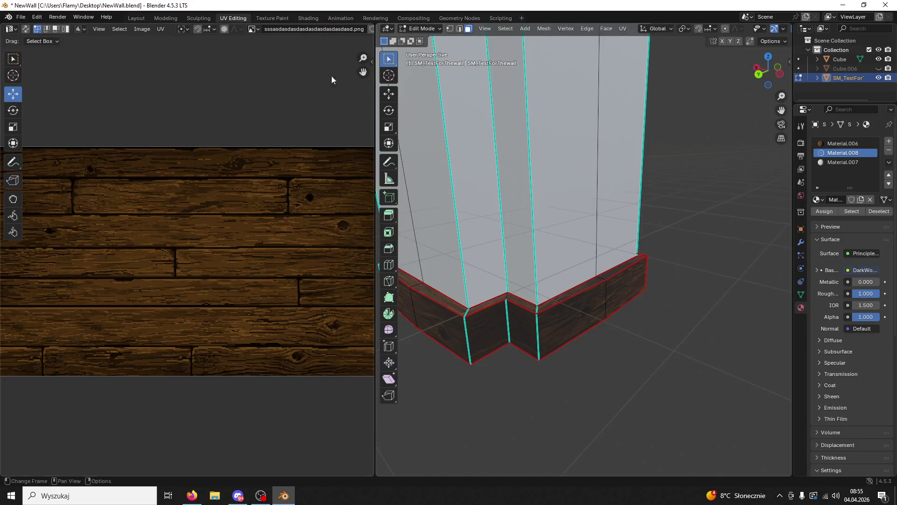
- Select the connected top base strip, make Material.008 the active slot, then deselect it
left_click(560, 295)
key("ctrl+l")
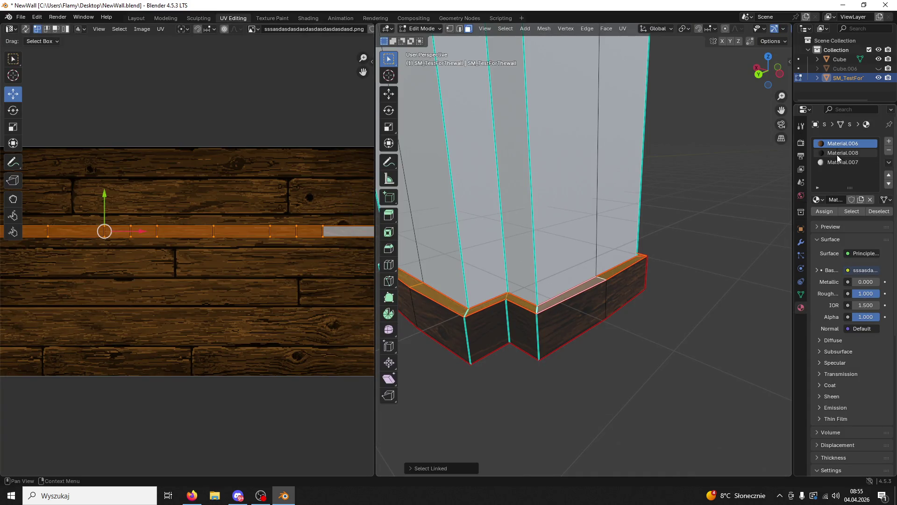
left_click(840, 153)
left_click(717, 251)
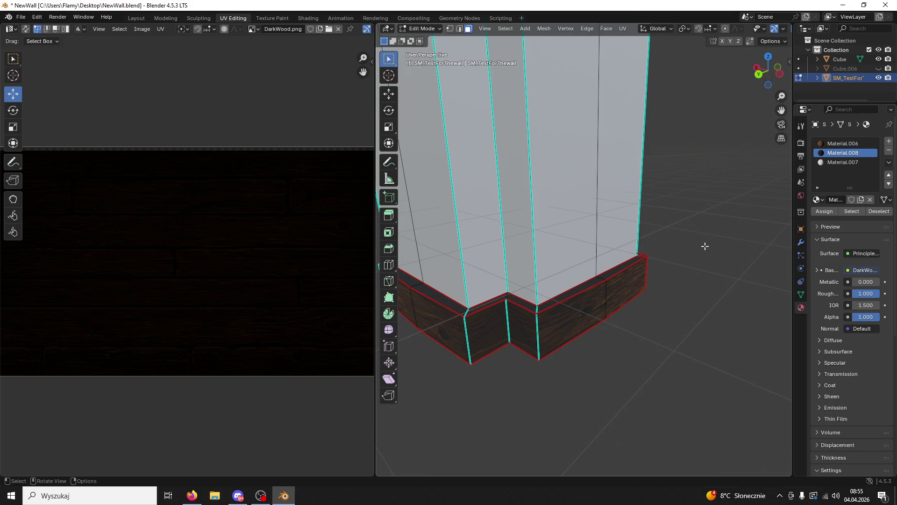
scroll(658, 255, "up", 5)
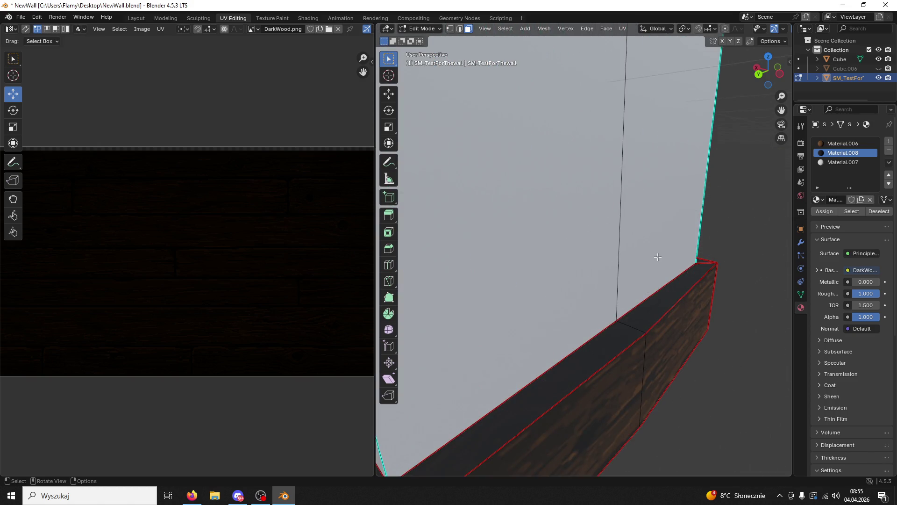
scroll(657, 256, "down", 5)
middle_click_drag(657, 256, 665, 390, "shift")
scroll(651, 321, "up", 4)
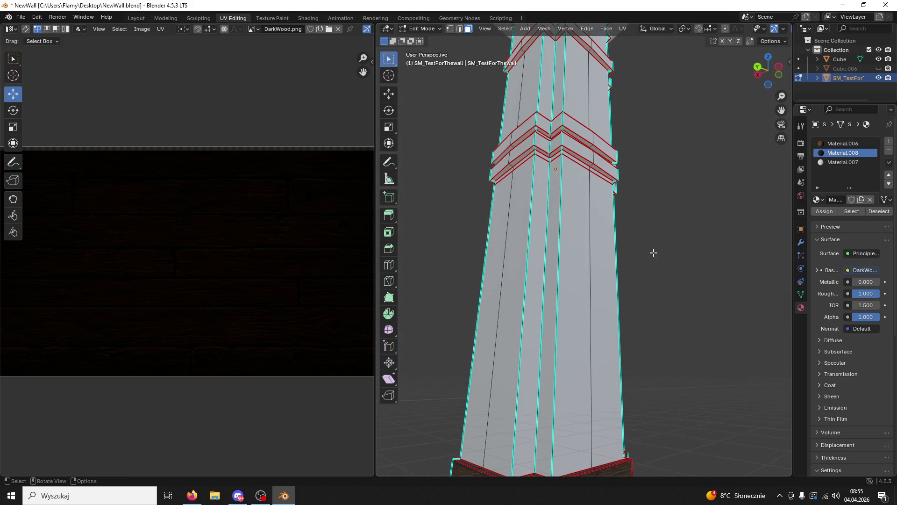
scroll(642, 214, "up", 3)
mouse_move(618, 185)
middle_mouse_down()
mouse_move(641, 232)
mouse_move(622, 215)
middle_mouse_up()
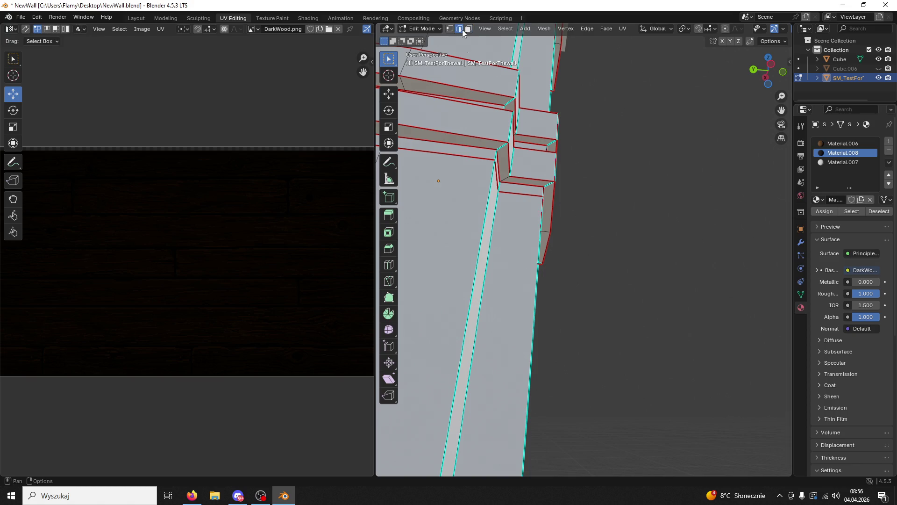
- Clear the seams from two edges on the stepped middle ledges
right_click(501, 145)
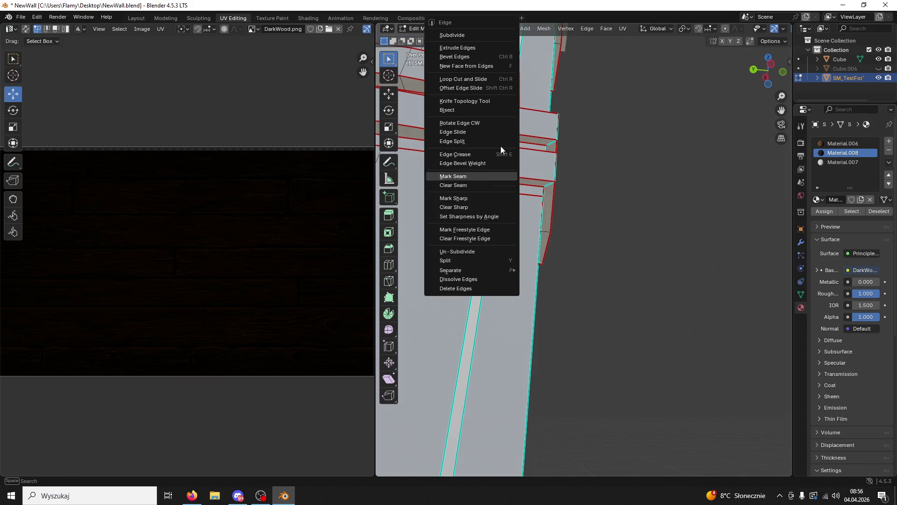
left_click(490, 189)
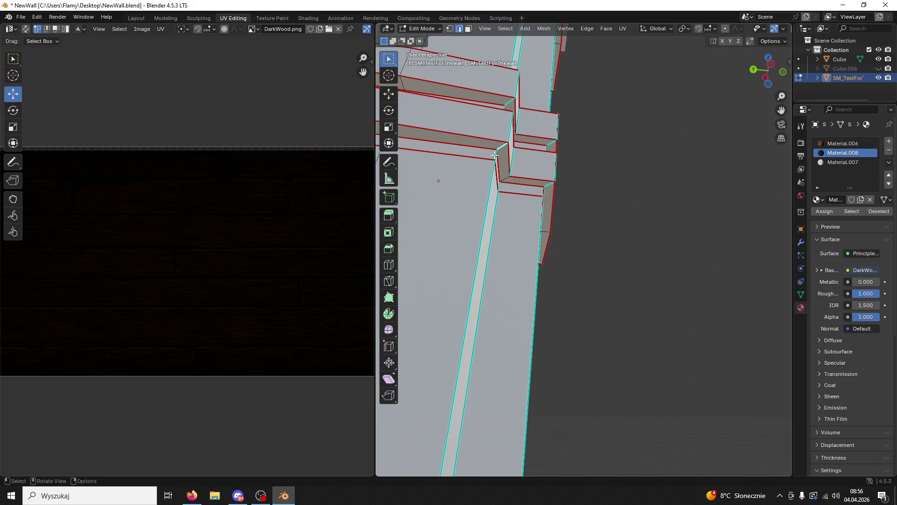
mouse_move(509, 131)
middle_mouse_down()
mouse_move(476, 337)
mouse_move(486, 165)
middle_mouse_up()
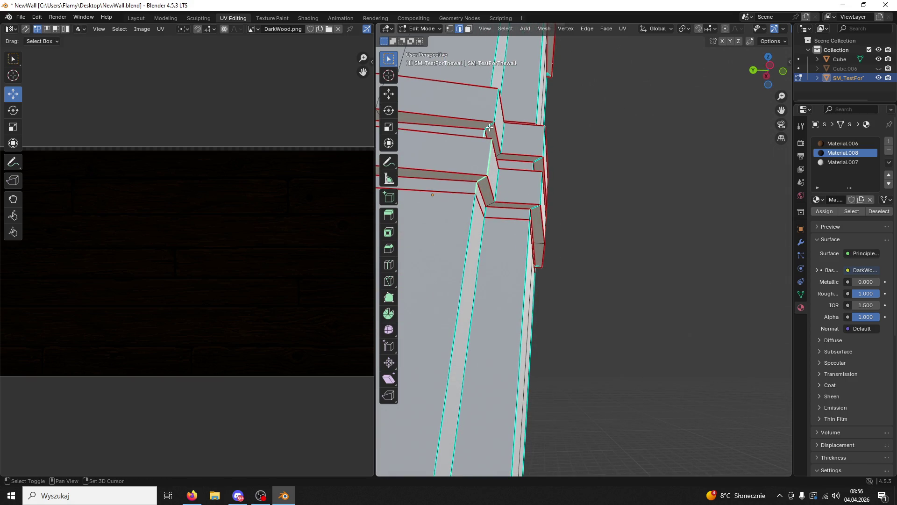
mouse_move(493, 122)
middle_mouse_down()
mouse_move(509, 325)
mouse_move(423, 279)
middle_mouse_up()
left_click(424, 279)
right_click(423, 279)
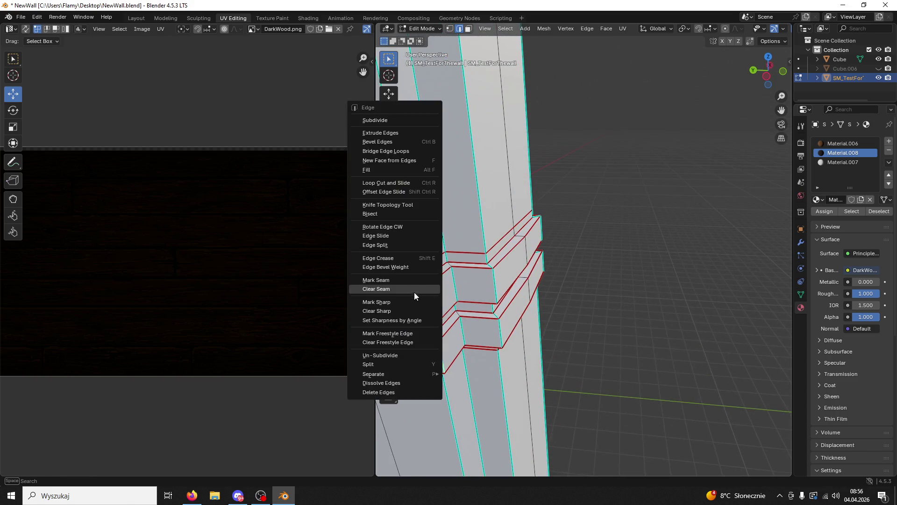
left_click(417, 293)
- Select the whole connected ring of faces on the lower ledge band
middle_click_drag(581, 274, 581, 238)
scroll(594, 248, "up", 5)
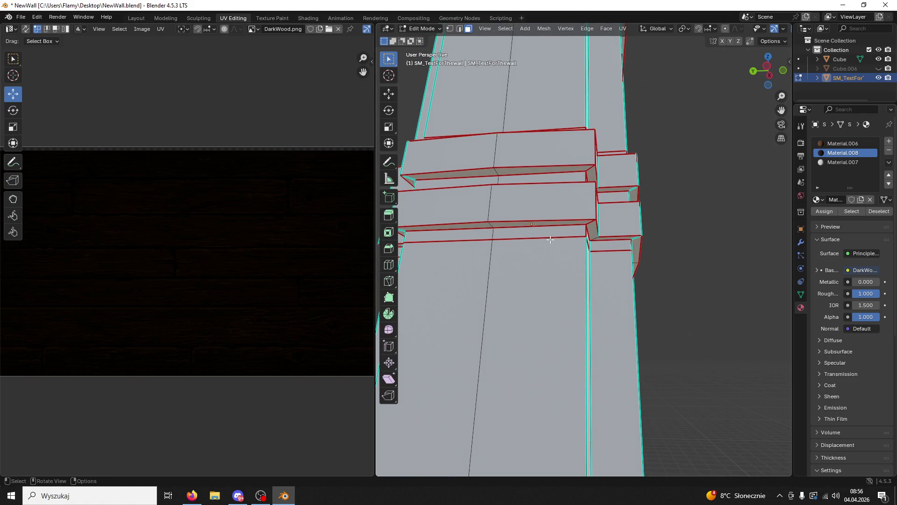
left_click(548, 231)
key("ctrl+l")
mouse_move(548, 232)
middle_mouse_down()
mouse_move(569, 273)
mouse_move(594, 281)
mouse_move(706, 207)
mouse_move(684, 253)
mouse_move(670, 224)
middle_mouse_up()
scroll(594, 281, "down", 3)
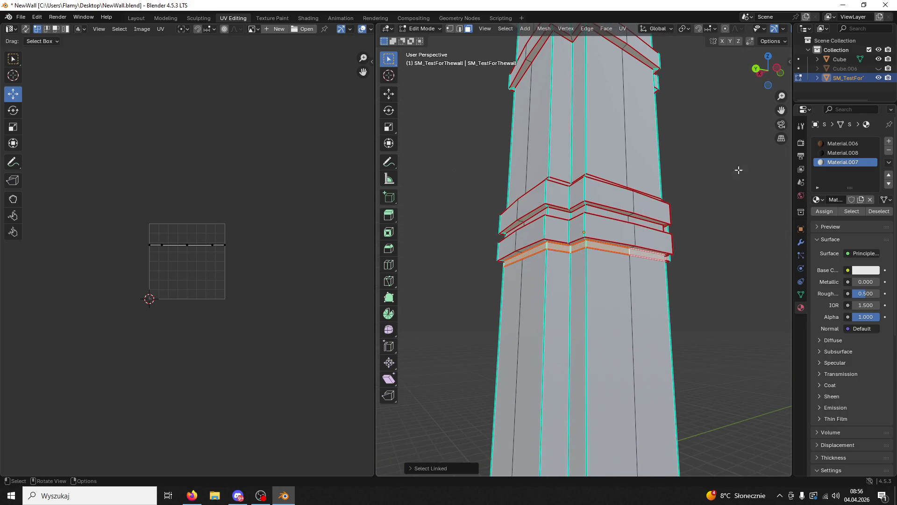
- Toggle visibility of Cube.006 and Cube to check the corner, leaving the wall Cube.006 hidden
left_click(878, 68)
mouse_move(627, 225)
middle_mouse_down()
mouse_move(623, 240)
mouse_move(591, 240)
mouse_move(609, 252)
middle_mouse_up()
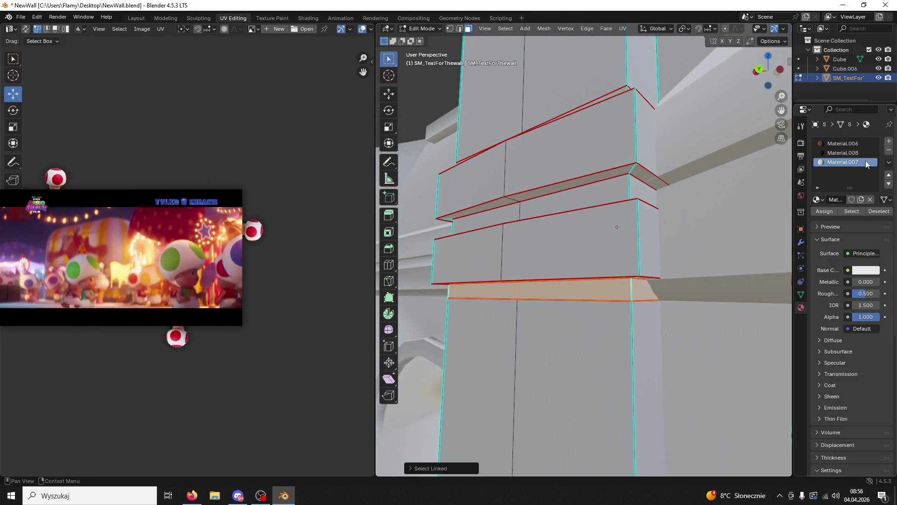
left_click(878, 59)
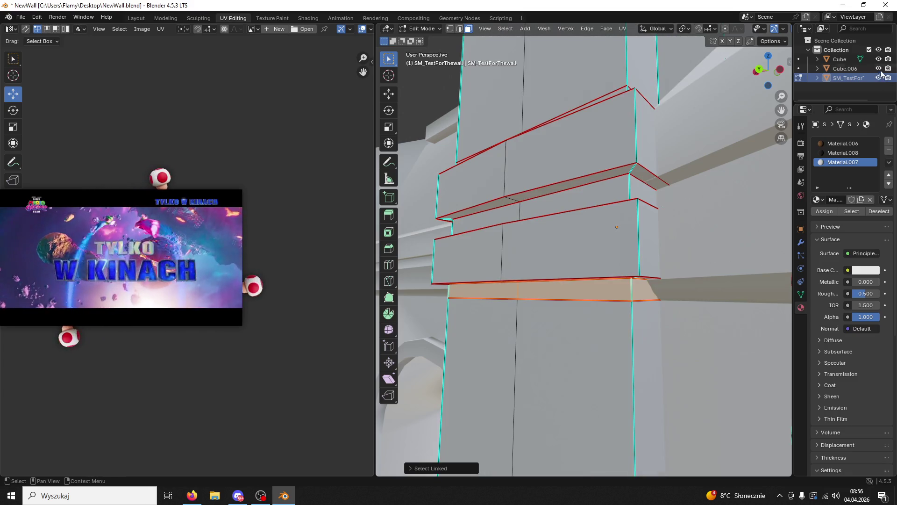
left_click(879, 58)
left_click(879, 68)
middle_click_drag(691, 214, 747, 187)
- Unwrap the lower ledge band with Lightmap Pack, then Follow Active Quads, and assign Material.006
left_click(841, 153)
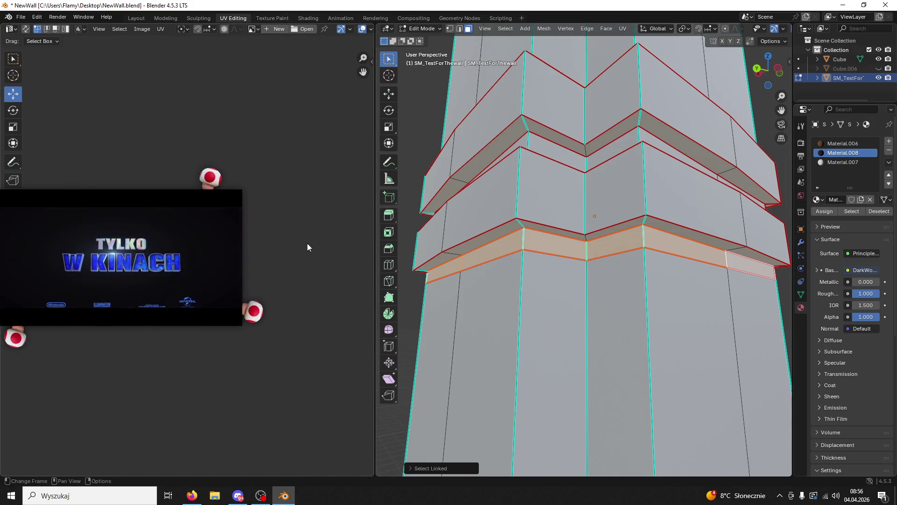
key("u")
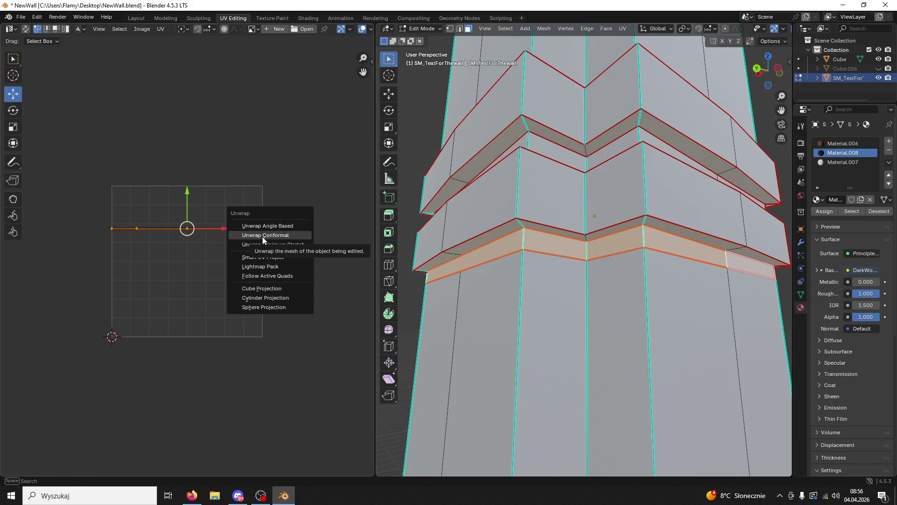
left_click(279, 268)
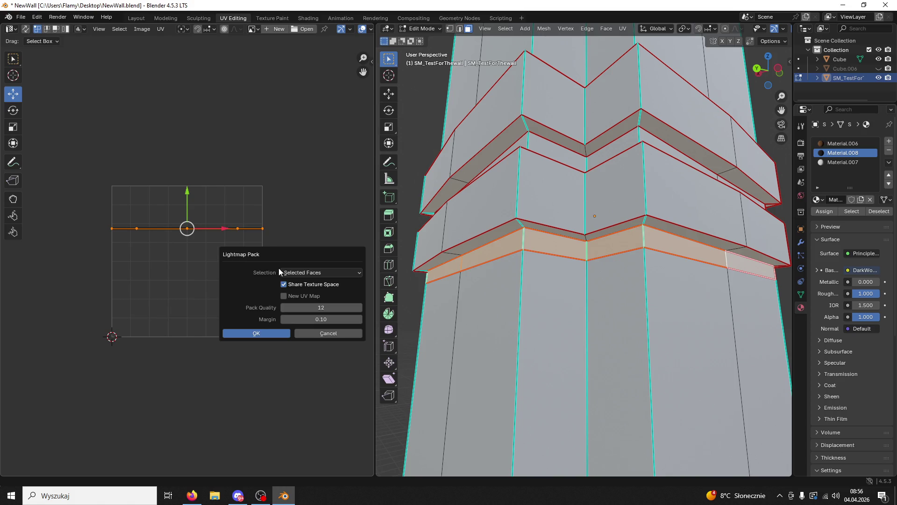
left_click(274, 334)
key("u")
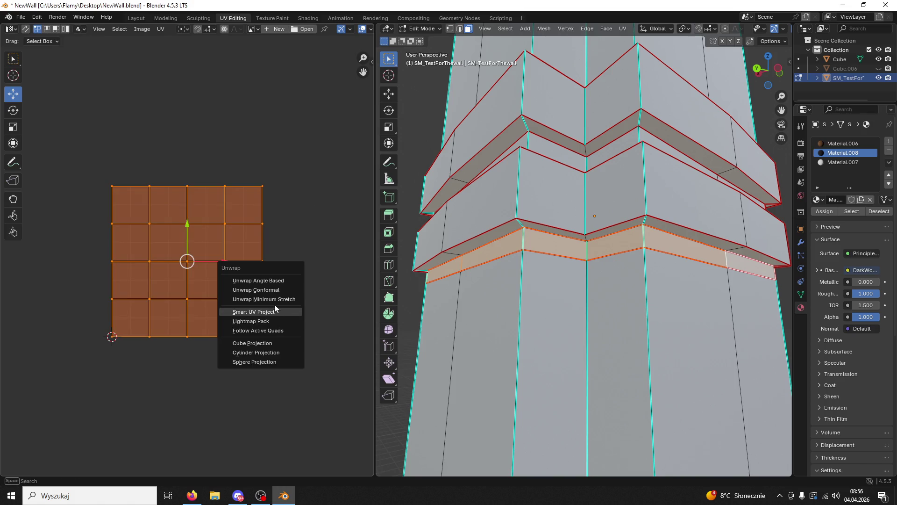
left_click(279, 331)
left_click(278, 334)
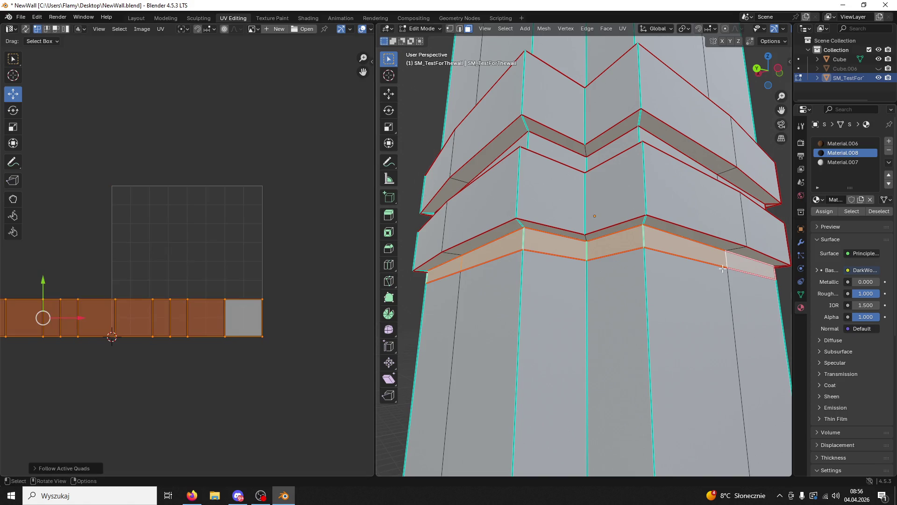
left_click(843, 143)
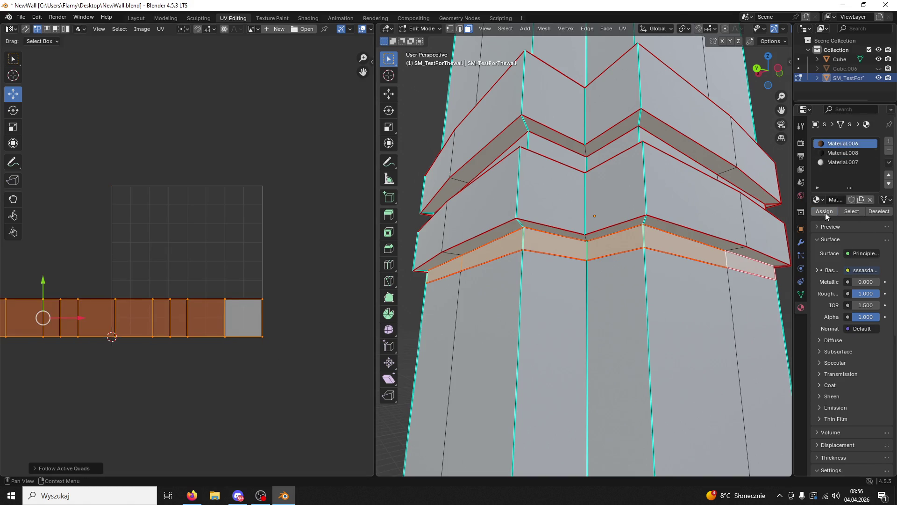
left_click(825, 211)
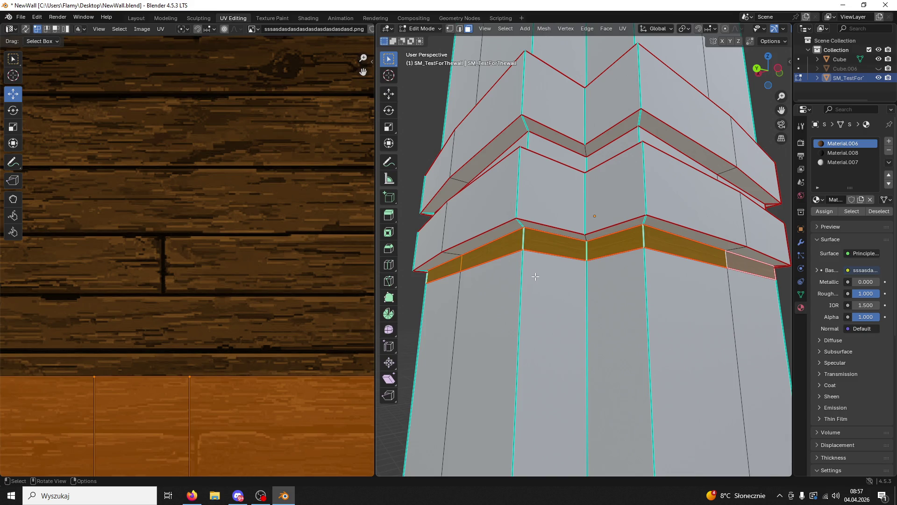
- Rescale the lower band's UV strip over the wood image
scroll(535, 276, "up", 3)
scroll(348, 363, "down", 6)
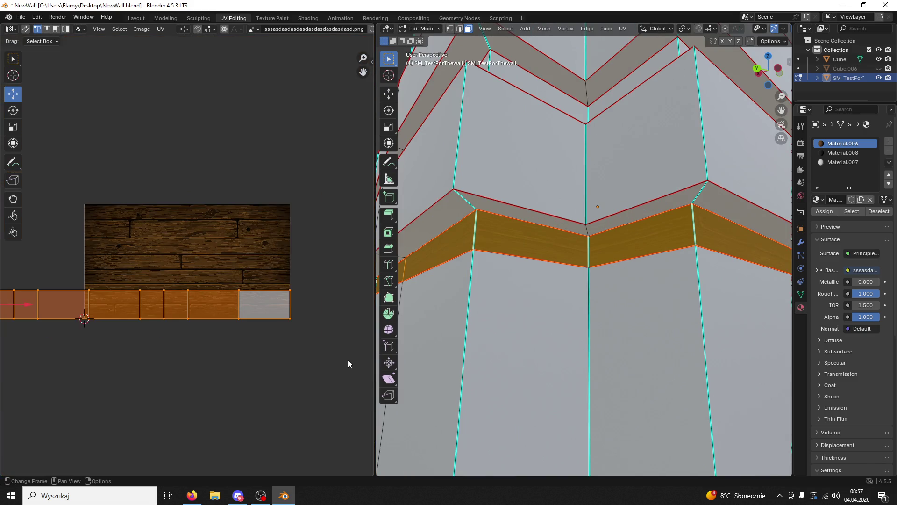
key("s")
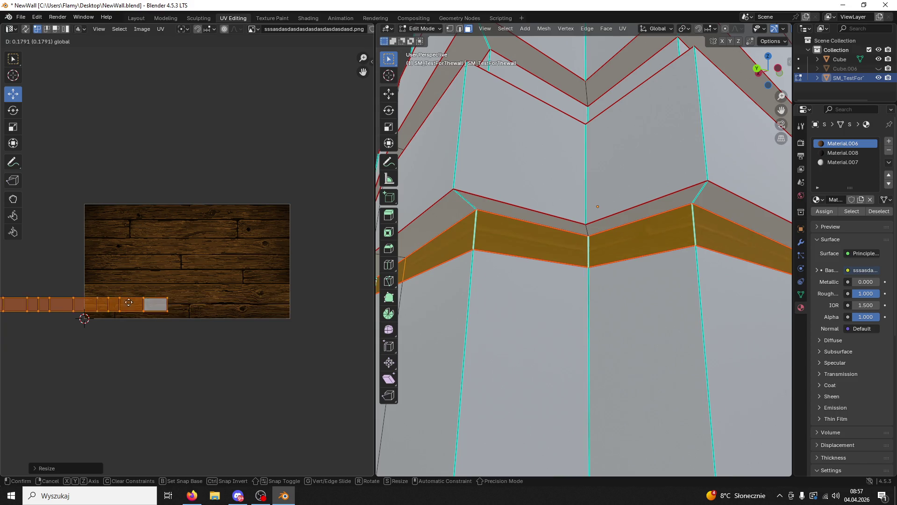
key("Escape")
key("s")
key("Escape")
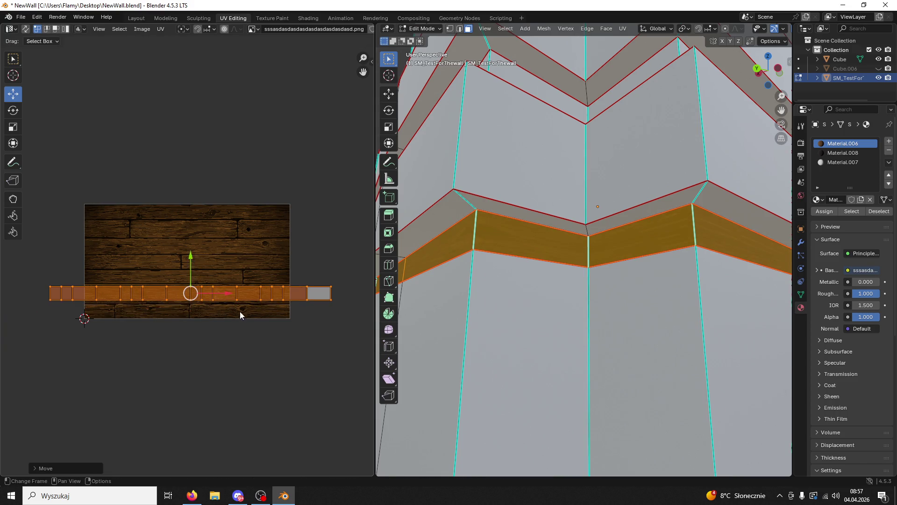
scroll(236, 313, "up", 2)
key("s")
left_click(281, 309)
- Select the connected band strip and stretch its UVs horizontally along the wood texture
mouse_move(593, 310)
middle_mouse_down()
mouse_move(663, 315)
mouse_move(660, 328)
mouse_move(649, 309)
middle_mouse_up()
left_click(660, 329)
left_click(652, 295)
key("l")
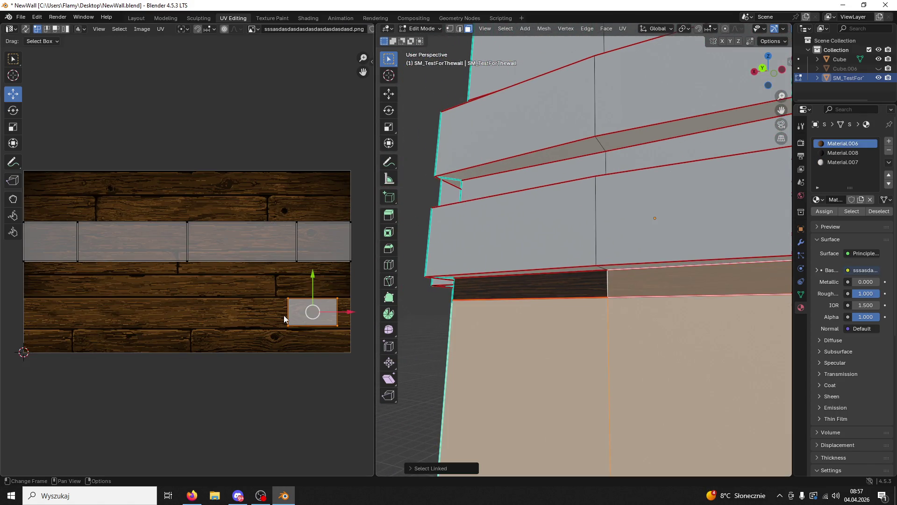
left_click(531, 290)
key("l")
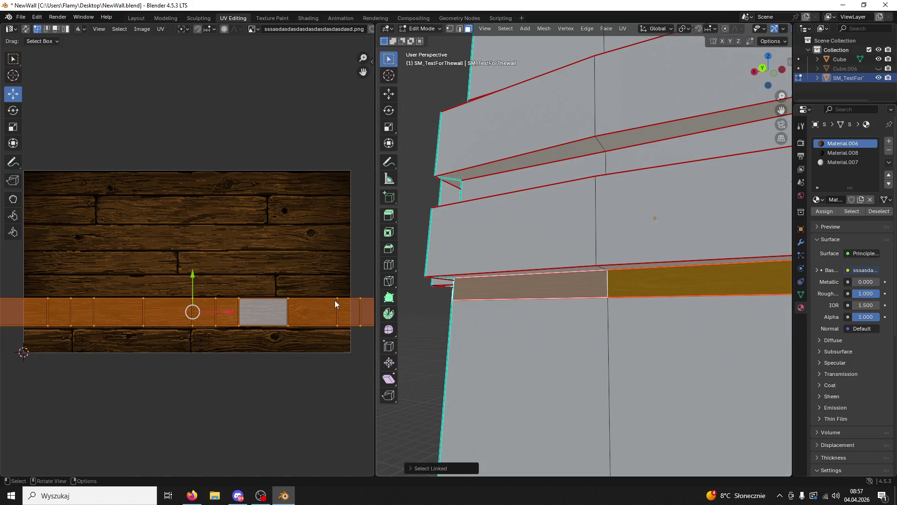
scroll(307, 304, "down", 3)
scroll(304, 307, "up", 3)
key("s")
key("x")
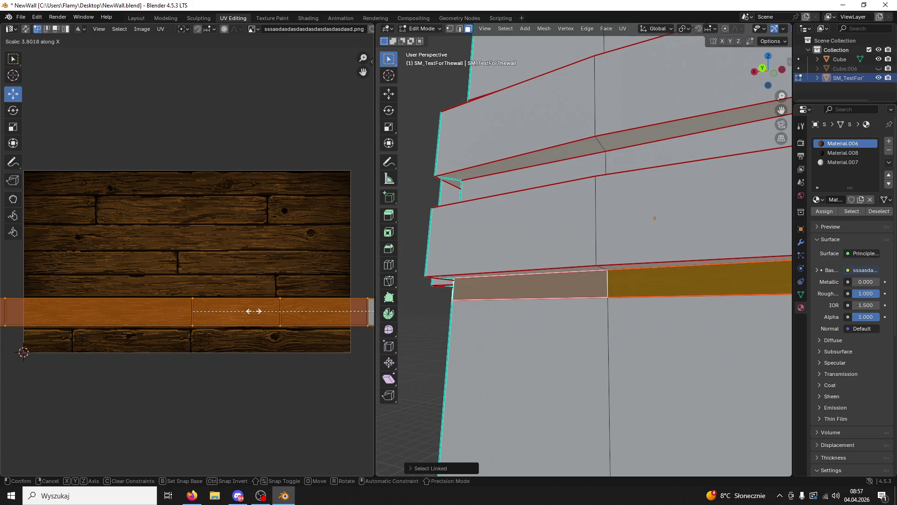
left_click(60, 320)
left_click(468, 323)
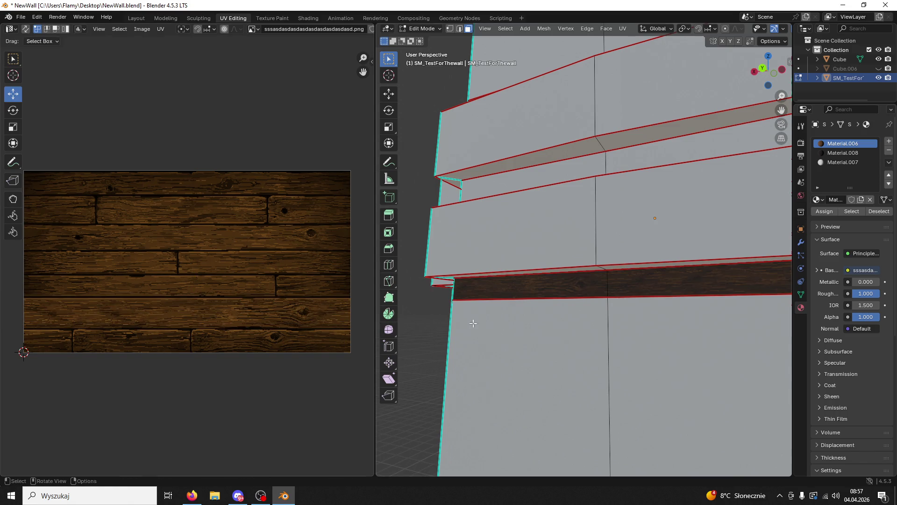
- Assign the Material.006 wood material to the linked stepped ledge strip
middle_click_drag(565, 320, 548, 316)
left_click(602, 198)
mouse_move(619, 202)
middle_mouse_down()
mouse_move(581, 202)
mouse_move(580, 187)
mouse_move(672, 218)
mouse_move(701, 206)
mouse_move(646, 235)
middle_mouse_up()
left_click(580, 188)
key("ctrl+l")
left_click(841, 143)
left_click(824, 213)
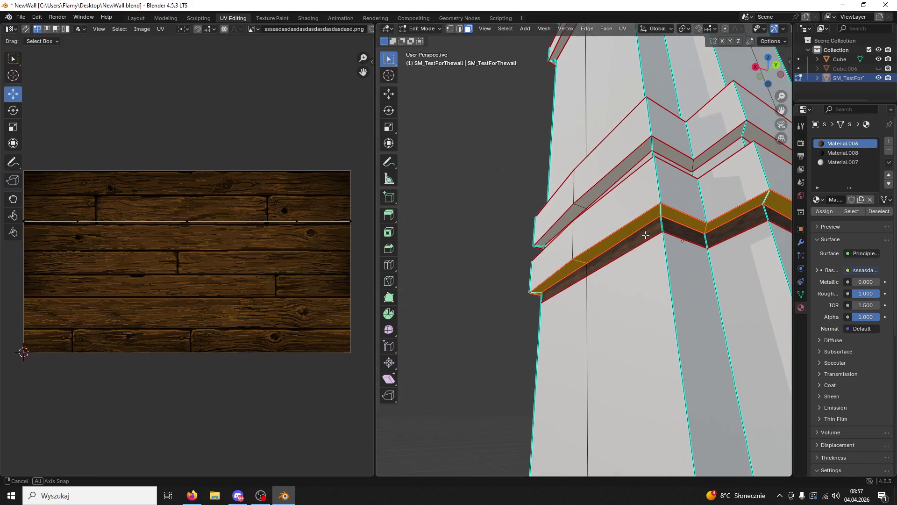
- Unwrap the ledge strip with Lightmap Pack, then Follow Active Quads into a straight UV strip
key("a")
key("u")
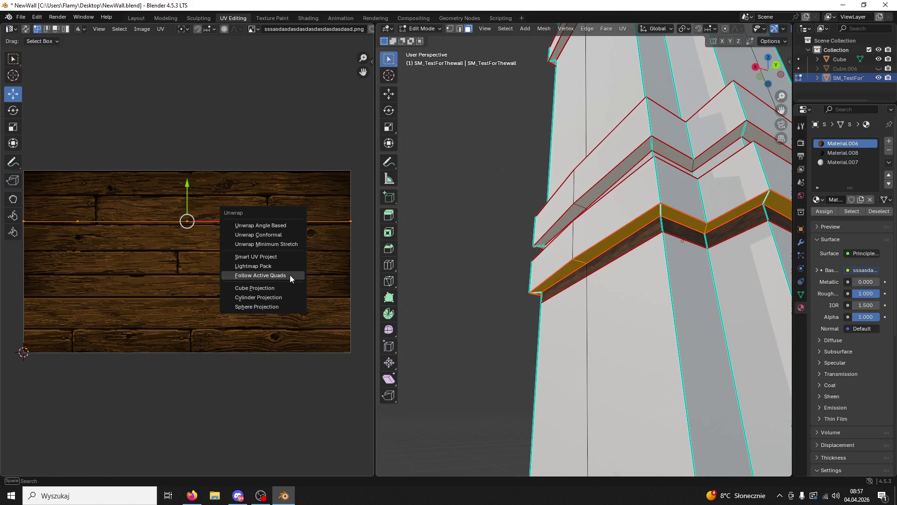
left_click(259, 267)
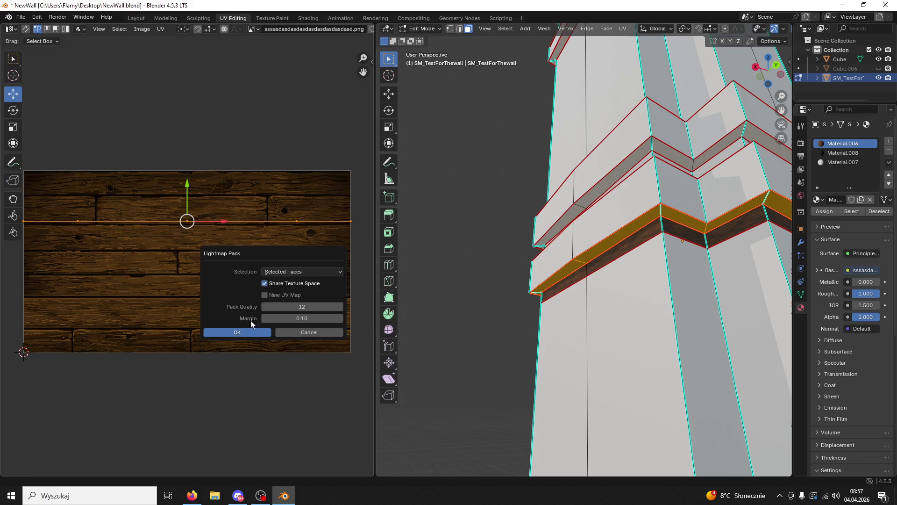
left_click(245, 333)
key("u")
left_click(236, 340)
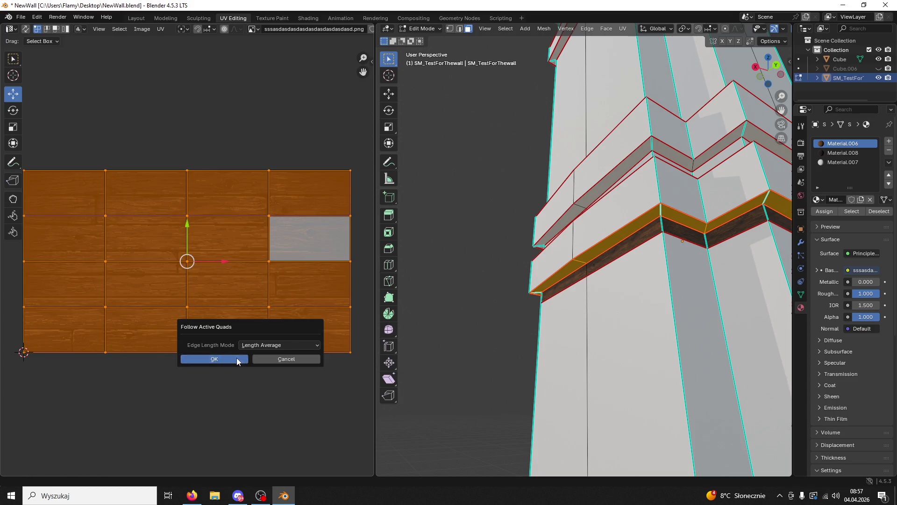
left_click(237, 357)
- Move the UV strip left over the wood image and rescale it
scroll(312, 258, "down", 7)
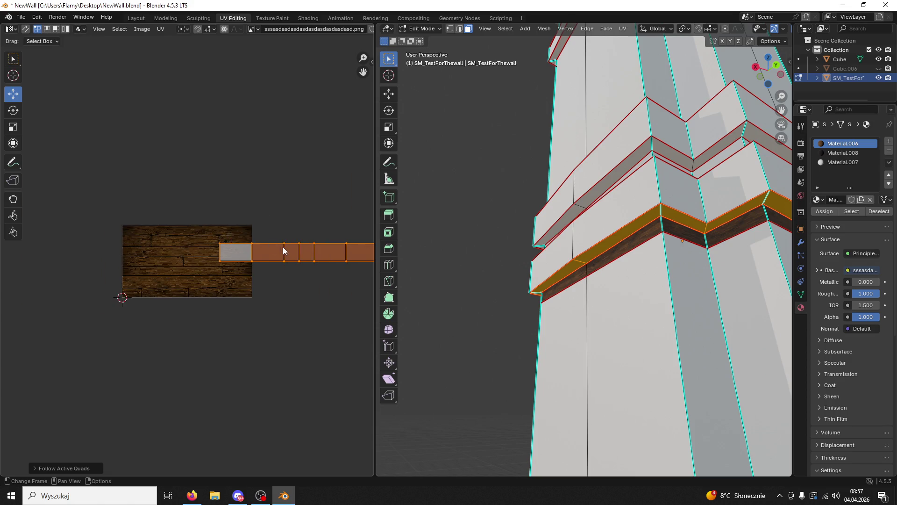
left_click_drag(330, 260, 219, 270)
scroll(239, 275, "up", 6)
key("s")
left_click(240, 260)
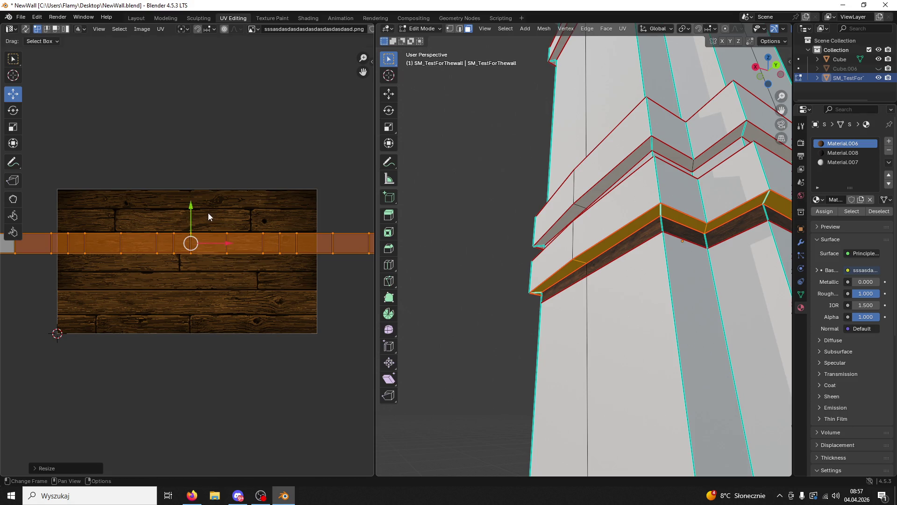
- Select the whole ledge strip and stretch its UVs horizontally along the grain
scroll(438, 240, "up", 2)
left_click(641, 283)
scroll(641, 283, "up", 2)
double_click(614, 168)
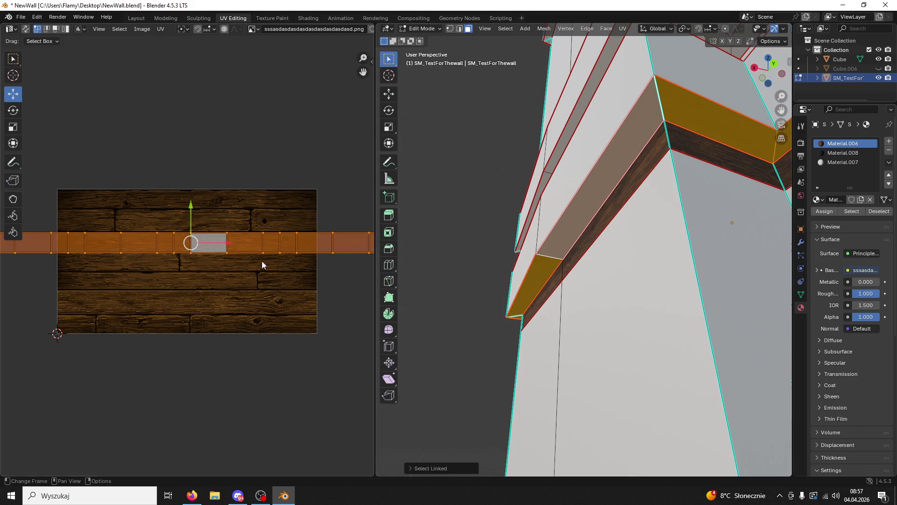
key("s")
key("x")
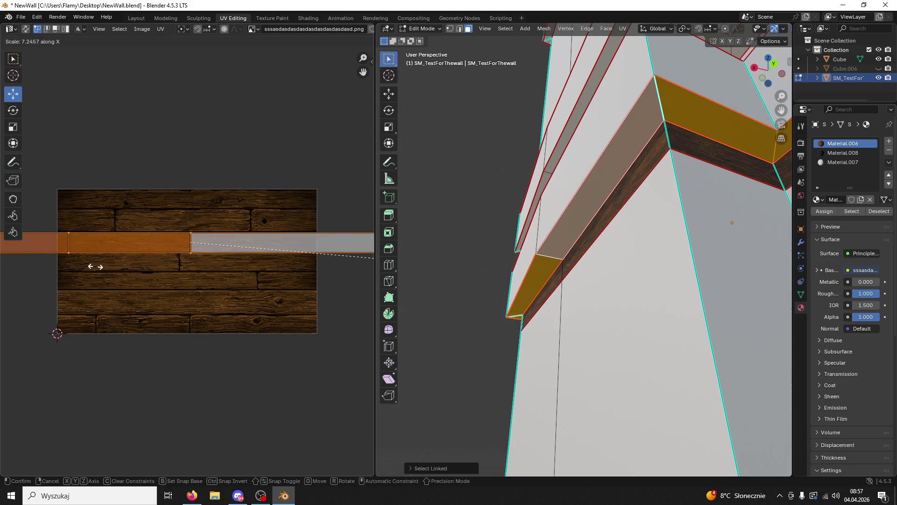
left_click(199, 260)
left_click(520, 290)
middle_click_drag(520, 290, 549, 296)
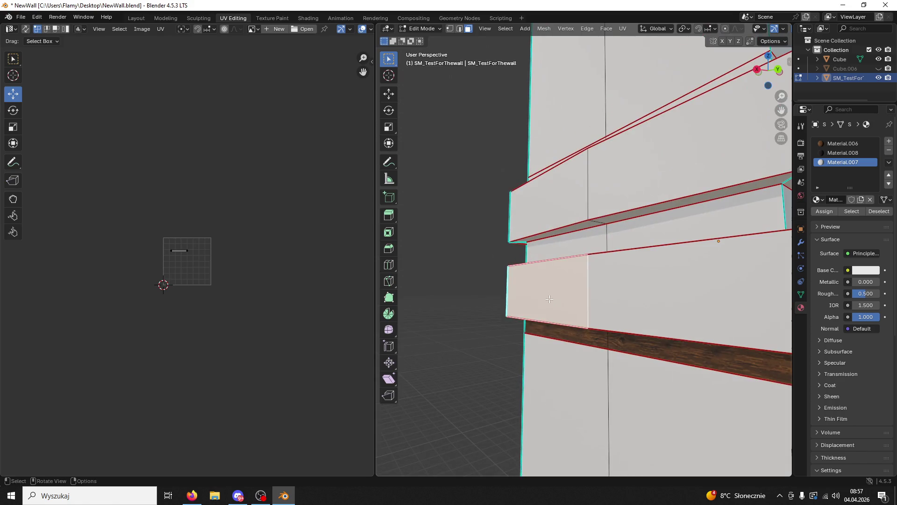
- Unwrap the ledge front strip with Follow Active Quads and assign it the Material.006 wood
double_click(595, 296)
scroll(260, 283, "up", 3)
key("a")
key("u")
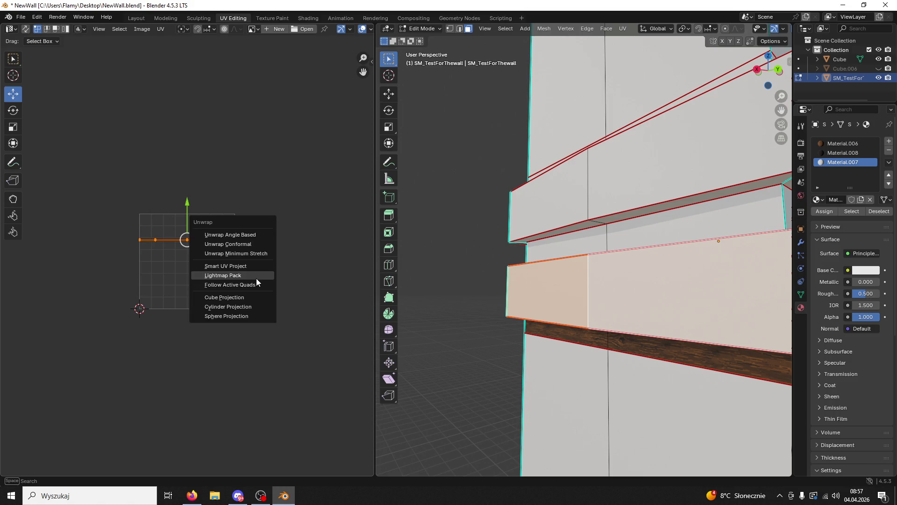
left_click(256, 279)
left_click(252, 345)
key("u")
left_click(246, 331)
left_click(245, 350)
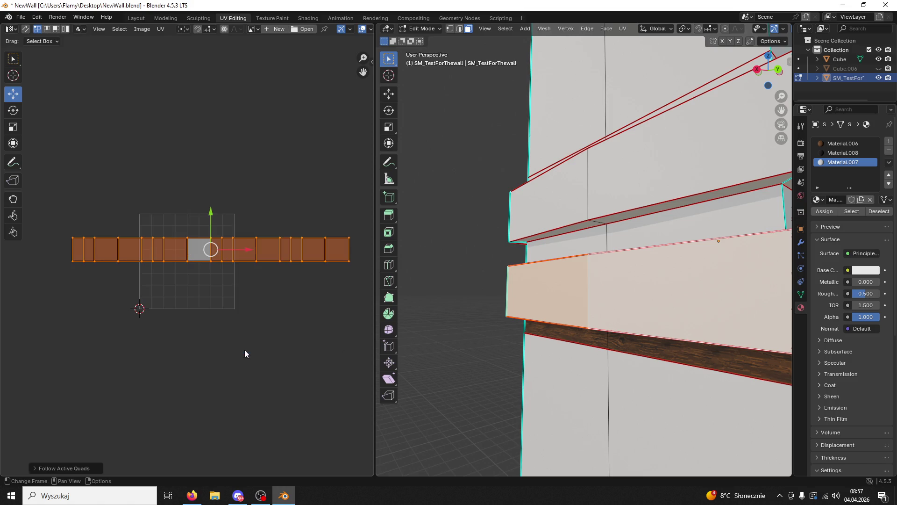
left_click(843, 143)
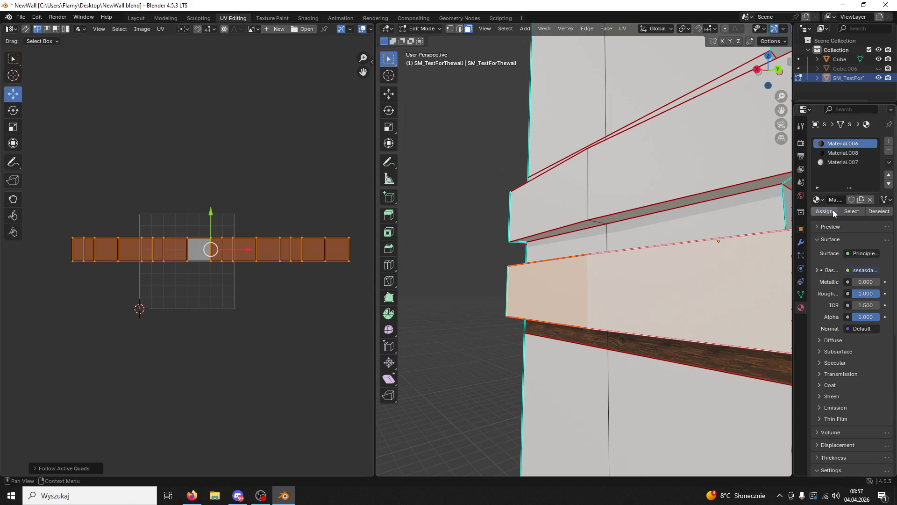
left_click(825, 211)
- Shrink the front strip's UVs and position them onto a wood plank
scroll(298, 294, "up", 3)
scroll(298, 296, "down", 3)
key("s")
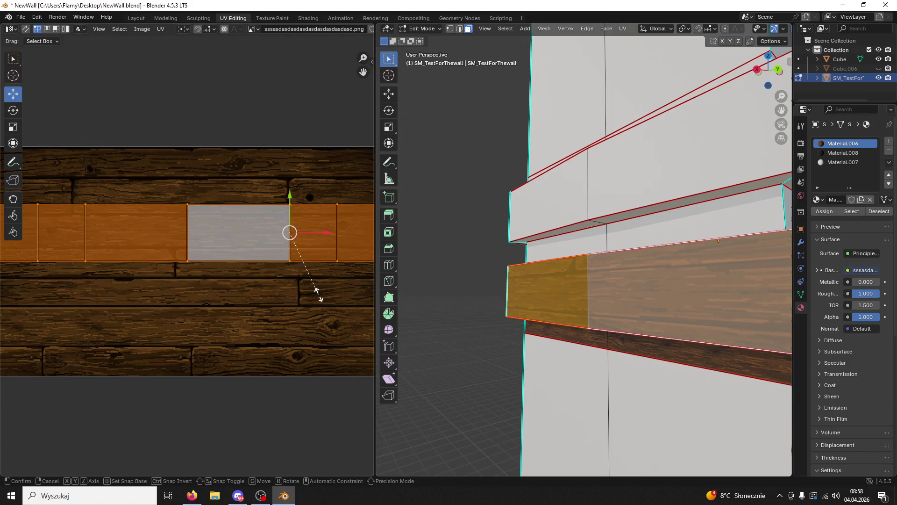
left_click(293, 262)
left_click_drag(290, 207, 289, 172)
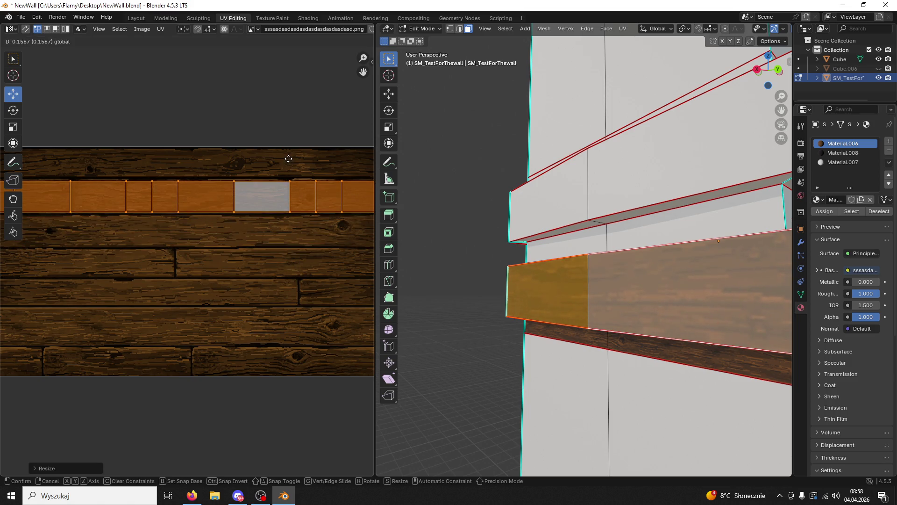
left_click(289, 181)
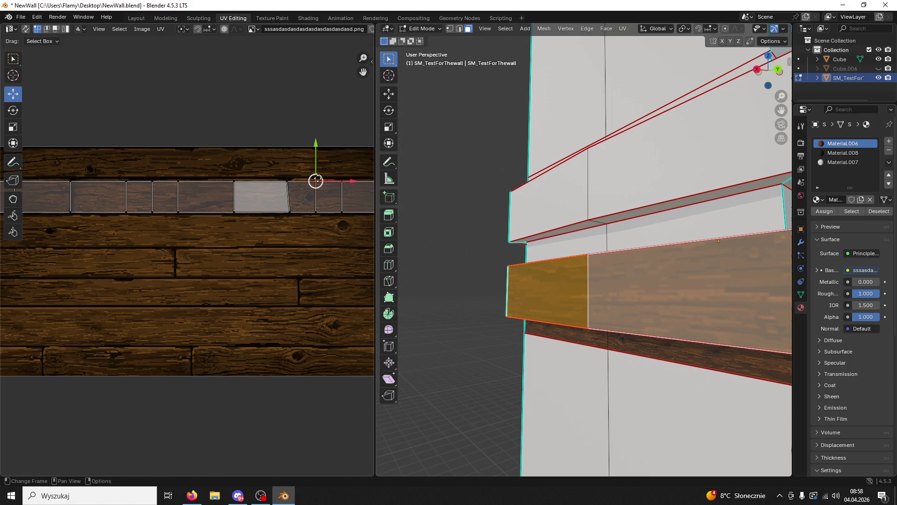
key("a")
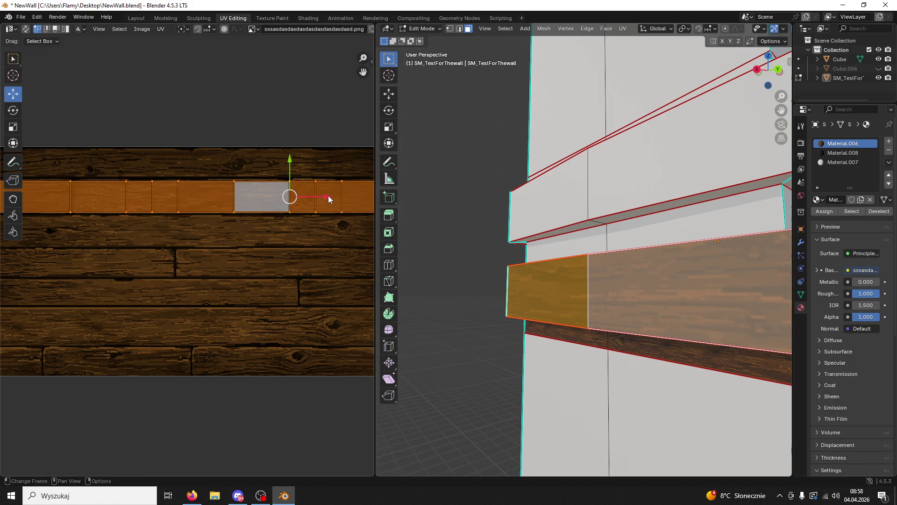
left_click_drag(328, 195, 320, 196)
key("s")
left_click(321, 194)
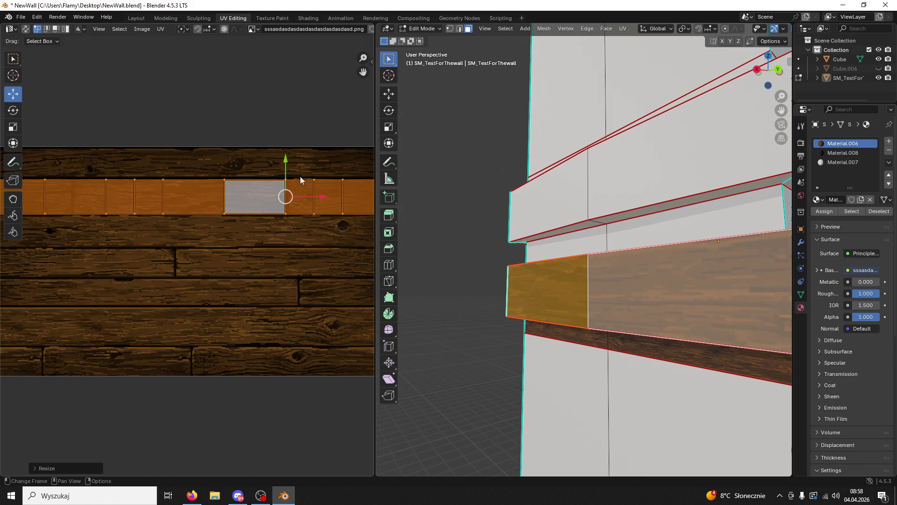
left_click(286, 179)
- Select the linked lower band and make the DarkWood slot active
mouse_move(569, 247)
middle_mouse_down()
mouse_move(681, 244)
mouse_move(537, 280)
mouse_move(647, 283)
mouse_move(639, 281)
middle_mouse_up()
left_click(527, 282)
left_click(544, 265)
mouse_move(544, 265)
middle_mouse_down()
mouse_move(545, 295)
mouse_move(576, 297)
mouse_move(596, 279)
mouse_move(584, 279)
middle_mouse_up()
scroll(581, 279, "up", 4)
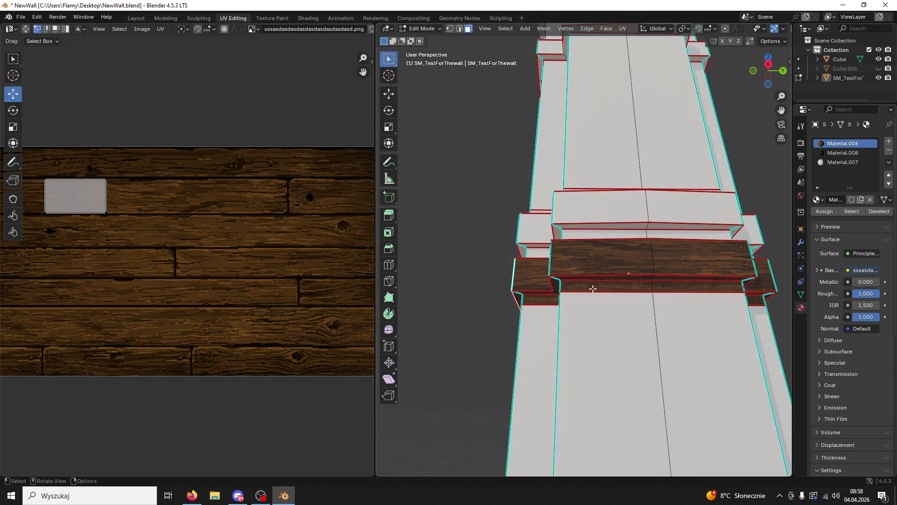
left_click(594, 290)
key("ctrl+l")
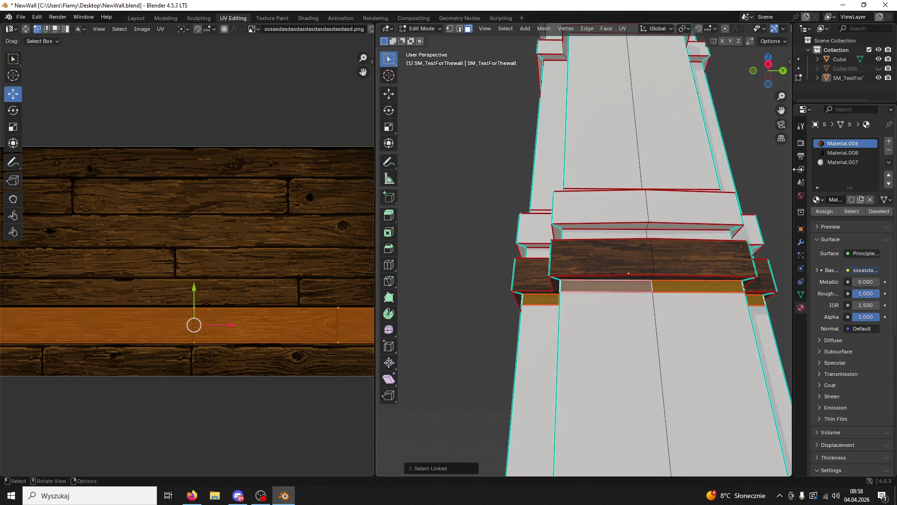
left_click(843, 153)
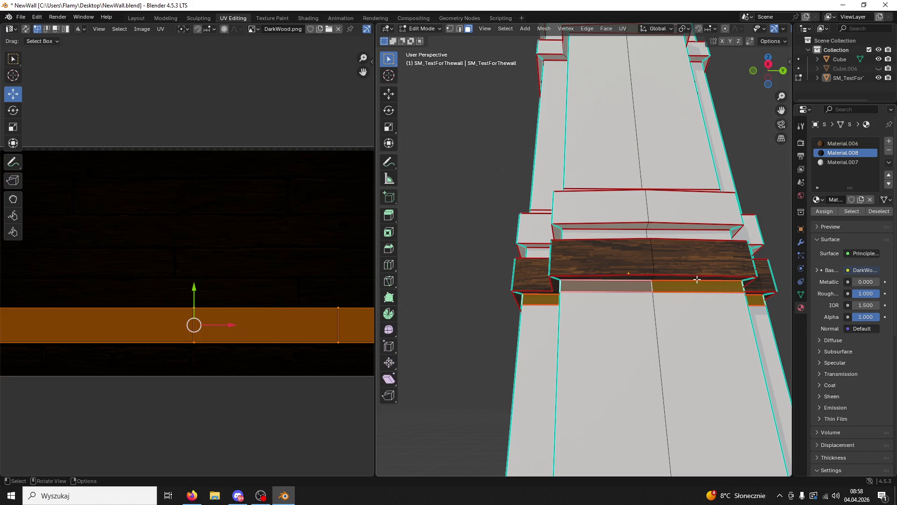
- Select the thin upper ledge faces and assign them the Material.006 wood
left_click(696, 279)
left_click(607, 278, "shift")
mouse_move(718, 230)
middle_mouse_down()
mouse_move(731, 276)
mouse_move(687, 280)
middle_mouse_up()
left_click(627, 271)
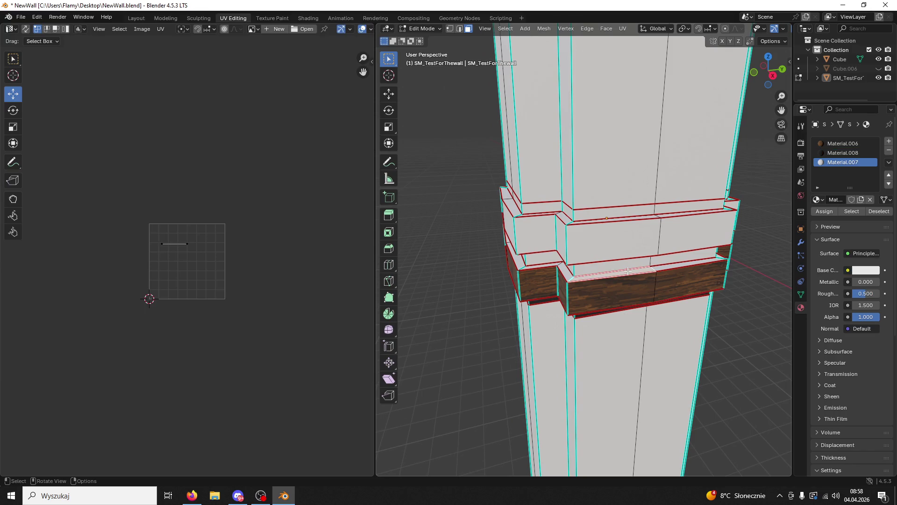
key("l")
left_click(843, 143)
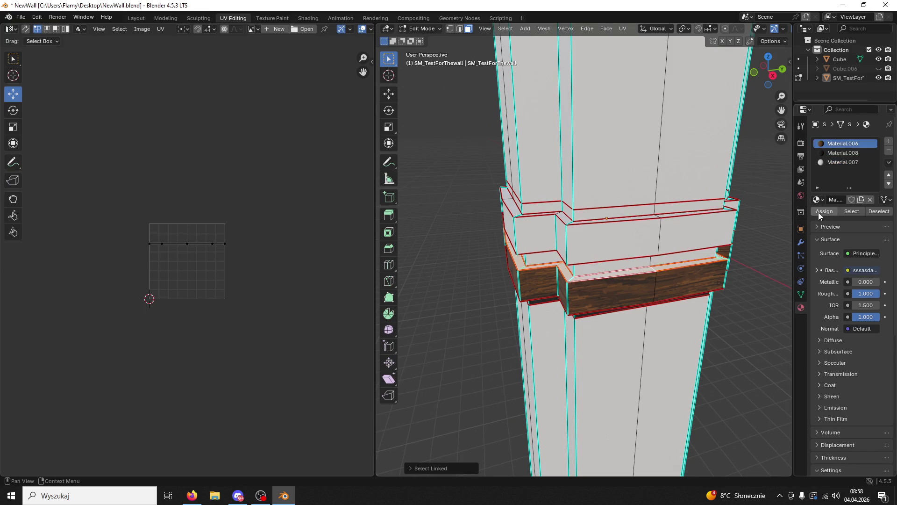
left_click(819, 211)
- Unwrap the upper ledge with Lightmap Pack, then Follow Active Quads into a straight strip
key("a")
key("u")
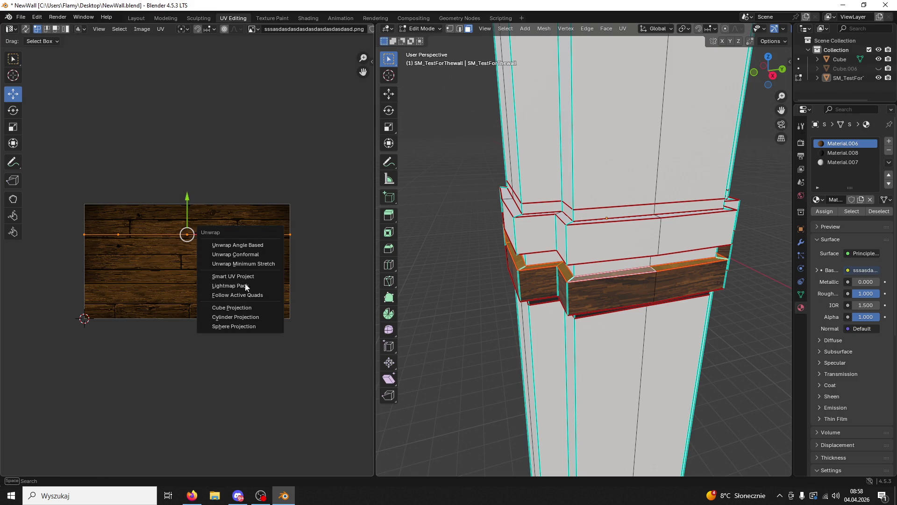
left_click(239, 287)
left_click(240, 349)
key("u")
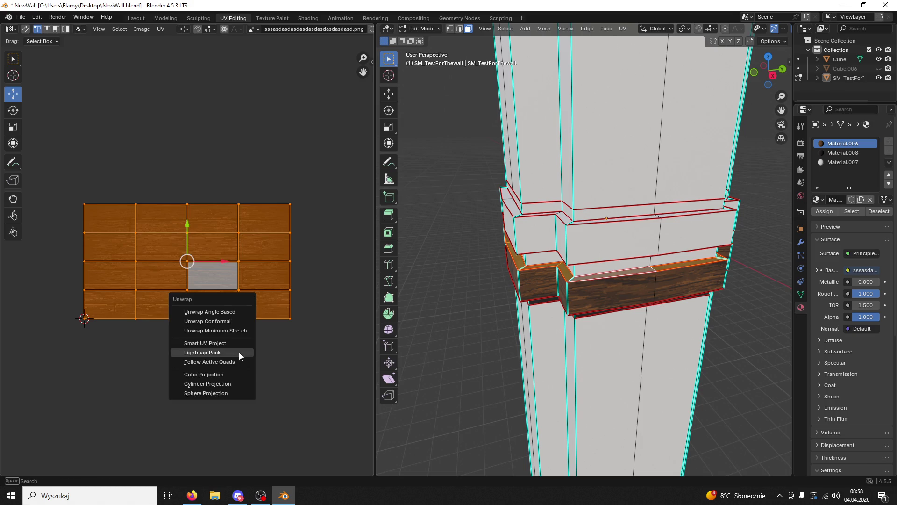
left_click(240, 361)
left_click(241, 378)
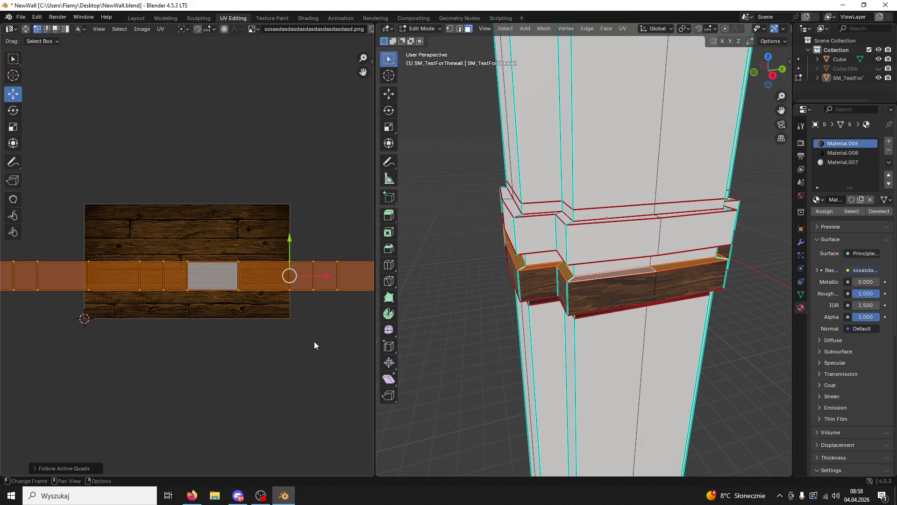
- Scale the ledge UV strip to about 0.45 and slide it across the wood image
key("s")
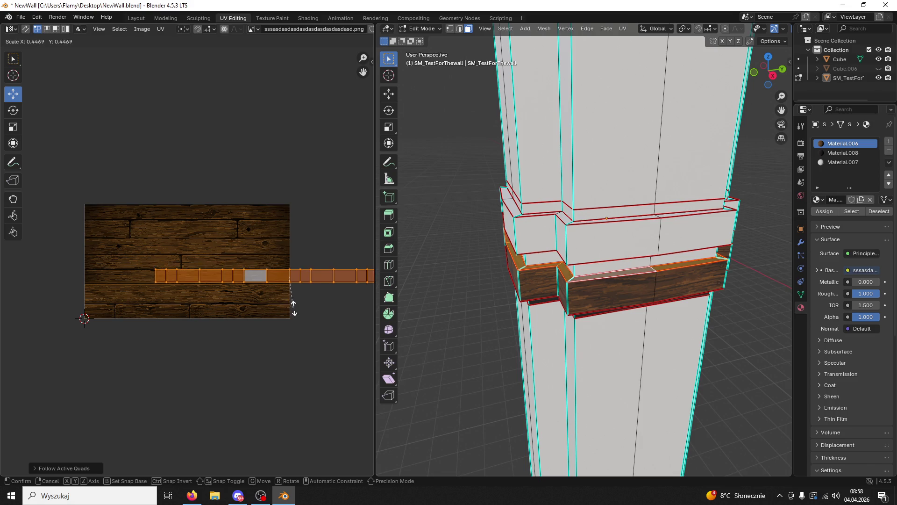
left_click(299, 310)
scroll(309, 307, "up", 2)
mouse_move(365, 287)
left_mouse_down()
mouse_move(264, 281)
mouse_move(242, 252)
left_mouse_up()
left_click_drag(289, 289, 282, 288)
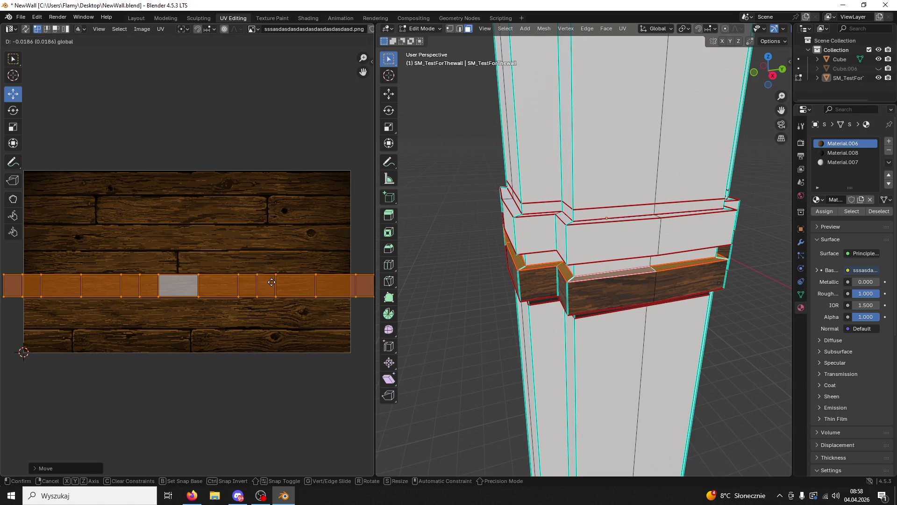
left_click(275, 274)
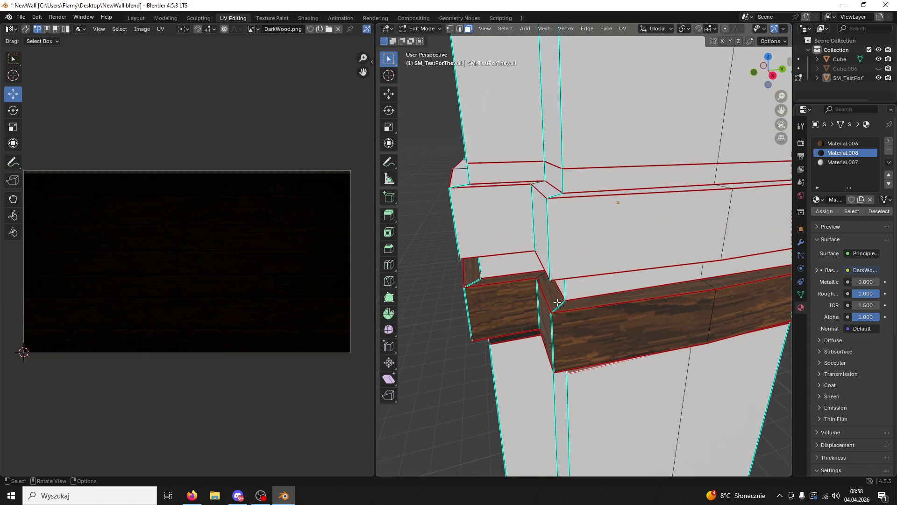
- Select the band's loop of plank faces and stretch its UVs along X
left_click(554, 298)
left_click(567, 303)
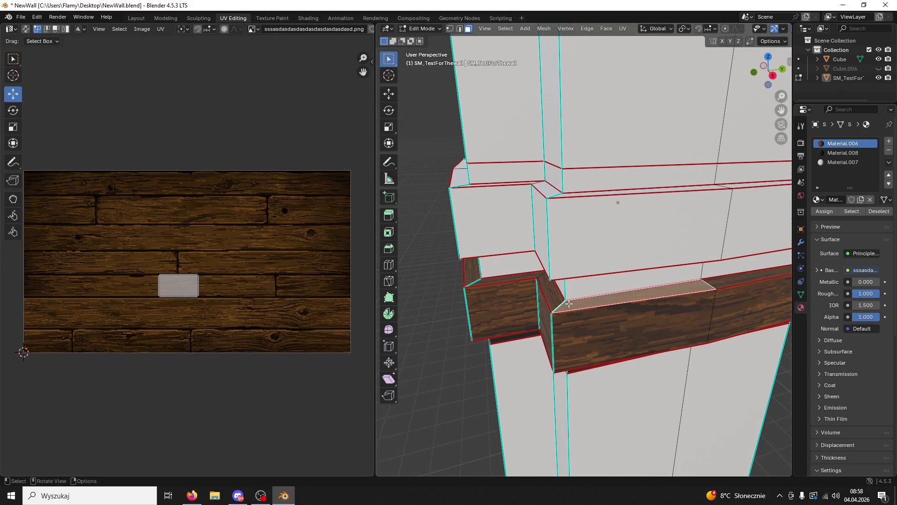
left_click(568, 303, "alt")
key("g")
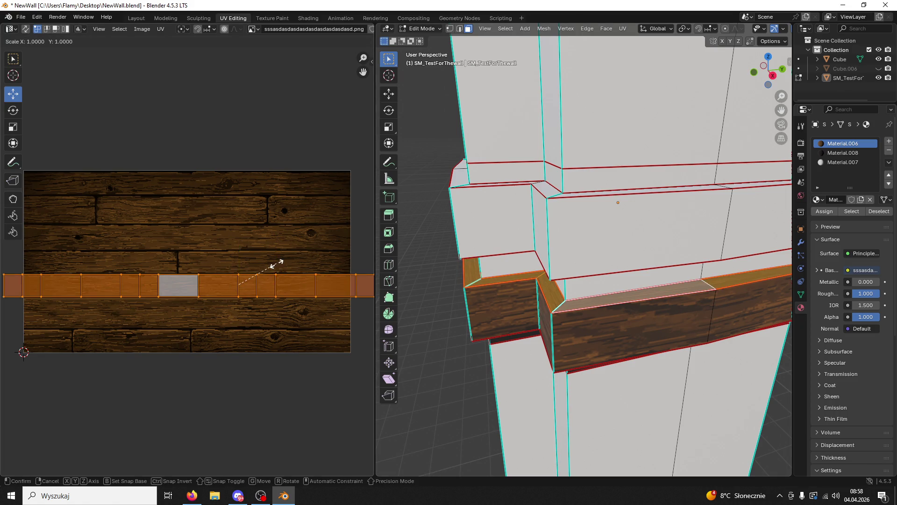
key("Escape")
key("s")
key("x")
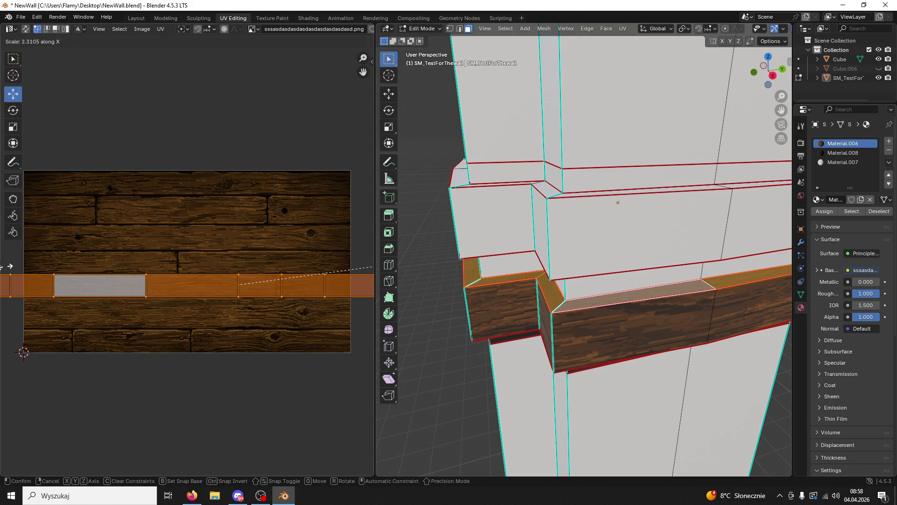
left_click(223, 270)
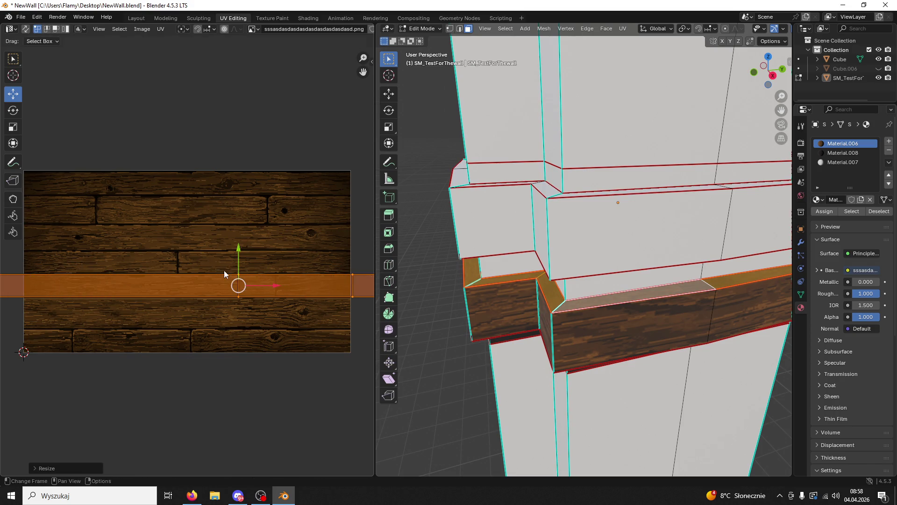
left_click(421, 304)
- Select the linked strip of top faces and make Material.008 the active slot
mouse_move(420, 304)
middle_mouse_down()
mouse_move(489, 337)
mouse_move(512, 281)
middle_mouse_up()
key("l")
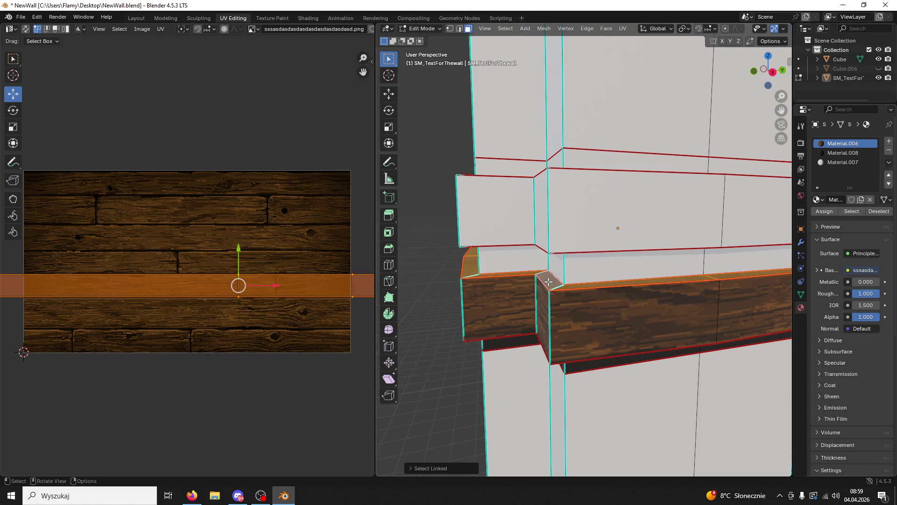
left_click(843, 153)
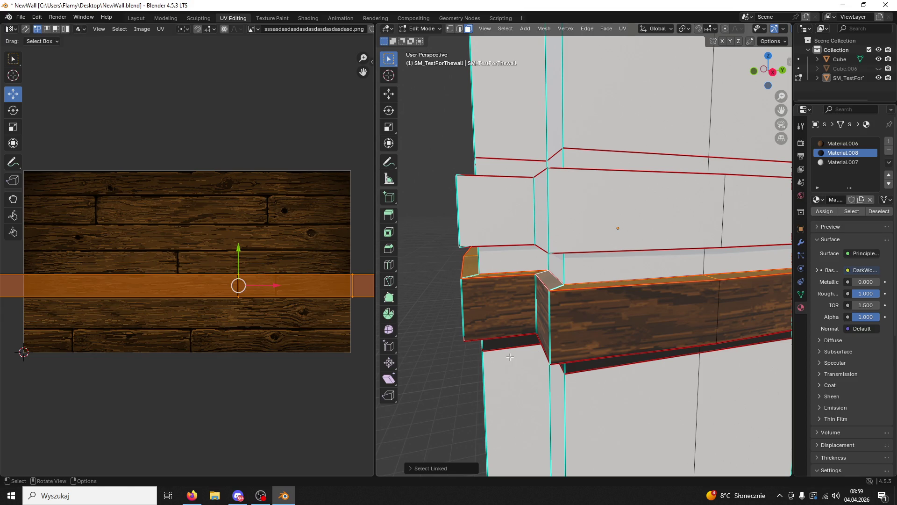
- Turn the view toward the front and select the whole linked plain face strip
middle_click_drag(535, 289, 516, 297)
left_click(593, 267)
mouse_move(593, 267)
middle_mouse_down()
mouse_move(637, 254)
mouse_move(593, 254)
mouse_move(576, 292)
mouse_move(607, 292)
mouse_move(617, 274)
mouse_move(645, 296)
mouse_move(624, 281)
mouse_move(624, 248)
mouse_move(565, 271)
mouse_move(775, 255)
middle_mouse_up()
scroll(619, 260, "down", 4)
scroll(607, 272, "up", 3)
scroll(608, 262, "down", 4)
scroll(588, 293, "down", 4)
scroll(607, 292, "up", 4)
key("ctrl+l")
scroll(603, 257, "up", 4)
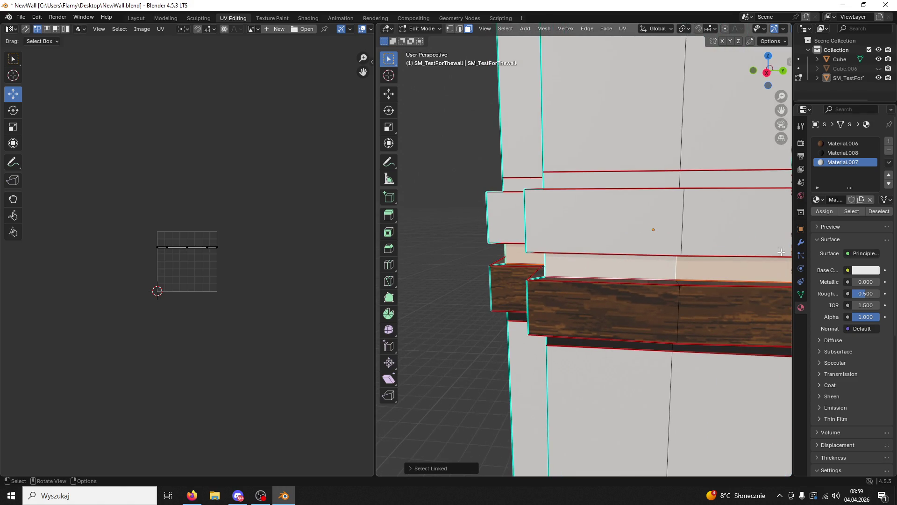
- Assign the Material.006 wood plank material to the selected face strip
left_click(840, 144)
left_click(822, 213)
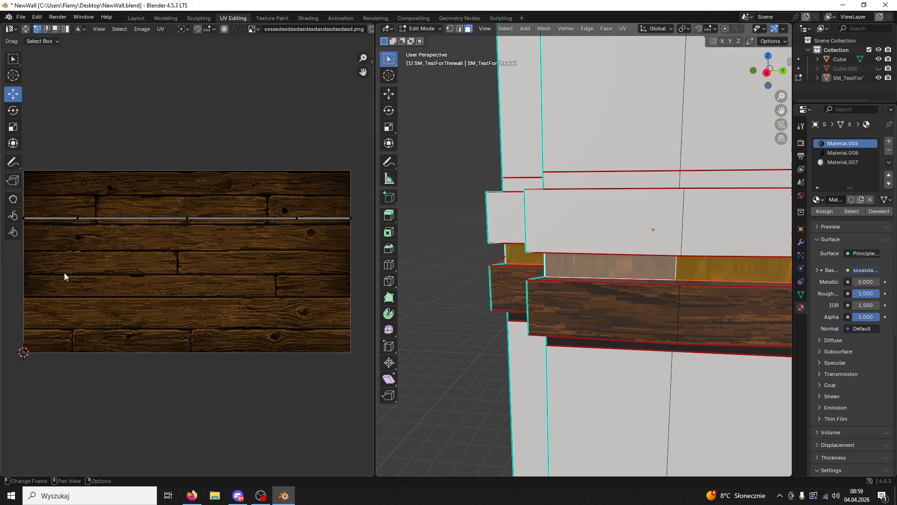
scroll(183, 259, "up", 3)
scroll(183, 260, "down", 2)
- Unwrap the strip's UVs with Follow Active Quads
key("u")
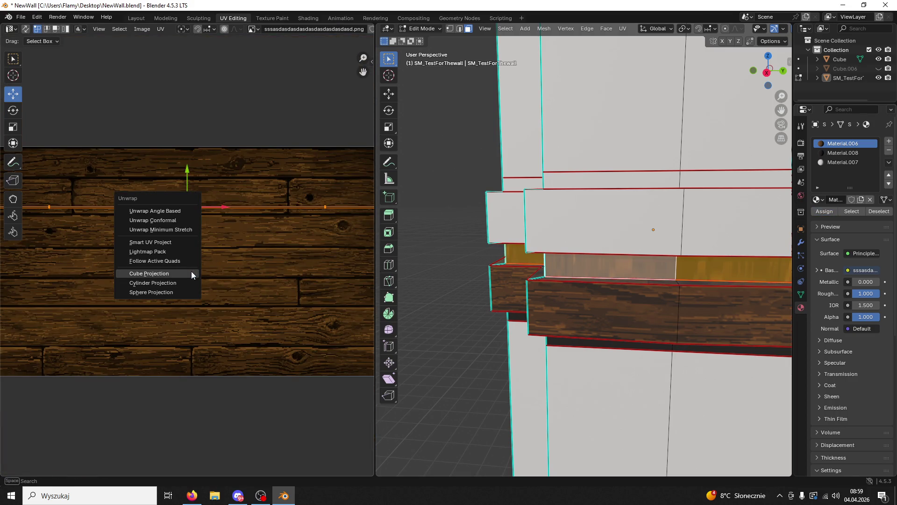
left_click(156, 261)
left_click(143, 316)
key("u")
left_click(164, 305)
left_click(171, 321)
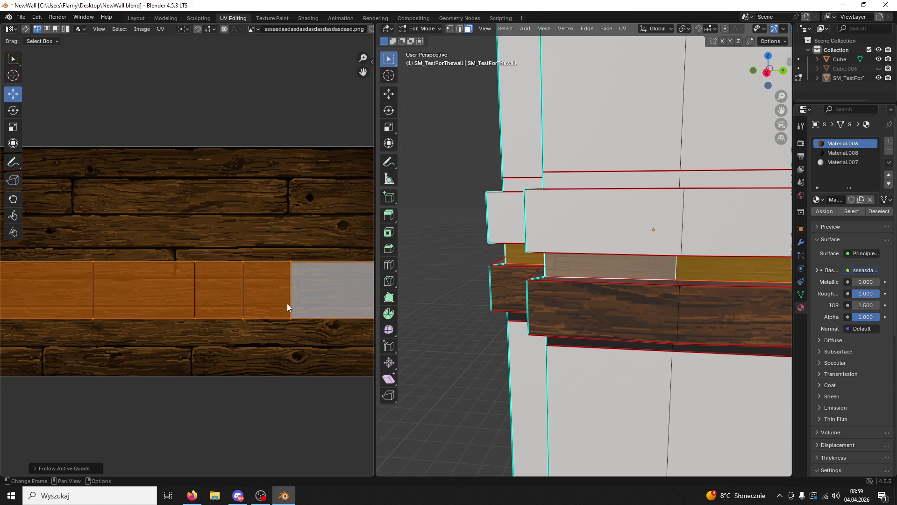
- Shrink the UV strip, slide it left onto the planks, and stretch it along X
key("s")
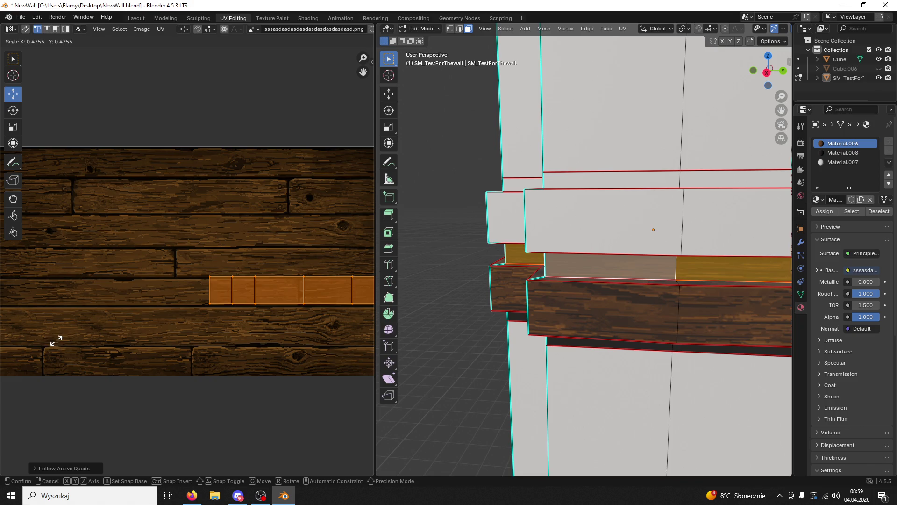
left_click(67, 344)
scroll(300, 285, "down", 4)
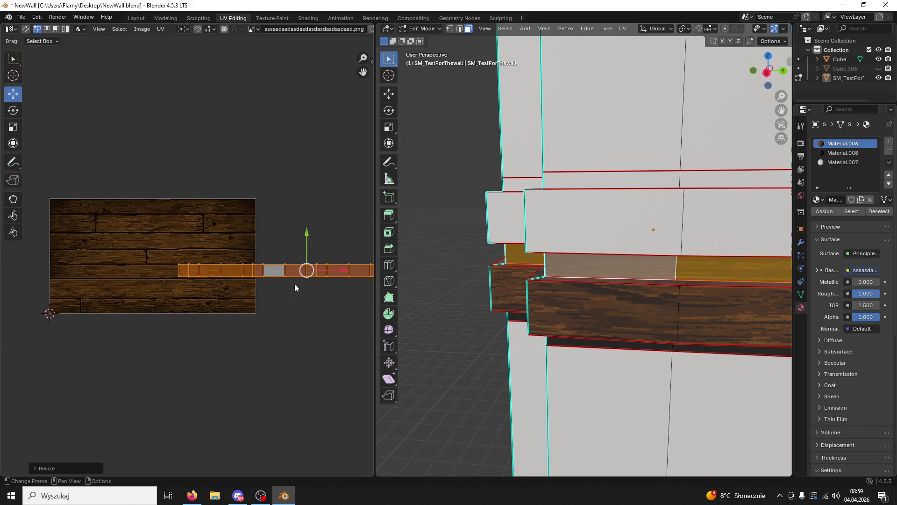
left_click_drag(335, 274, 236, 274)
scroll(200, 281, "up", 2)
left_click_drag(122, 243, 192, 267)
key("s")
key("x")
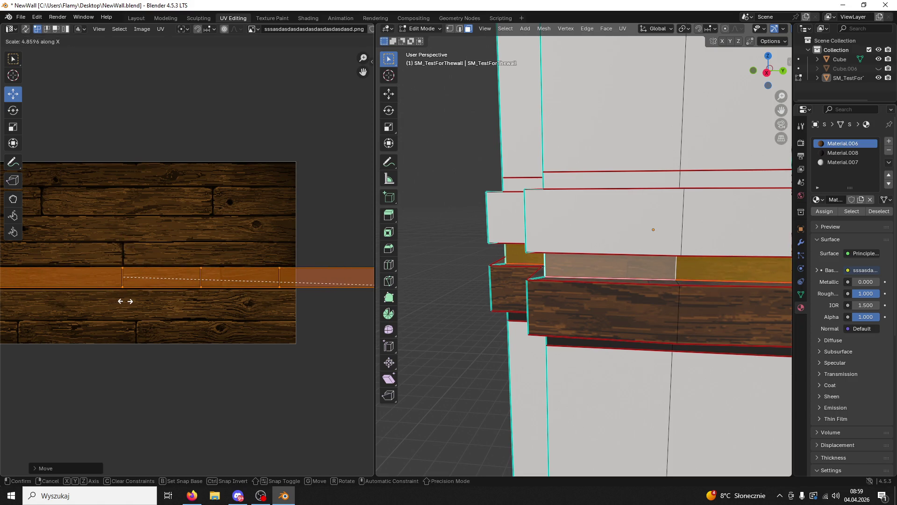
left_click(124, 301)
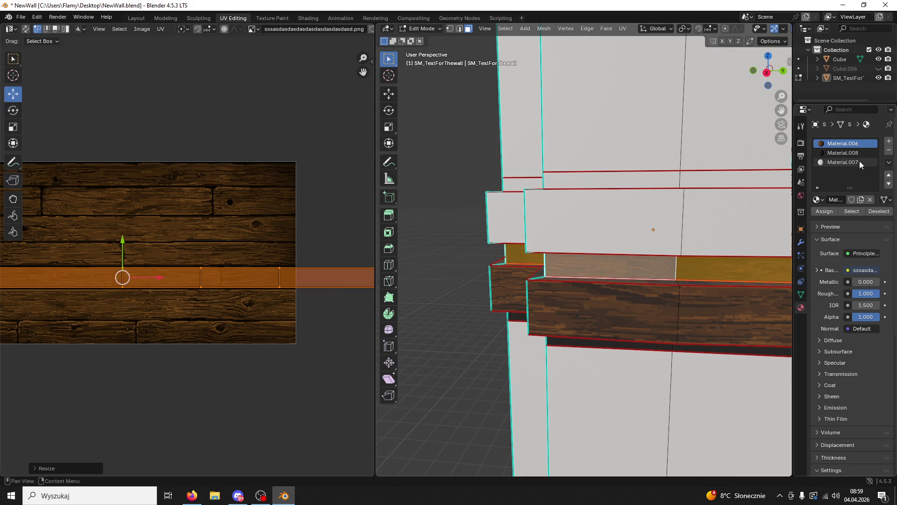
- Select the next linked face strip and assign it the Material.006 wood material
left_click(842, 162)
middle_click_drag(631, 224, 669, 207)
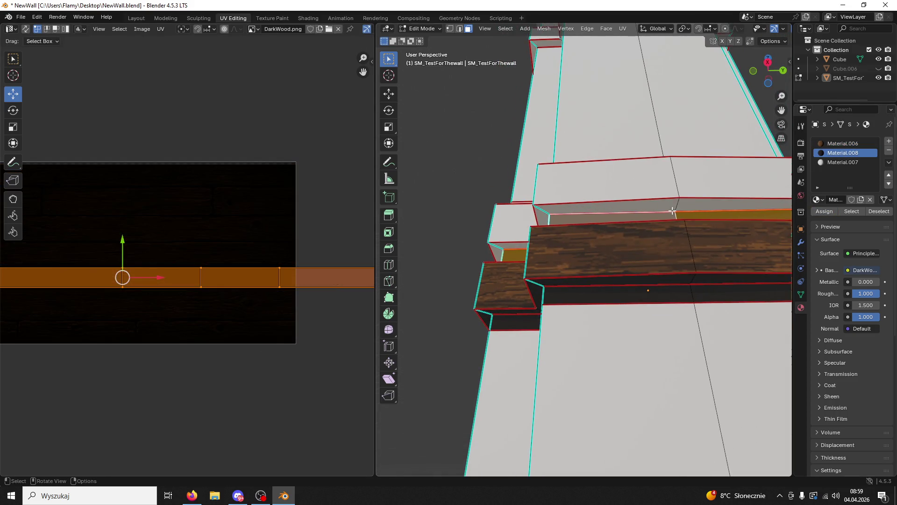
left_click(670, 207)
key("l")
scroll(102, 269, "up", 5)
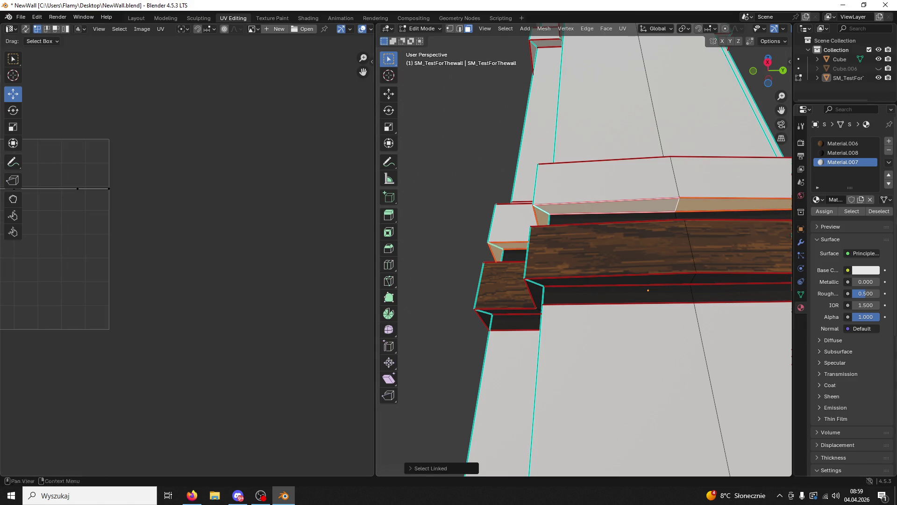
left_click(842, 153)
left_click(842, 143)
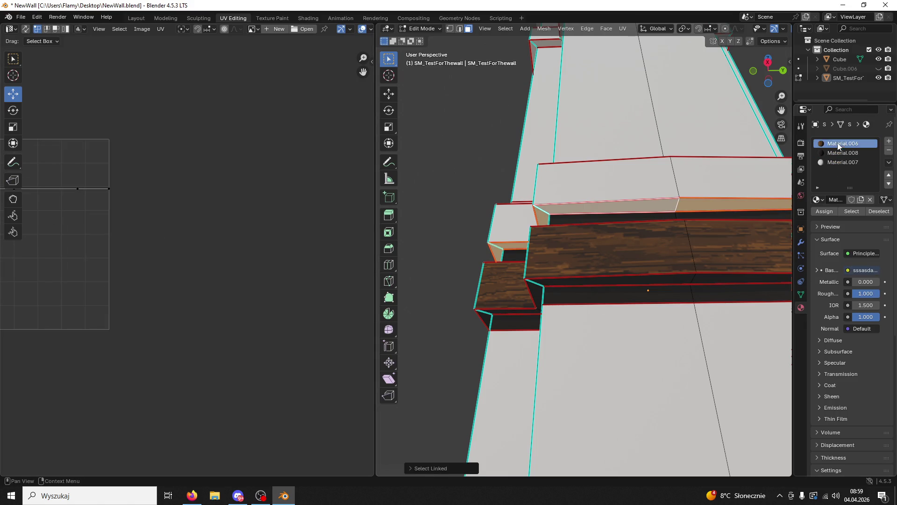
left_click(832, 213)
scroll(295, 303, "down", 5)
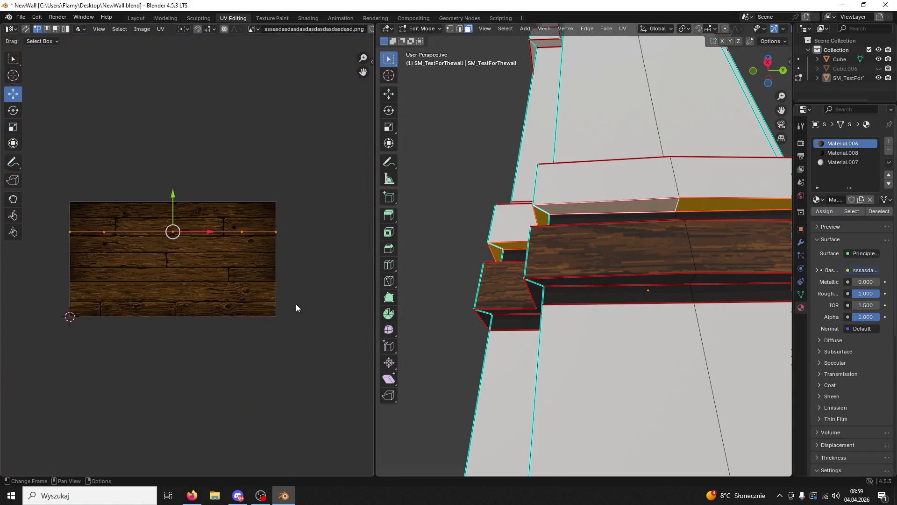
- Unwrap the new strip with Lightmap Pack, then with Follow Active Quads
key("u")
left_click(287, 301)
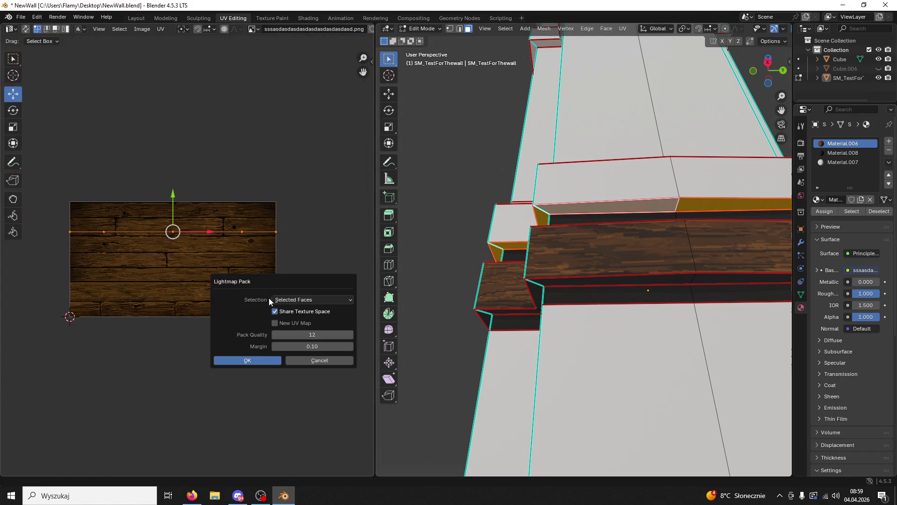
left_click(256, 360)
key("u")
left_click(253, 361)
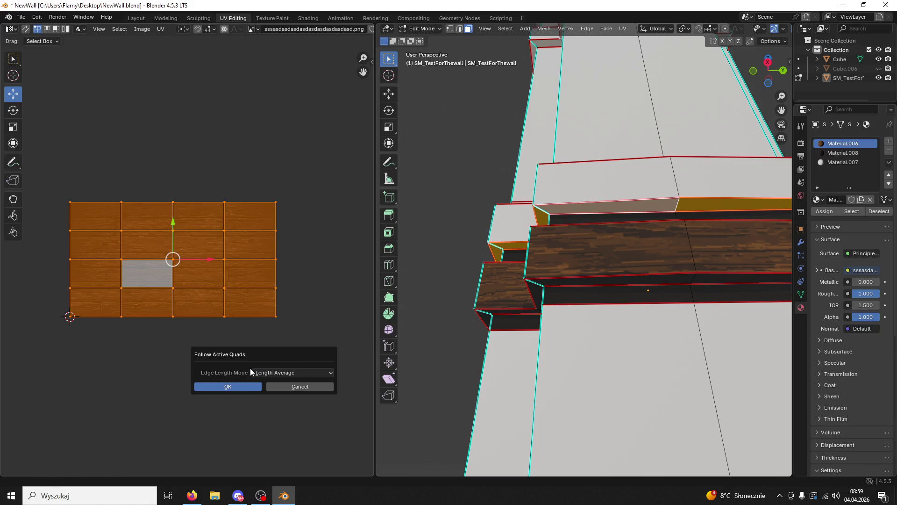
left_click(240, 389)
- Scale the UV strip down, move it right across the texture, and stretch it horizontally
scroll(327, 348, "up", 5)
key("s")
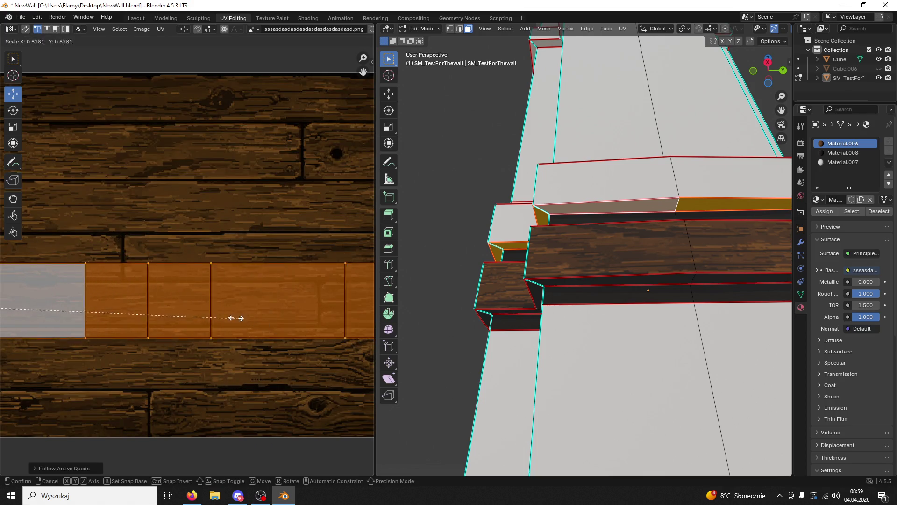
left_click(73, 297)
scroll(137, 321, "down", 3)
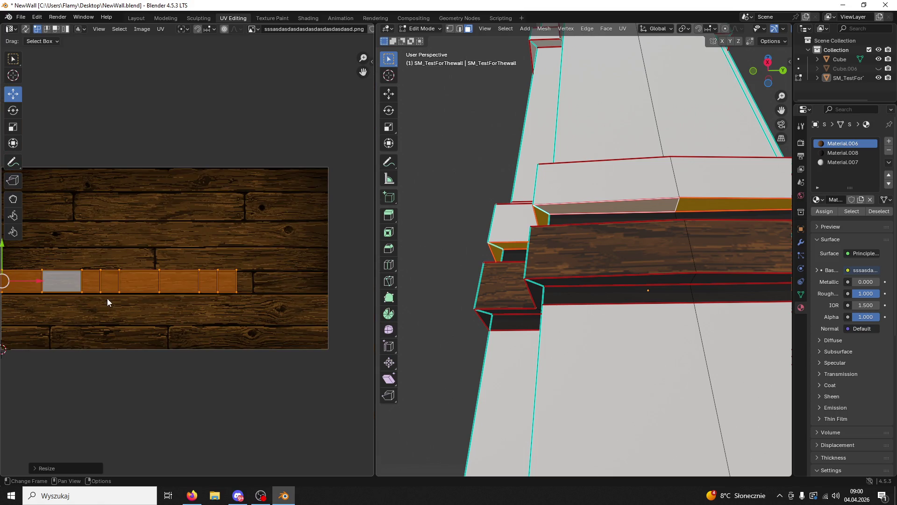
left_click_drag(46, 283, 168, 283)
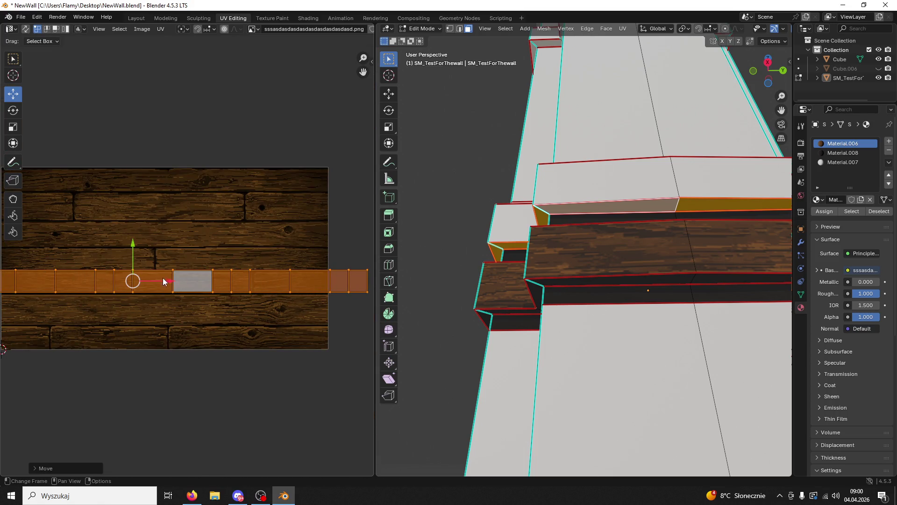
left_click_drag(132, 244, 131, 246)
key("g")
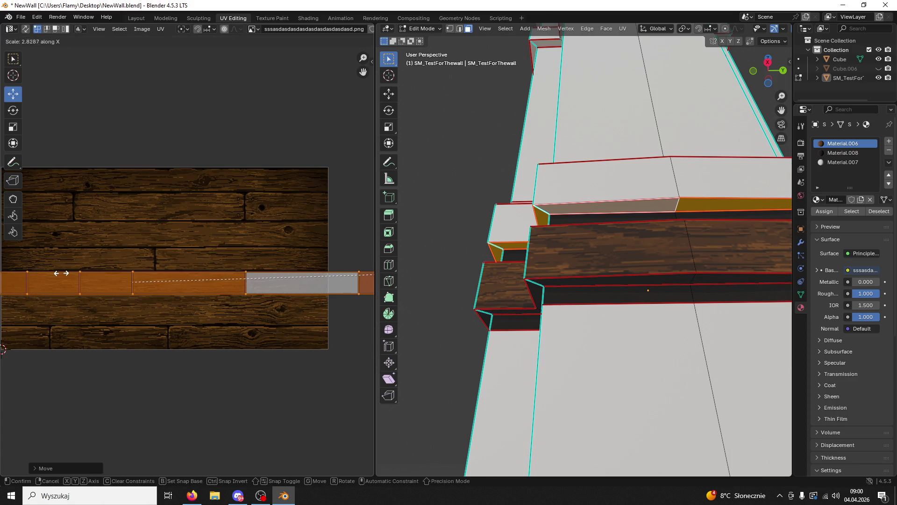
left_click(62, 277)
- Assign Material.008 to the selected faces, then pick a face on the plain upper ledge
left_click(824, 153)
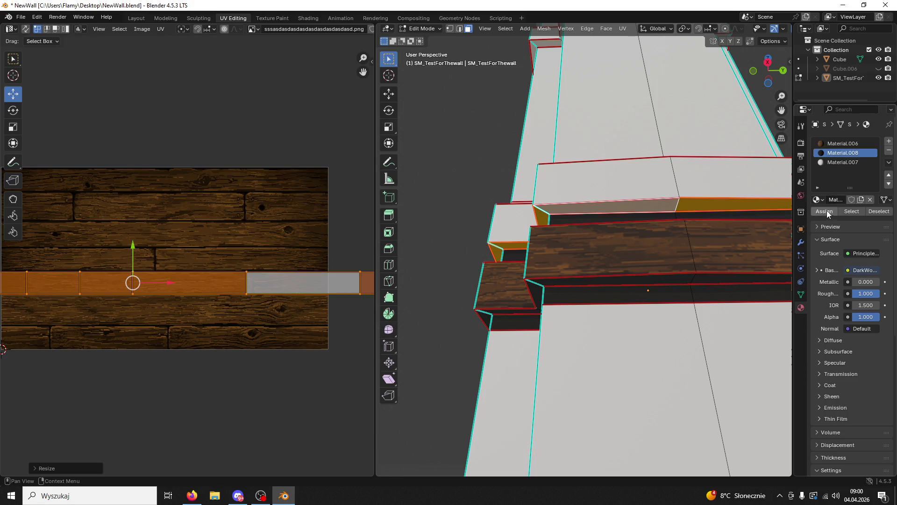
left_click(825, 212)
mouse_move(715, 215)
middle_mouse_down()
mouse_move(702, 295)
mouse_move(640, 246)
mouse_move(699, 226)
mouse_move(585, 231)
middle_mouse_up()
left_click(636, 256)
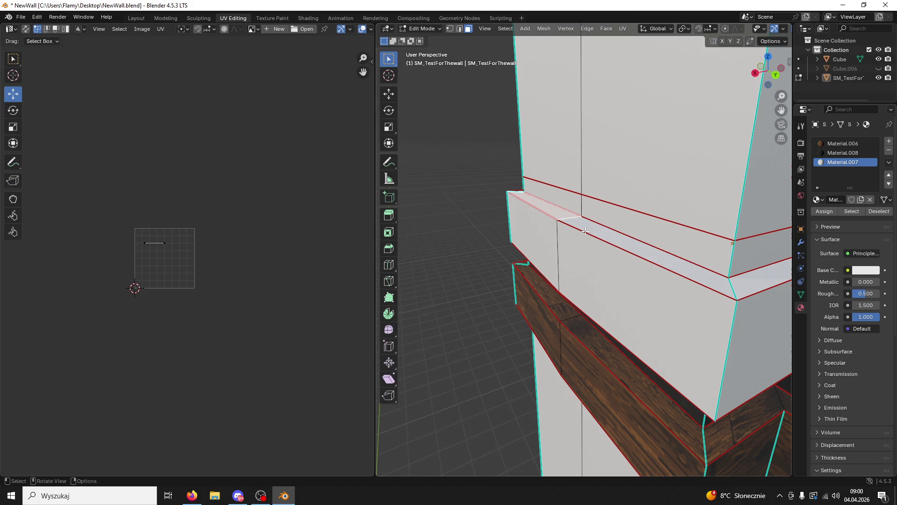
- Select the linked ledge face strip and assign it the wood plank material
key("ctrl+l")
middle_click_drag(585, 231, 491, 243)
scroll(300, 262, "up", 1)
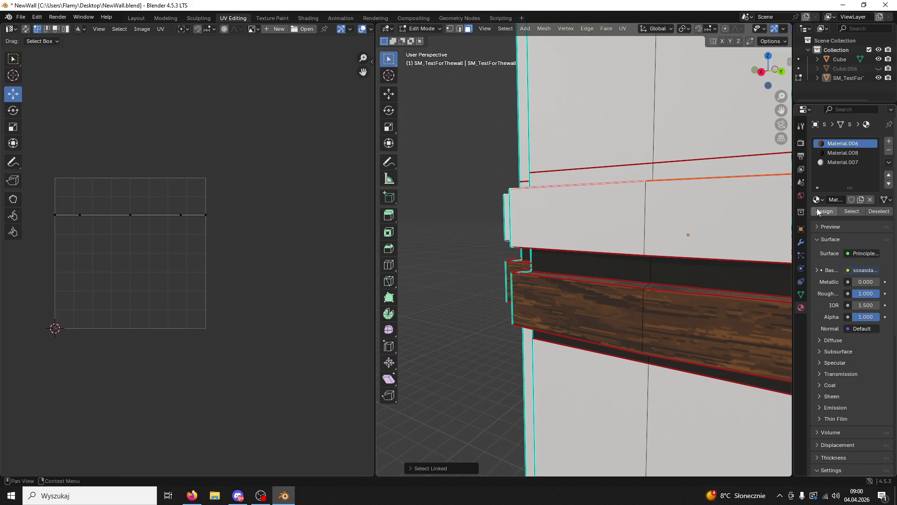
left_click(824, 212)
- Unwrap the ledge strip with Lightmap Pack, then Follow Active Quads
key("u")
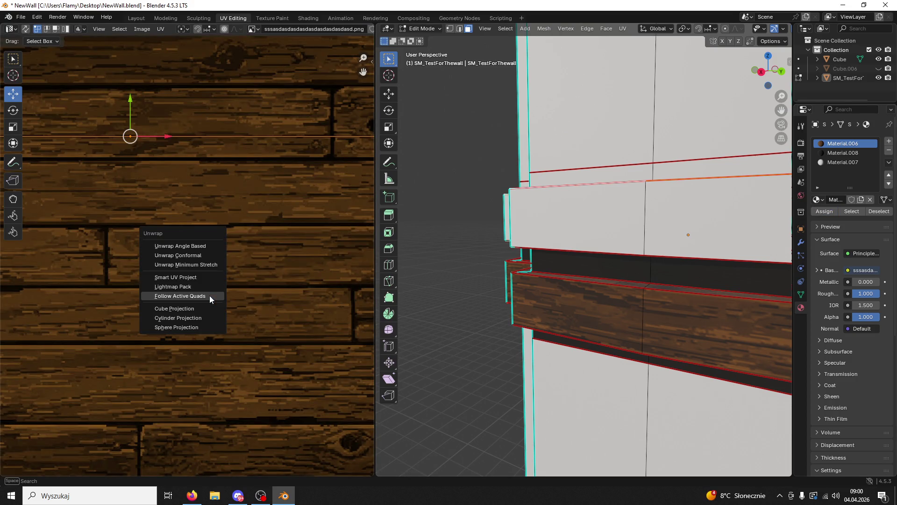
left_click(209, 295)
key("Return")
scroll(194, 302, "down", 5)
key("u")
left_click(191, 316)
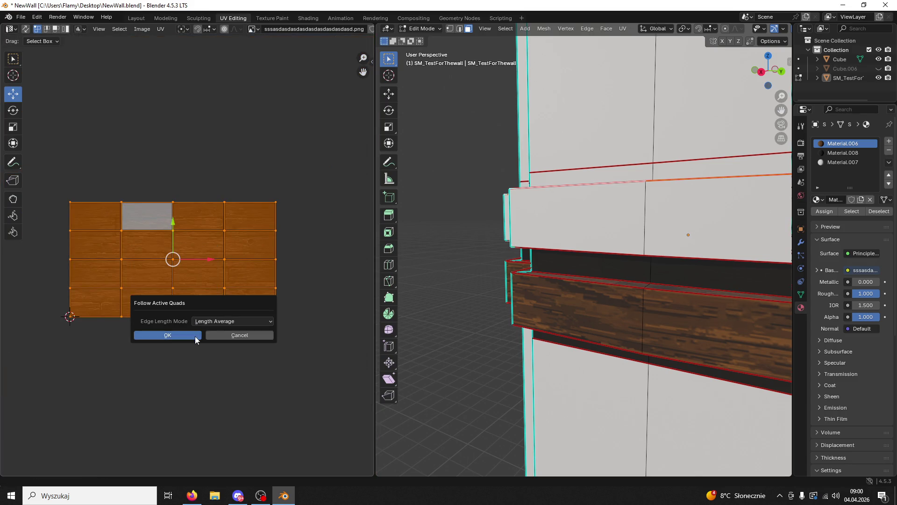
left_click(195, 335)
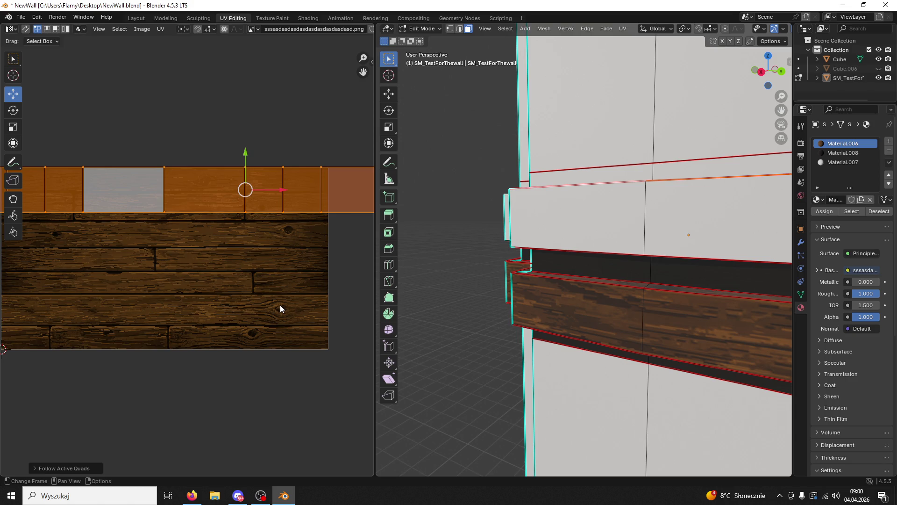
- Resize the UV strip about 1.5 times, slide it left, and stretch it along X
key("s")
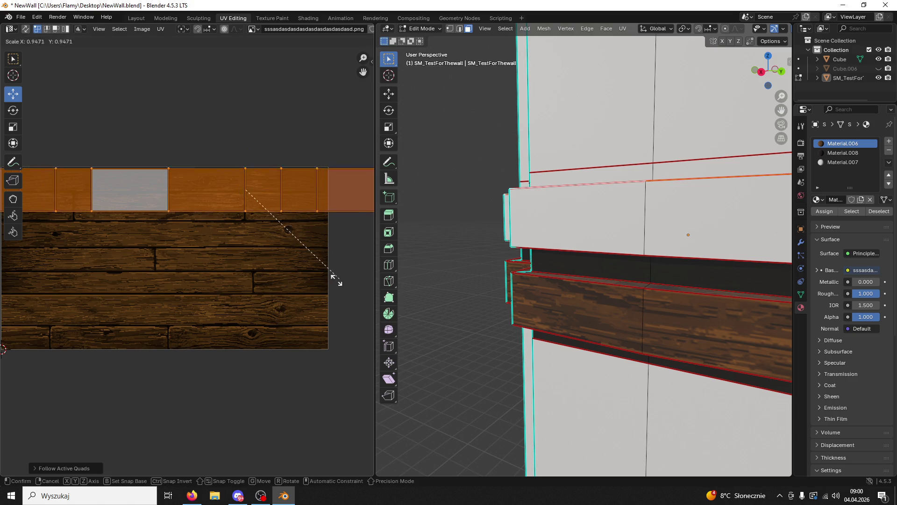
left_click(280, 231)
left_click_drag(244, 152, 236, 169)
left_click(254, 181)
key("ctrl+z")
key("s")
left_click(296, 179)
left_click_drag(278, 204, 215, 208)
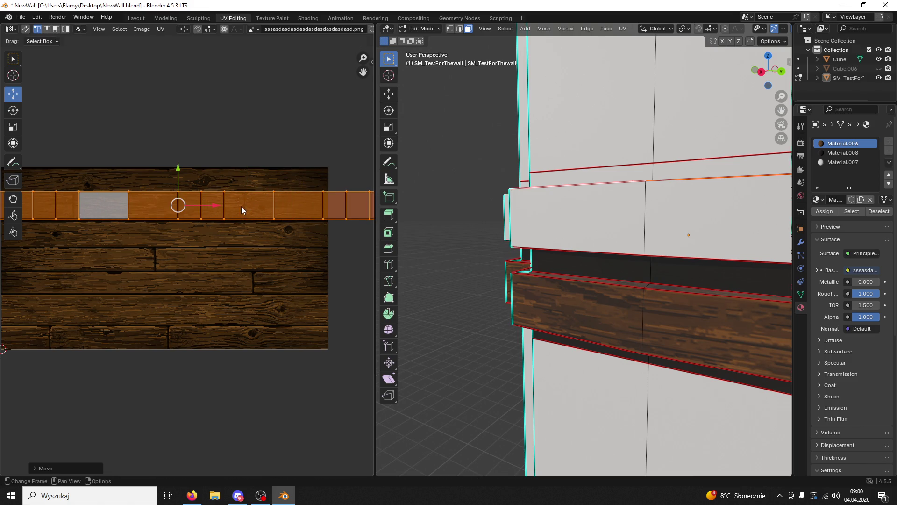
left_click_drag(177, 167, 178, 170)
key("s")
key("x")
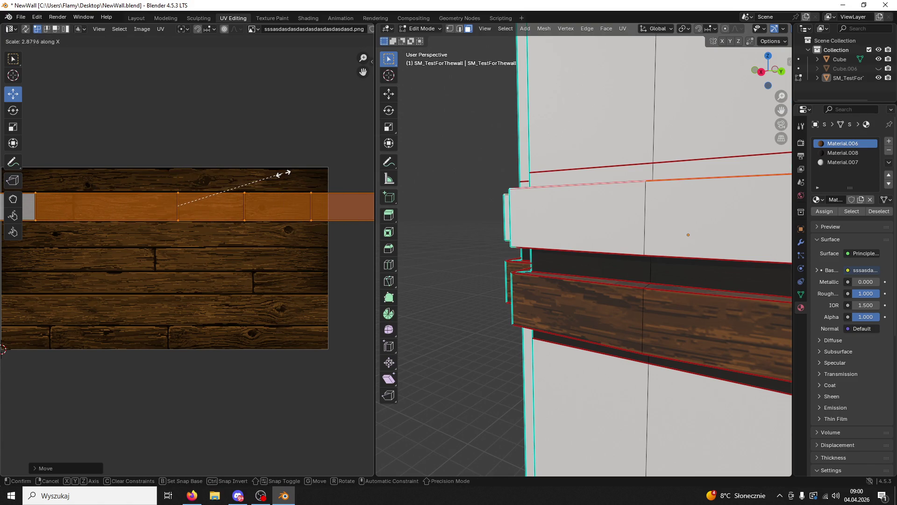
left_click(355, 186)
- Select the linked top faces of the upper ledge, cancelling an accidental knife cut
left_click(851, 153)
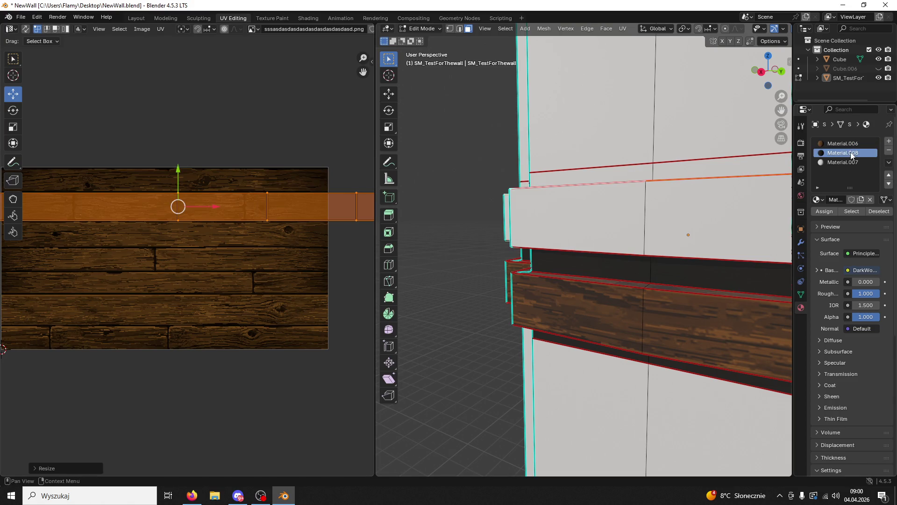
left_click(843, 162)
mouse_move(655, 233)
middle_mouse_down()
mouse_move(613, 240)
mouse_move(645, 220)
middle_mouse_up()
left_click(613, 240)
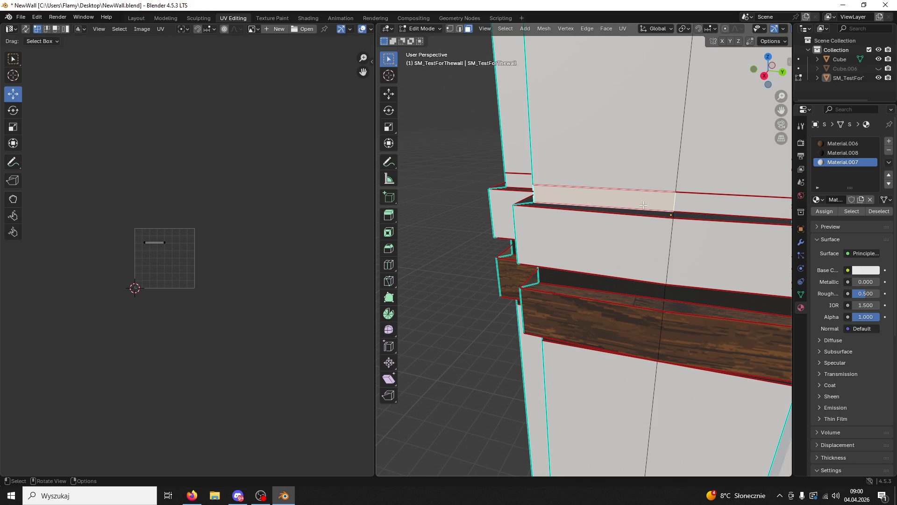
key("ctrl+l")
key("k")
key("Escape")
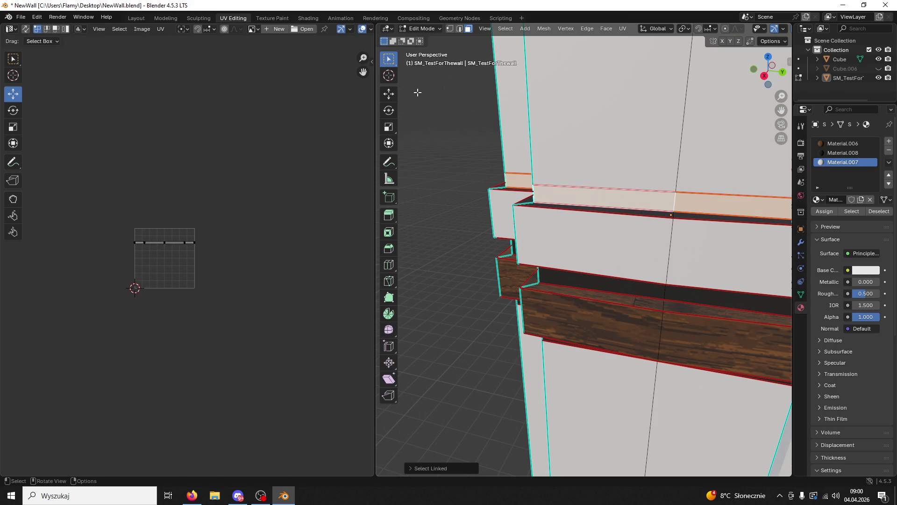
left_click(389, 94)
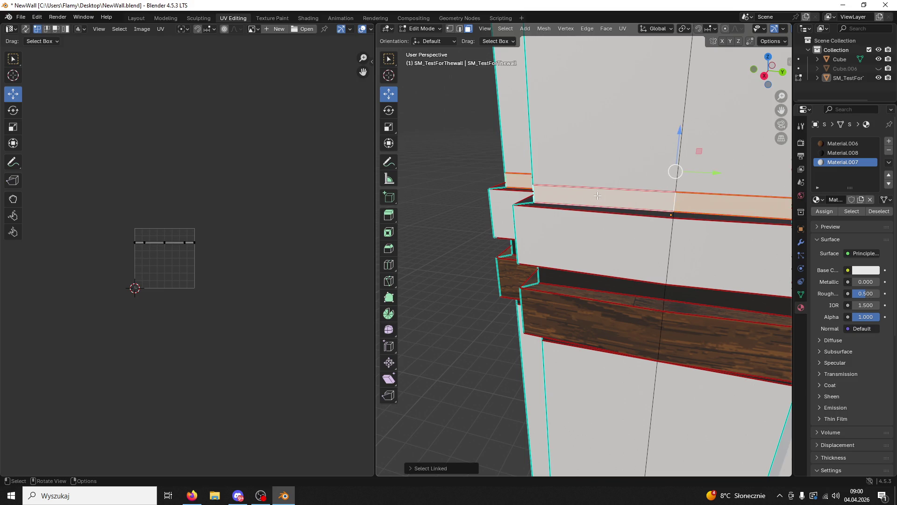
- Unwrap the ledge top faces with Lightmap Pack, then Follow Active Quads
scroll(247, 240, "up", 3)
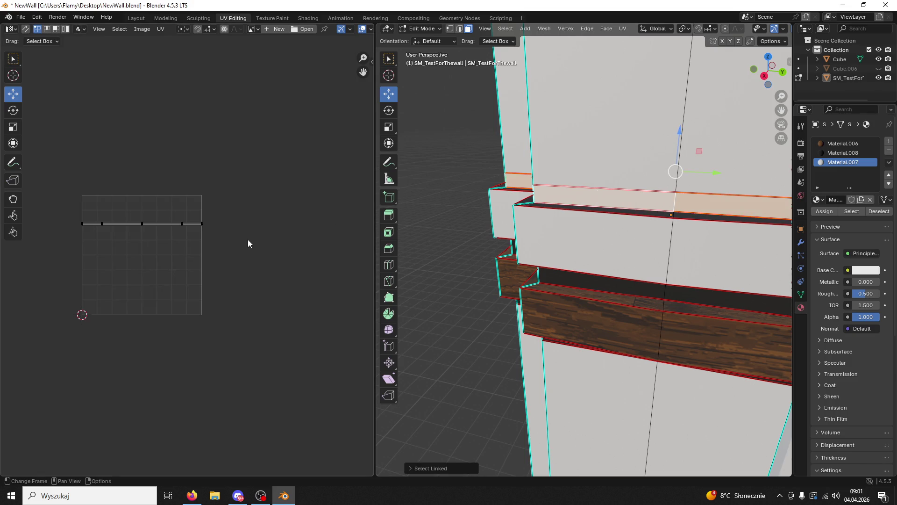
key("a")
key("u")
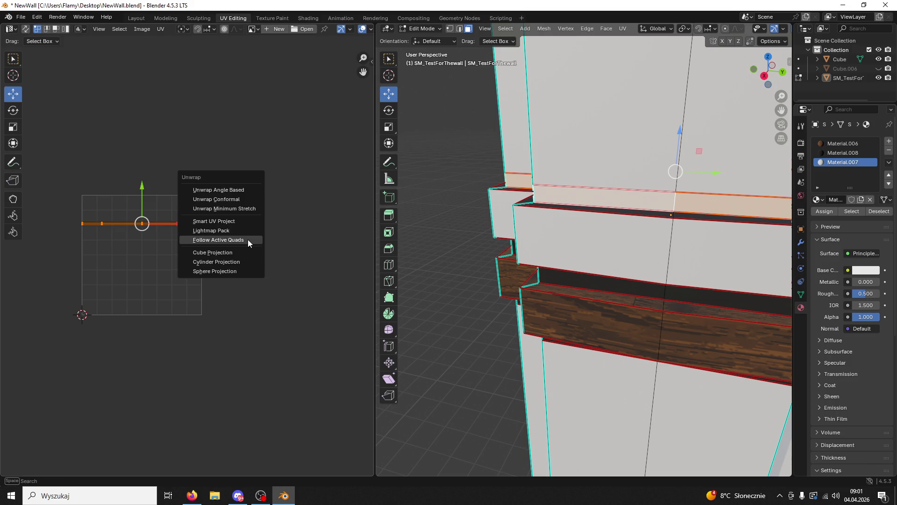
left_click(241, 232)
left_click(231, 298)
key("u")
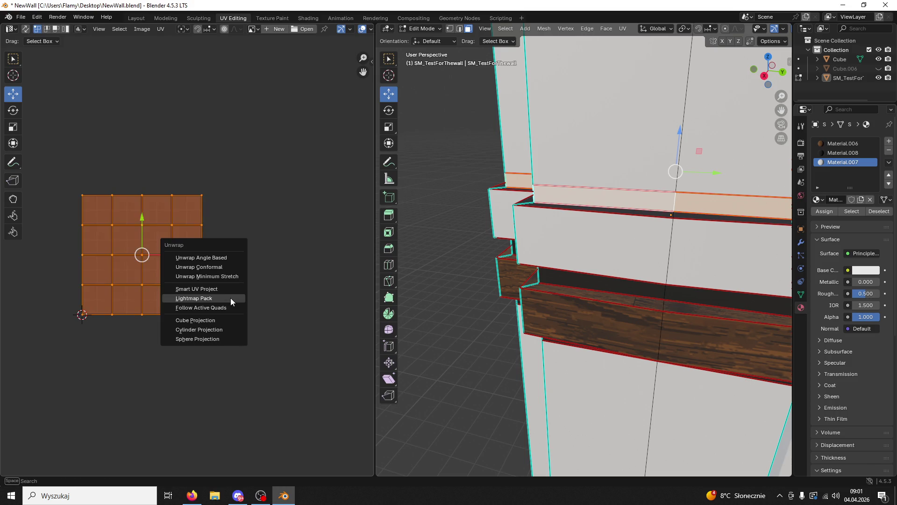
left_click(220, 307)
left_click(215, 323)
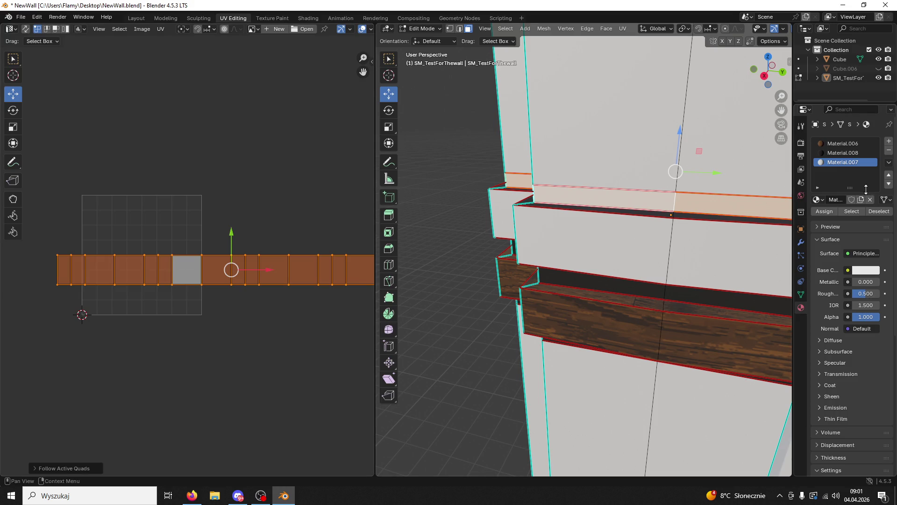
- Assign the Material.006 wood material to the ledge top faces
left_click(843, 143)
left_click(825, 211)
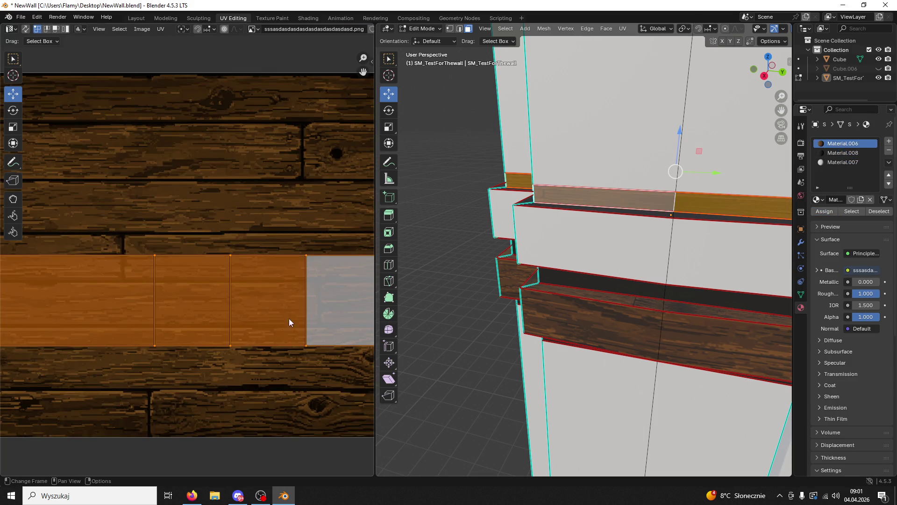
scroll(258, 327, "down", 3)
scroll(155, 219, "down", 4)
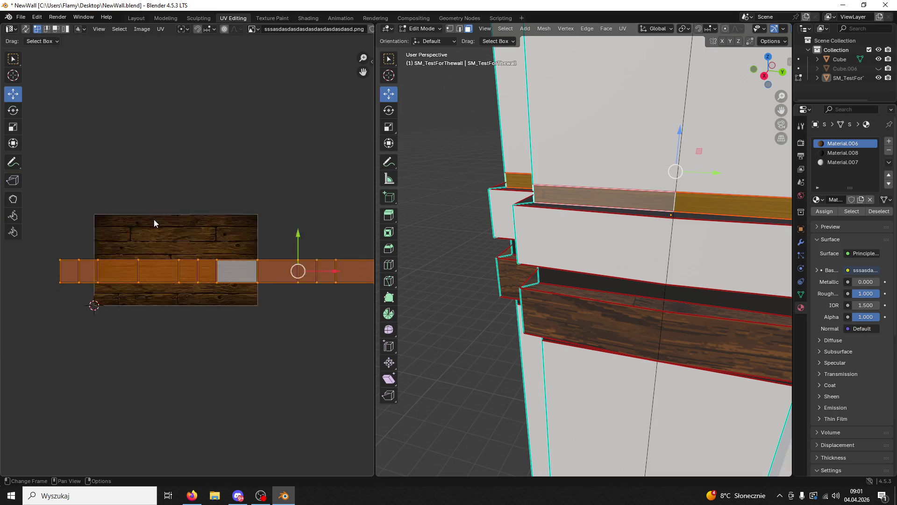
- Shrink the UV strip, move it straight down, then slide it left onto the image
key("g")
key("s")
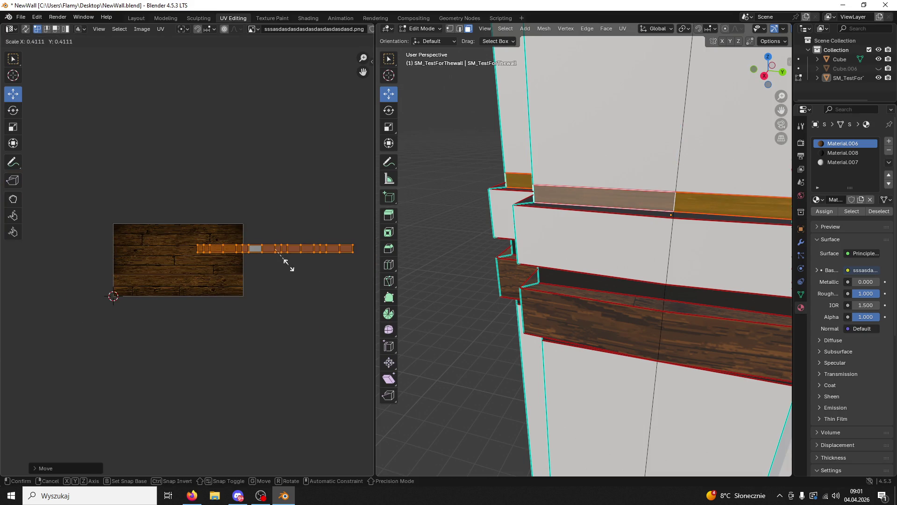
left_click(286, 261)
scroll(305, 280, "up", 3)
scroll(279, 273, "down", 1)
key("g")
key("y")
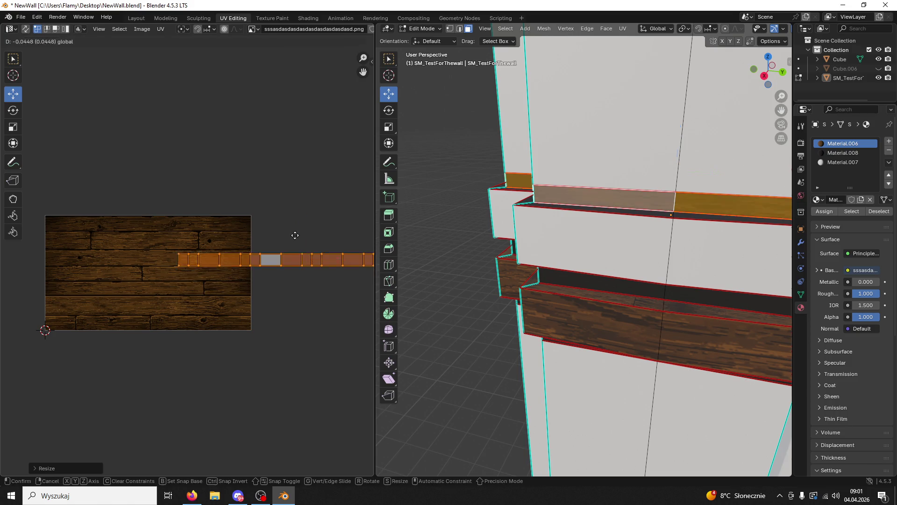
left_click(327, 288)
key("g")
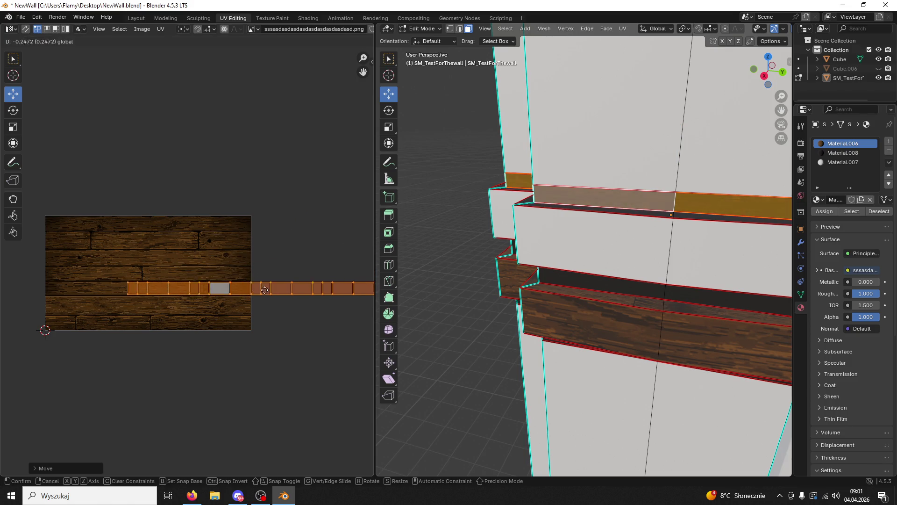
left_click(206, 300)
- Widen the strip and stretch it along X, then select the upper ledge's front face
scroll(206, 299, "up", 2)
key("s")
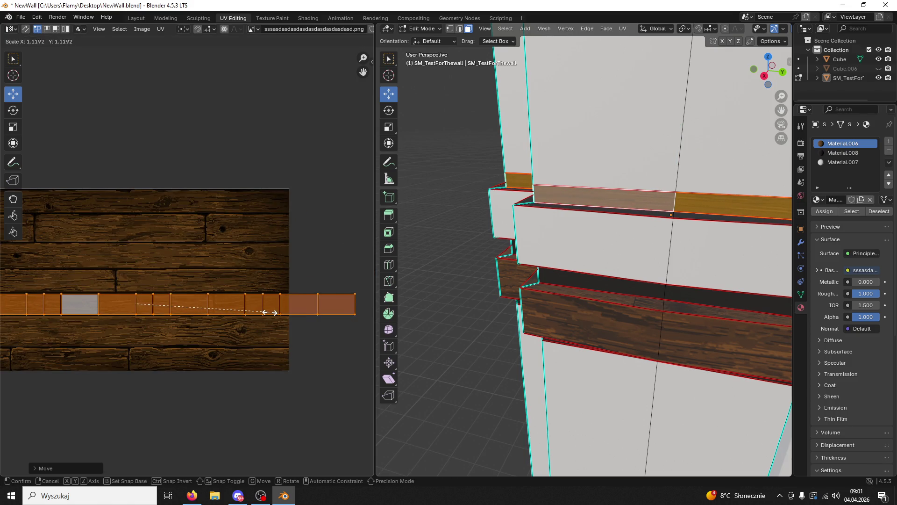
left_click(271, 312)
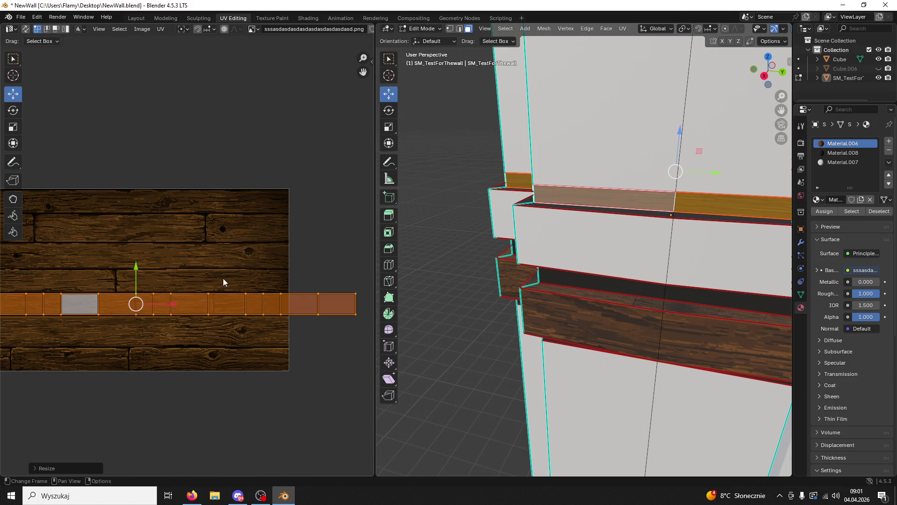
key("s")
key("x")
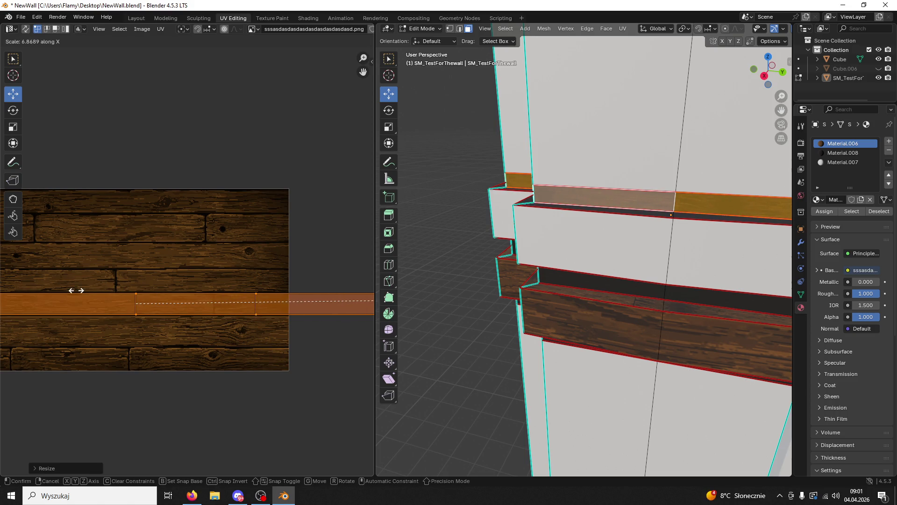
left_click(45, 293)
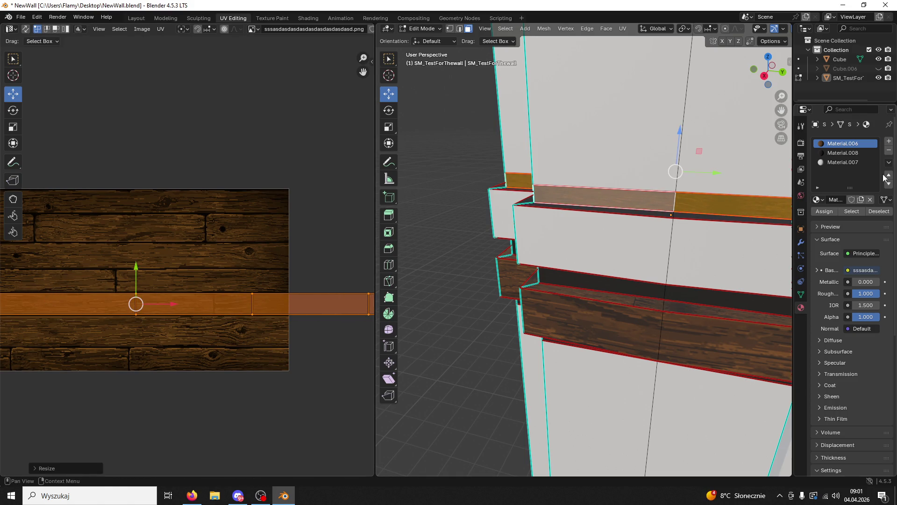
left_click(843, 152)
left_click(646, 266)
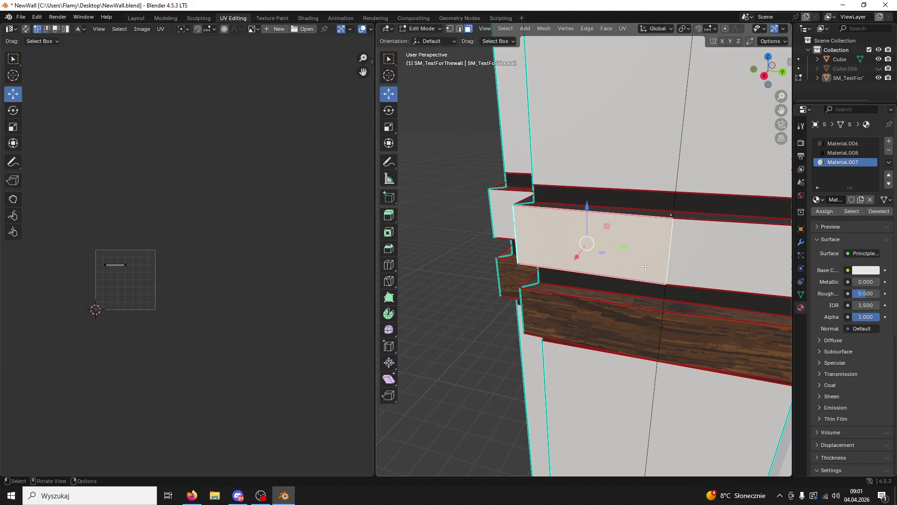
- Save NewWall.blend and select and frame the linked front faces of the upper ledge
middle_click_drag(645, 266, 658, 220)
key("ctrl+s")
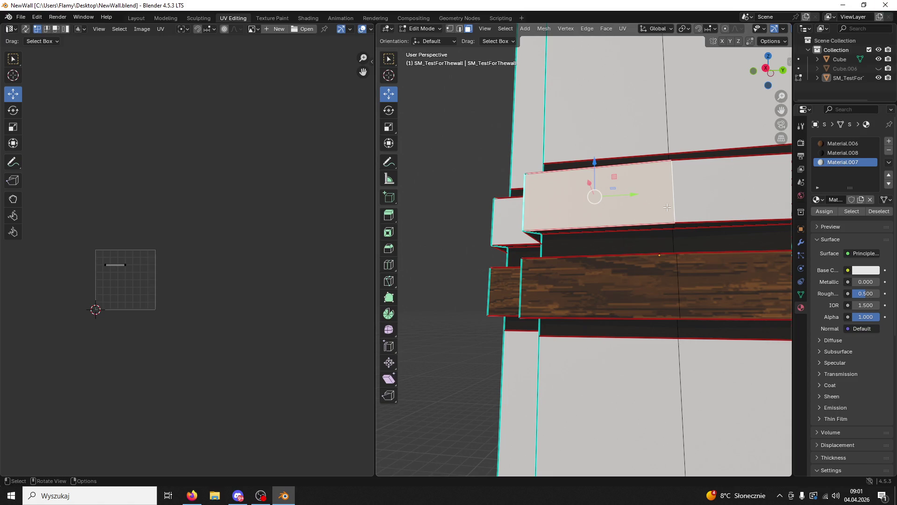
key("ctrl+l")
key("KP_Decimal")
scroll(296, 266, "up", 5)
scroll(231, 297, "up", 1)
key("a")
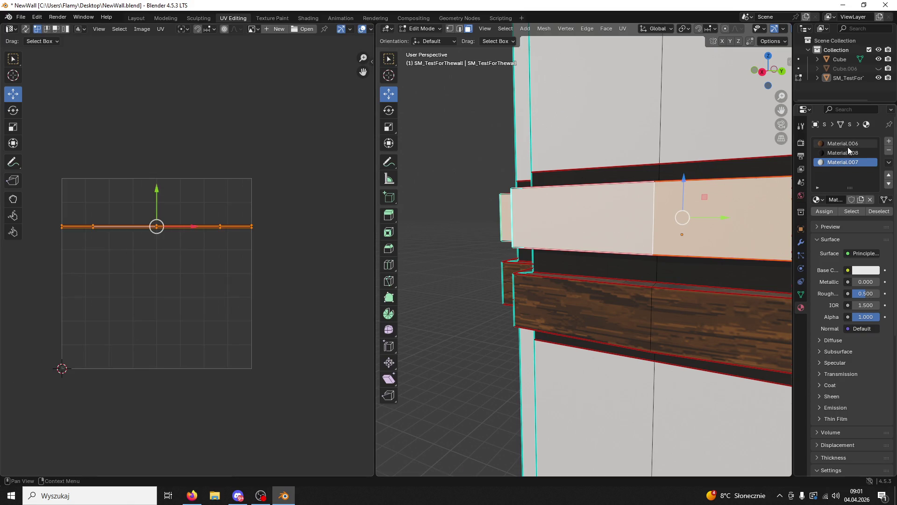
- Assign Material.006 wood to the front faces and unwrap them with Lightmap Pack then Follow Active Quads
left_click(848, 144)
left_click(823, 212)
scroll(231, 293, "down", 3)
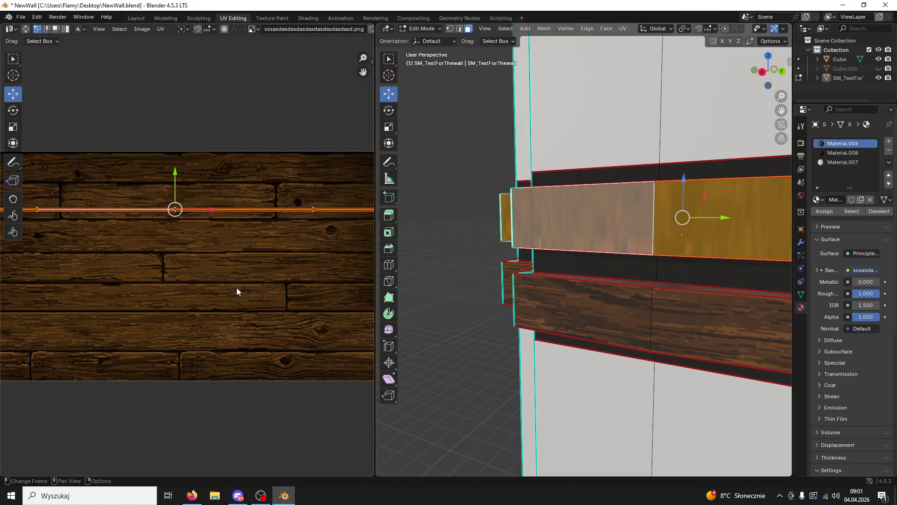
key("u")
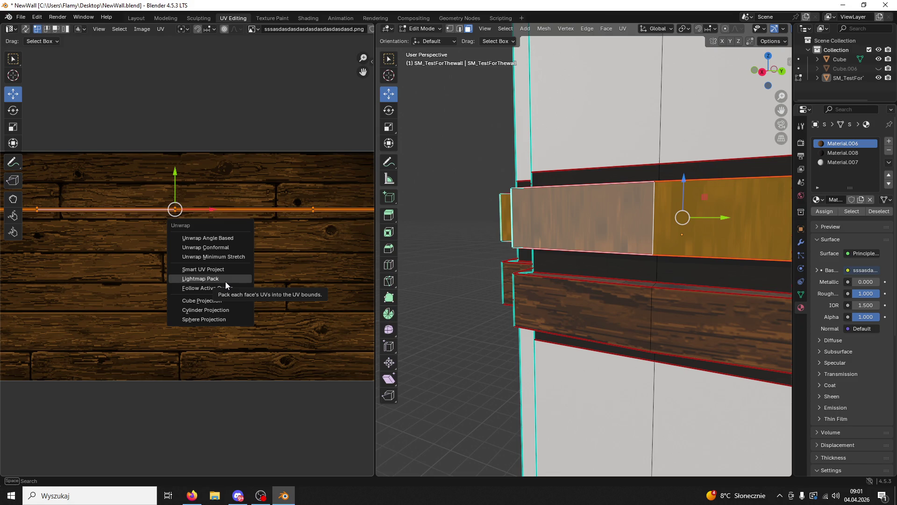
left_click(226, 280)
left_click(208, 347)
key("u")
left_click(210, 348)
left_click(206, 363)
- Shrink the UV strip, move it down onto the planks, and resize it to fit
key("s")
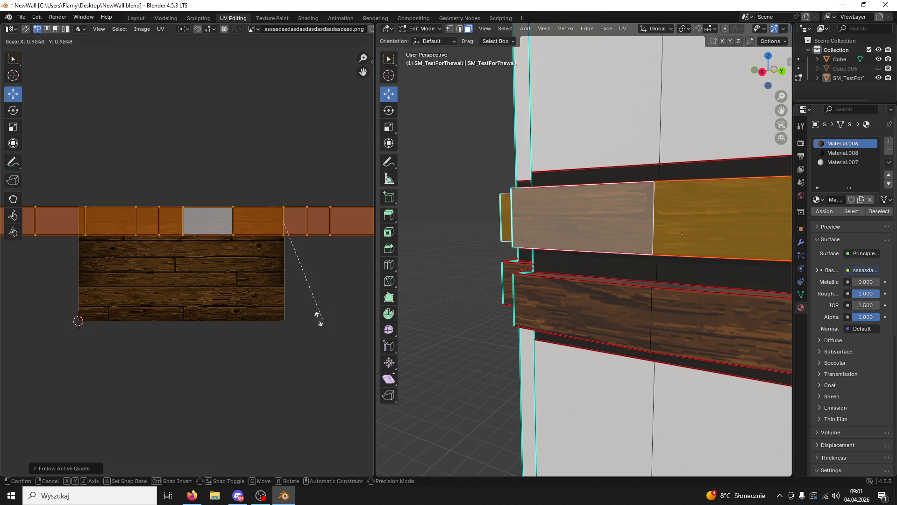
left_click(241, 235)
left_click_drag(287, 193, 283, 216)
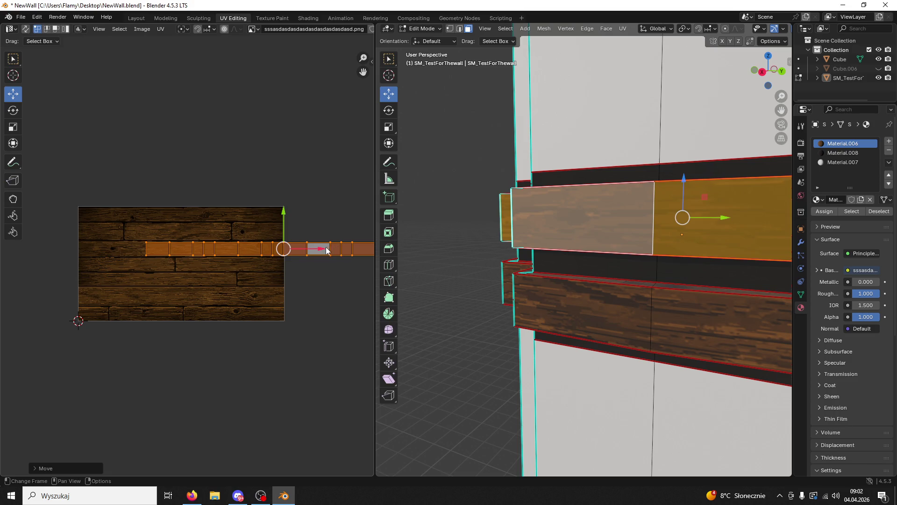
scroll(254, 253, "up", 3)
key("s")
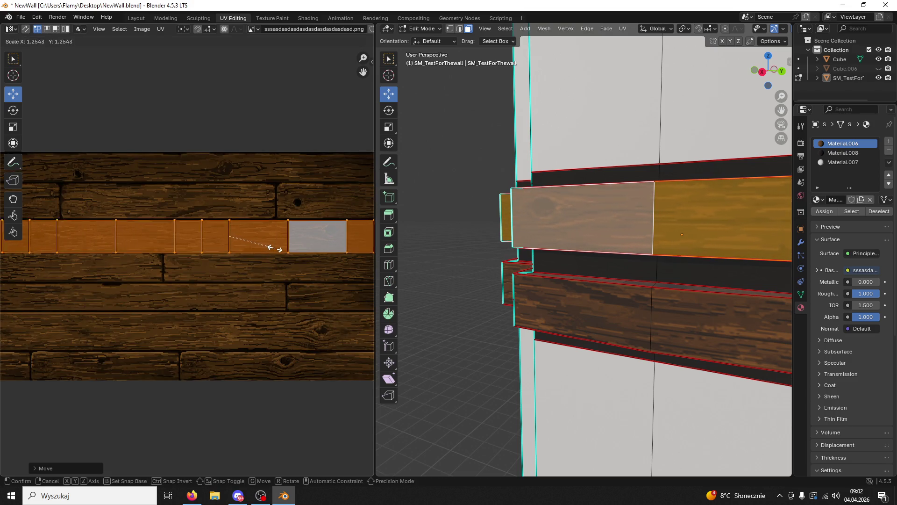
left_click(282, 250)
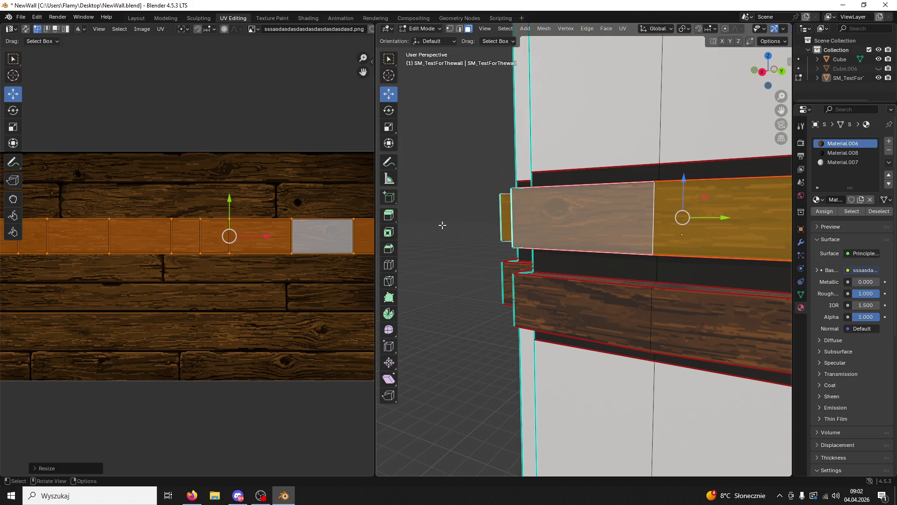
left_click(472, 213)
scroll(472, 213, "down", 5)
mouse_move(472, 213)
middle_mouse_down()
mouse_move(522, 214)
mouse_move(574, 234)
mouse_move(634, 222)
mouse_move(644, 248)
mouse_move(559, 266)
mouse_move(595, 260)
mouse_move(595, 247)
mouse_move(631, 236)
mouse_move(589, 191)
mouse_move(602, 222)
mouse_move(589, 189)
middle_mouse_up()
- In edge mode, shift the wood band's lower and upper edge loops along Z
middle_click_drag(581, 263, 575, 239)
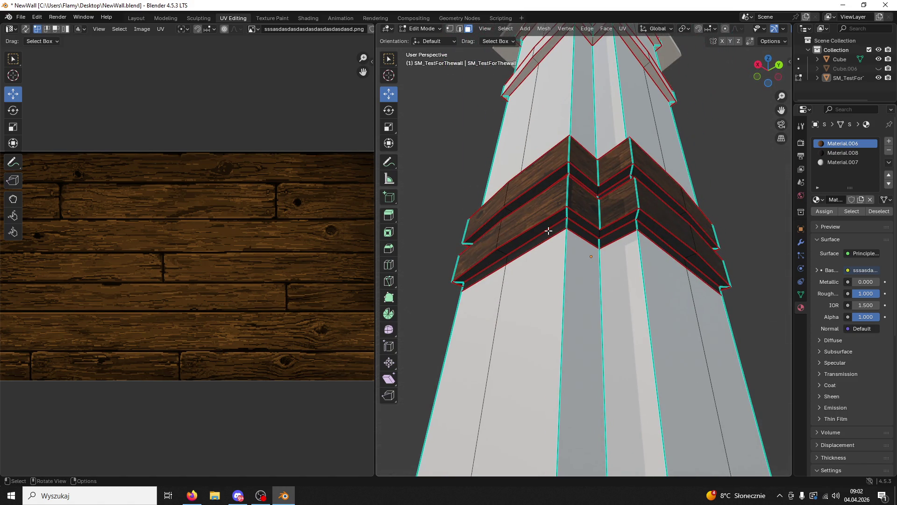
left_click(549, 230)
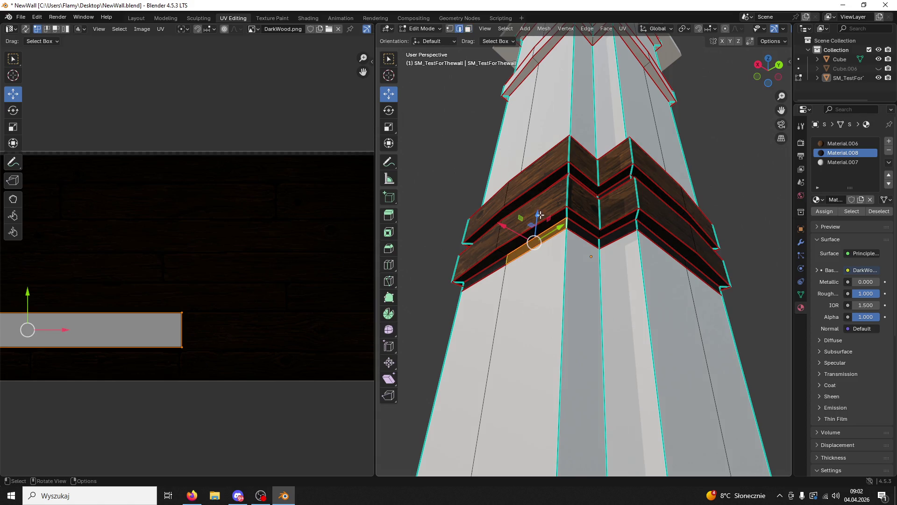
key("2")
key("alt+a")
left_click(553, 229, "alt")
middle_click_drag(554, 230, 591, 269)
left_click_drag(589, 264, 581, 265)
mouse_move(593, 262)
middle_mouse_down()
mouse_move(617, 266)
mouse_move(594, 281)
middle_mouse_up()
left_click(594, 280, "alt")
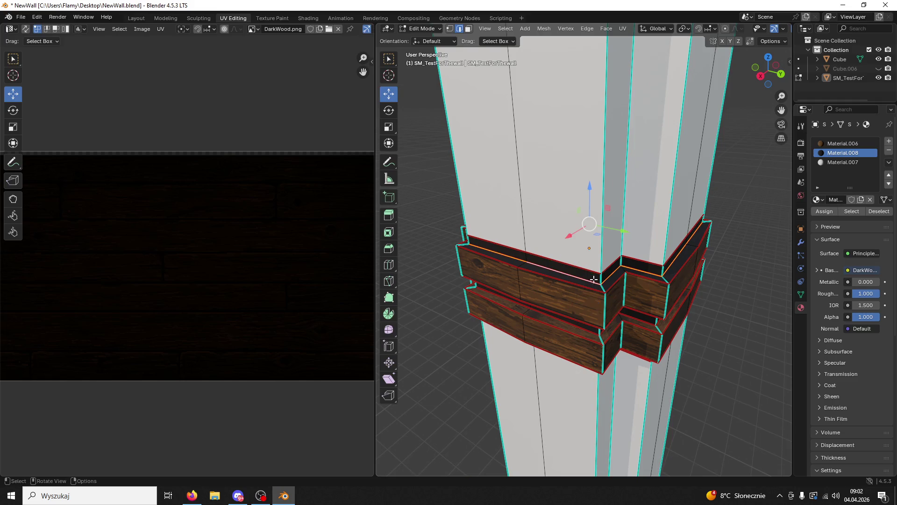
left_click_drag(588, 187, 583, 183)
mouse_move(583, 184)
middle_mouse_down()
mouse_move(621, 179)
mouse_move(598, 182)
middle_mouse_up()
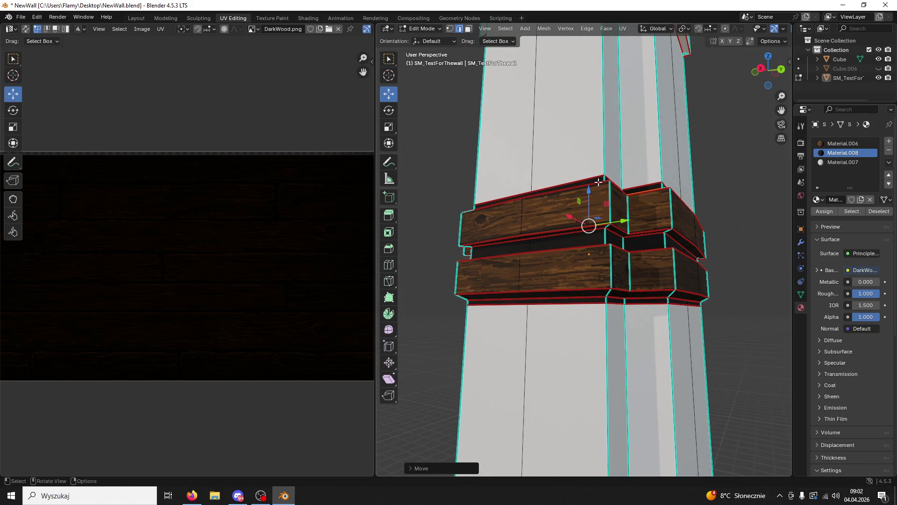
- Dissolve the band's stray top and bottom edges and the edges near the right corner
left_click(600, 183, "ctrl")
left_click(607, 297, "ctrl")
scroll(614, 294, "up", 4)
scroll(600, 324, "down", 2)
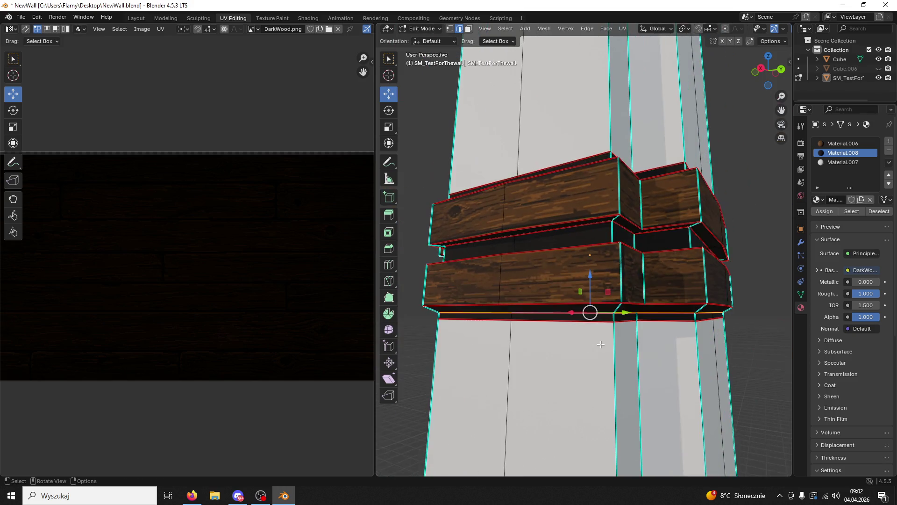
key("x")
left_click(603, 338)
mouse_move(604, 338)
middle_mouse_down()
mouse_move(608, 309)
mouse_move(553, 309)
mouse_move(576, 320)
mouse_move(627, 305)
mouse_move(583, 260)
mouse_move(635, 333)
mouse_move(589, 351)
middle_mouse_up()
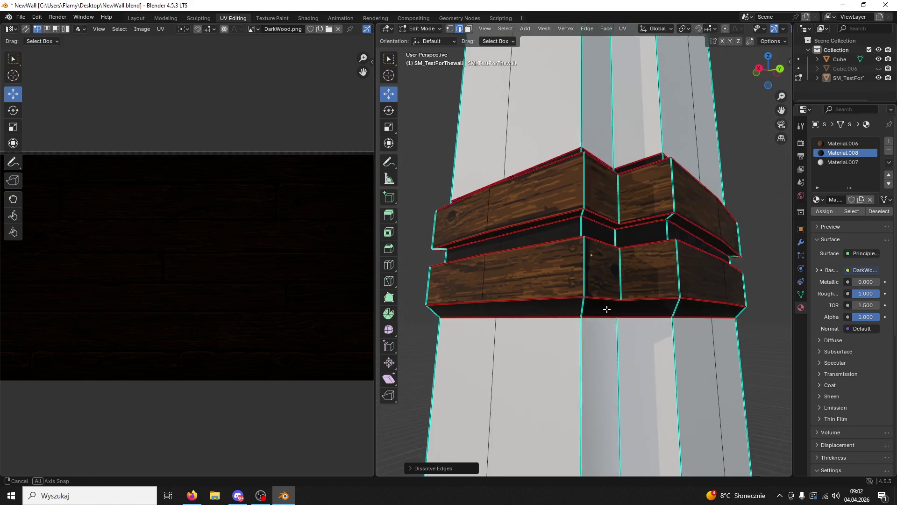
key("x")
left_click(546, 271)
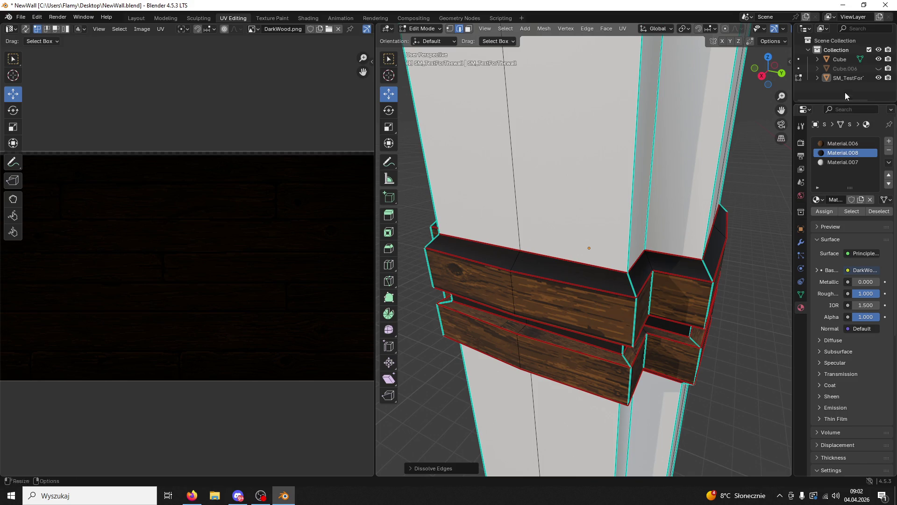
- Temporarily show the Cube.006 wall to check the planks, then hide it again
left_click(879, 68)
mouse_move(654, 201)
middle_mouse_down()
mouse_move(534, 178)
mouse_move(651, 193)
mouse_move(621, 187)
mouse_move(678, 173)
middle_mouse_up()
left_click(878, 69)
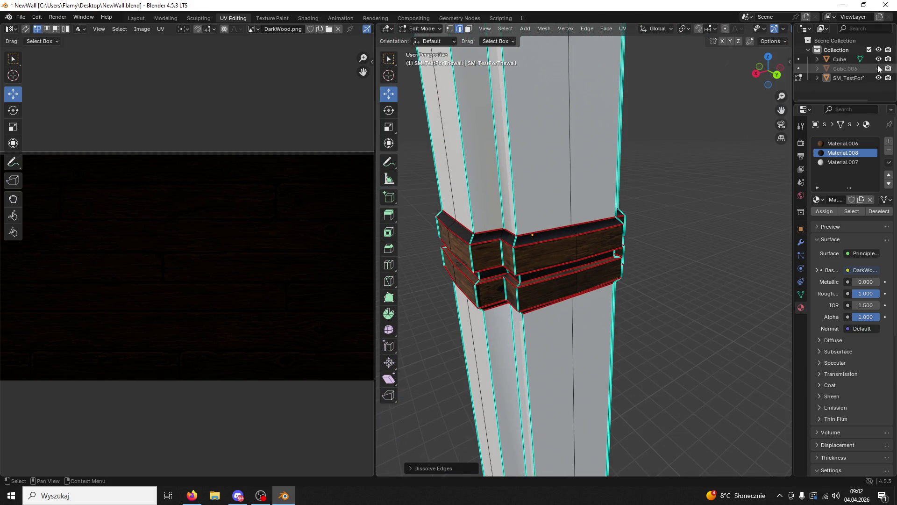
- Return to Object Mode, save NewWall.blend, and select Cube.006
left_click(422, 28)
left_click(449, 37)
mouse_move(457, 68)
middle_mouse_down()
mouse_move(646, 177)
mouse_move(626, 196)
middle_mouse_up()
key("ctrl+s")
left_click(845, 68)
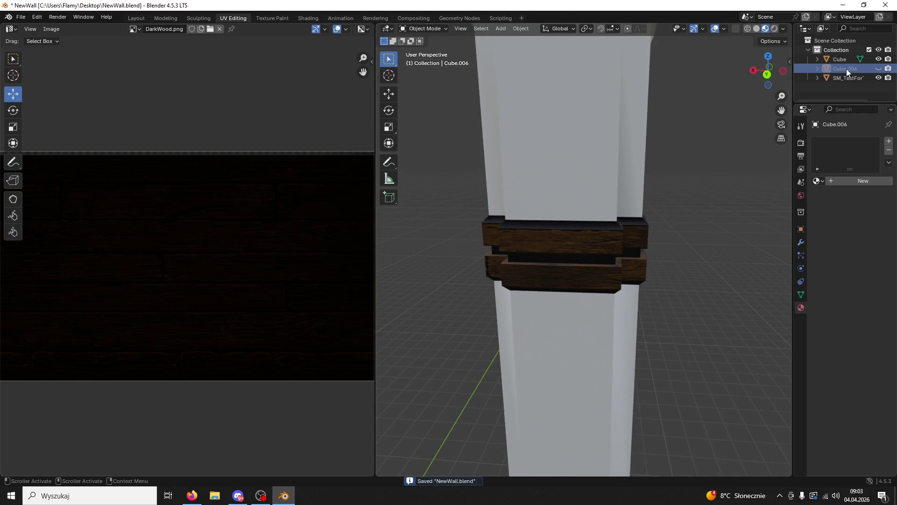
- Select SM_TestForThewall in the Outliner and switch the pillar into Edit Mode
left_click(850, 59)
scroll(701, 201, "down", 4)
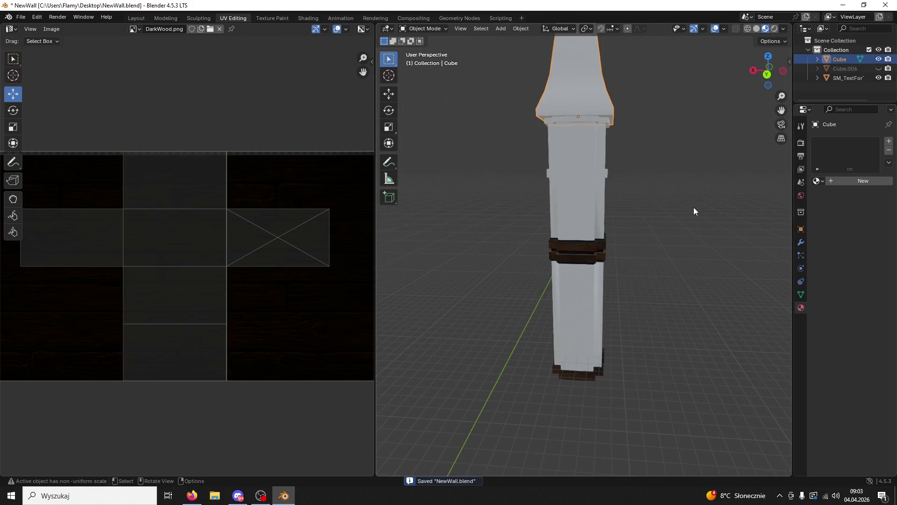
middle_click_drag(694, 212, 692, 188)
left_click(843, 77)
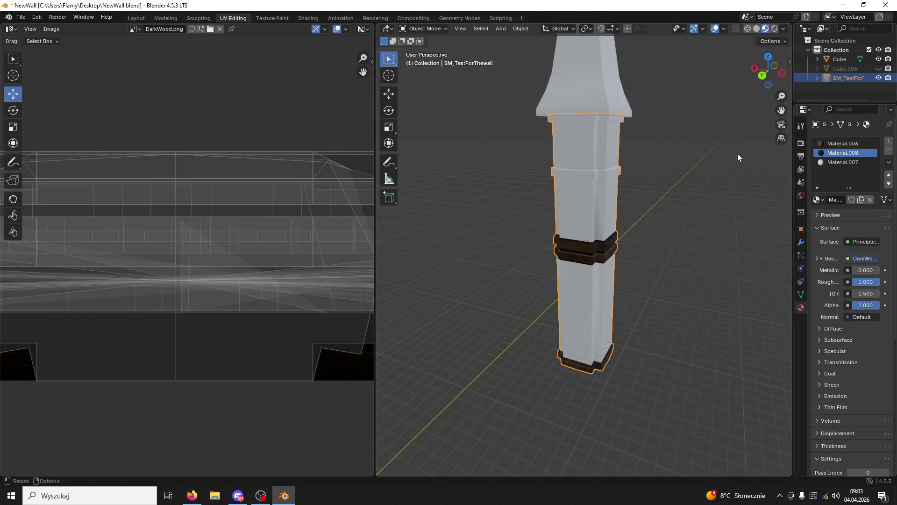
scroll(686, 226, "up", 2)
scroll(686, 225, "up", 3)
mouse_move(673, 227)
middle_mouse_down()
mouse_move(601, 211)
mouse_move(624, 186)
middle_mouse_up()
left_click(423, 29)
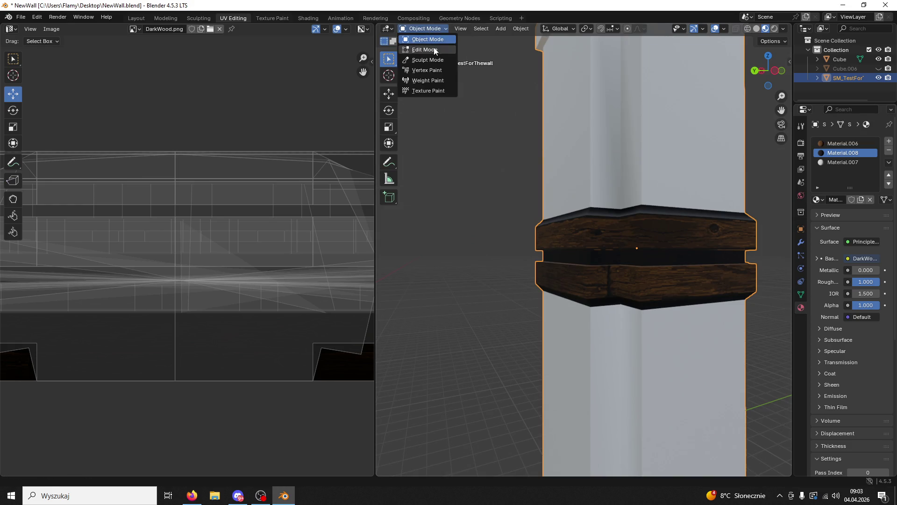
left_click(434, 50)
scroll(596, 172, "down", 3)
scroll(596, 172, "down", 1)
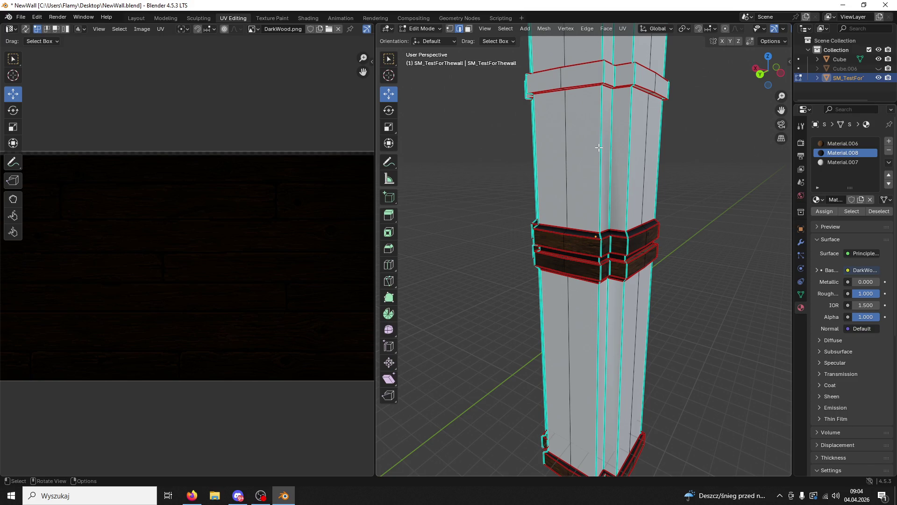
- Bring the pillar's middle ledge into view, briefly toggling Cube.006 visibility
scroll(599, 147, "up", 2)
mouse_move(600, 147)
middle_mouse_down("shift")
mouse_move(561, 234)
mouse_move(597, 166)
mouse_move(695, 164)
middle_mouse_up("shift")
left_click(879, 68)
left_click(879, 68)
scroll(581, 201, "up", 3)
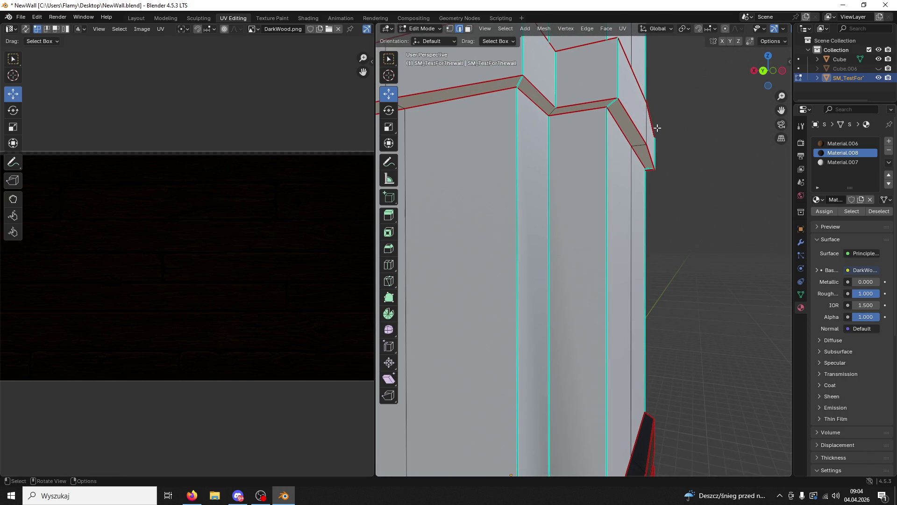
mouse_move(601, 130)
middle_mouse_down()
mouse_move(465, 92)
mouse_move(597, 155)
middle_mouse_up()
scroll(603, 159, "down", 2)
scroll(611, 169, "up", 3)
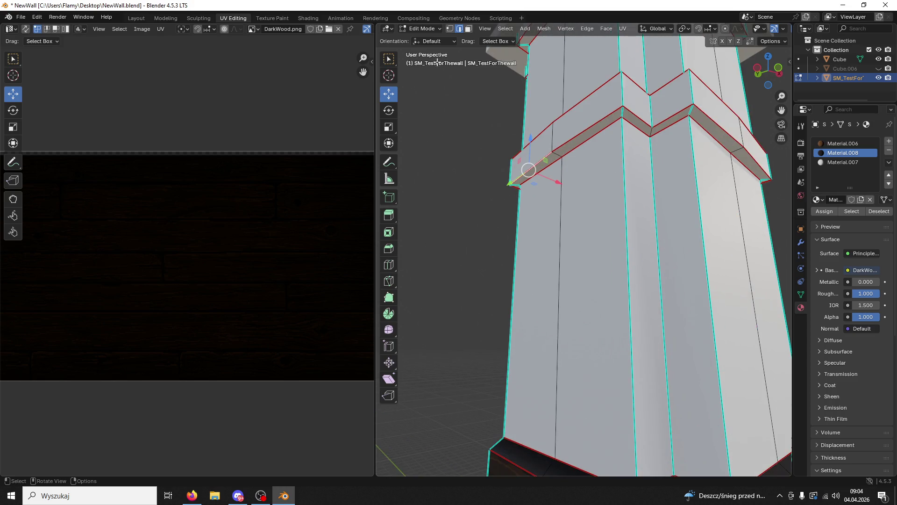
middle_click_drag(622, 115, 631, 169)
right_click(633, 172)
key("Escape")
- Mark a seam on a middle-ledge edge, then select a ledge face in face mode
left_click(632, 192)
middle_click_drag(631, 191, 634, 134)
right_click(631, 123)
left_click(592, 283)
mouse_move(593, 284)
middle_mouse_down()
mouse_move(613, 218)
mouse_move(666, 182)
middle_mouse_up()
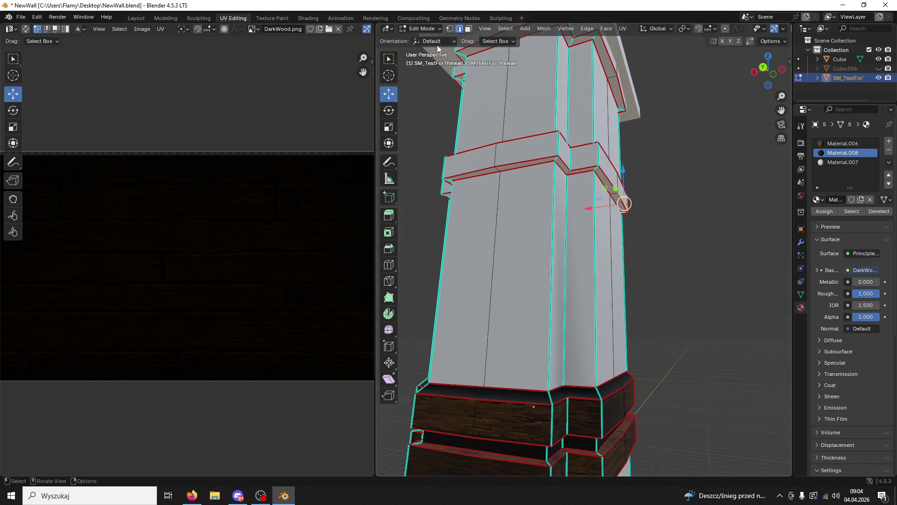
left_click(468, 28)
left_click(539, 161)
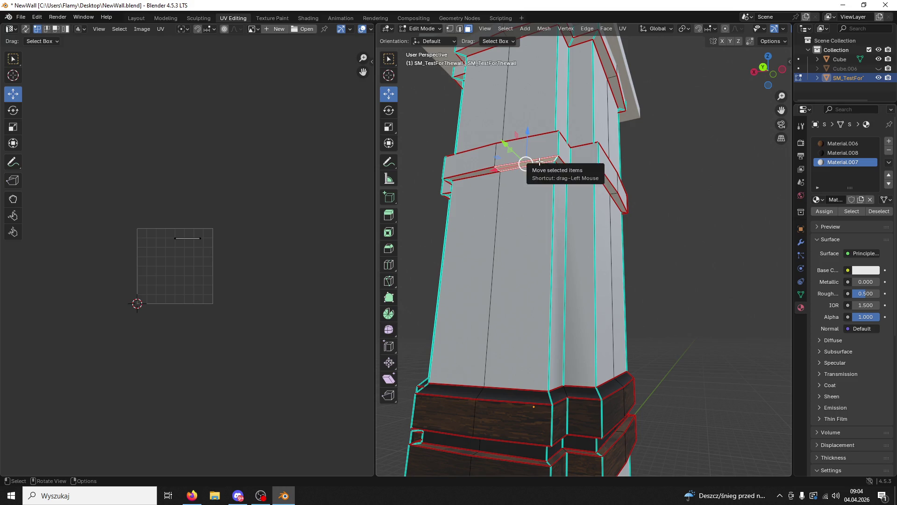
- Select the ledge face loop and unwrap it with Lightmap Pack, then Follow Active Quads
left_click(540, 161, "alt")
key("Home")
key("a")
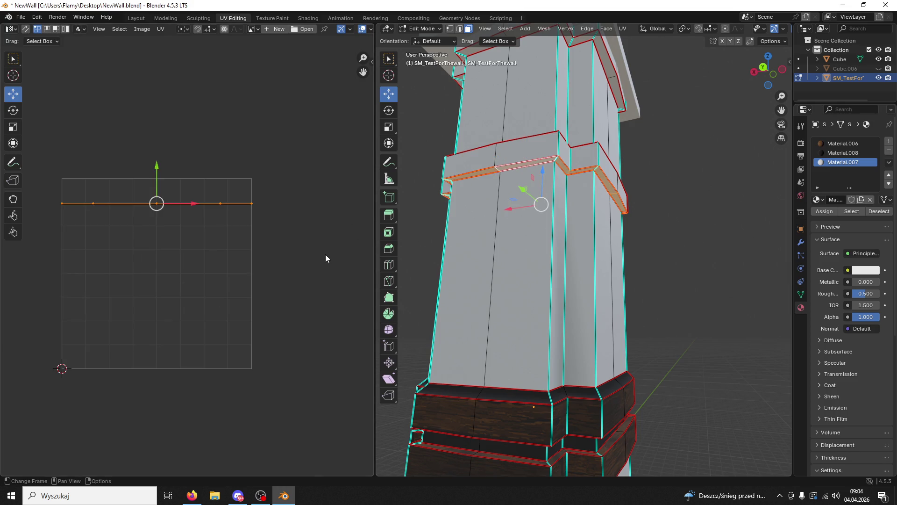
key("u")
left_click(315, 257)
left_click(296, 311)
key("u")
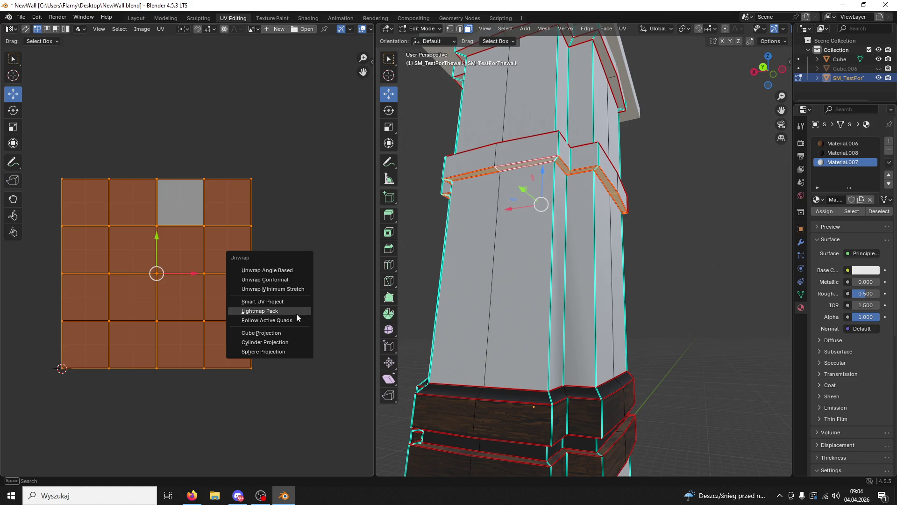
left_click(296, 318)
left_click(284, 334)
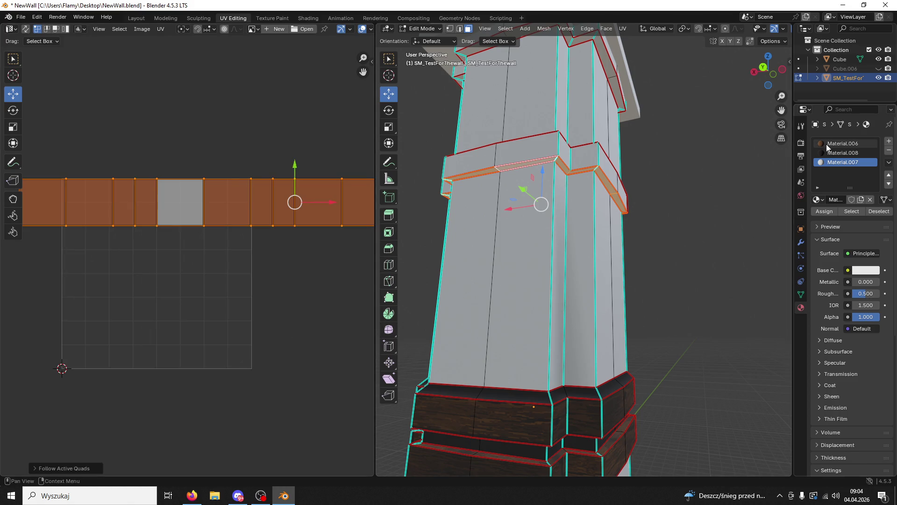
- Make Material.006 active, shrink the UV strip and move it lower along Y
left_click(844, 144)
left_click(823, 211)
scroll(217, 265, "down", 5)
key("s")
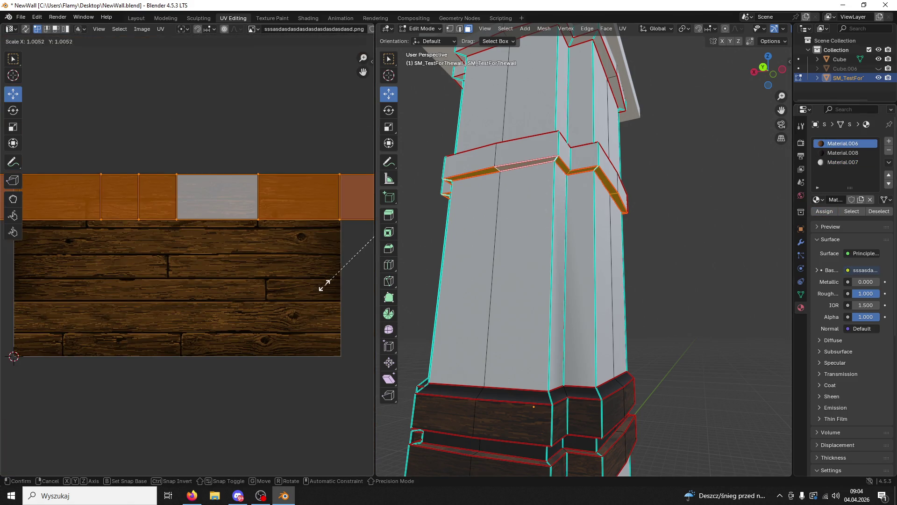
left_click(94, 244)
scroll(150, 230, "down", 3)
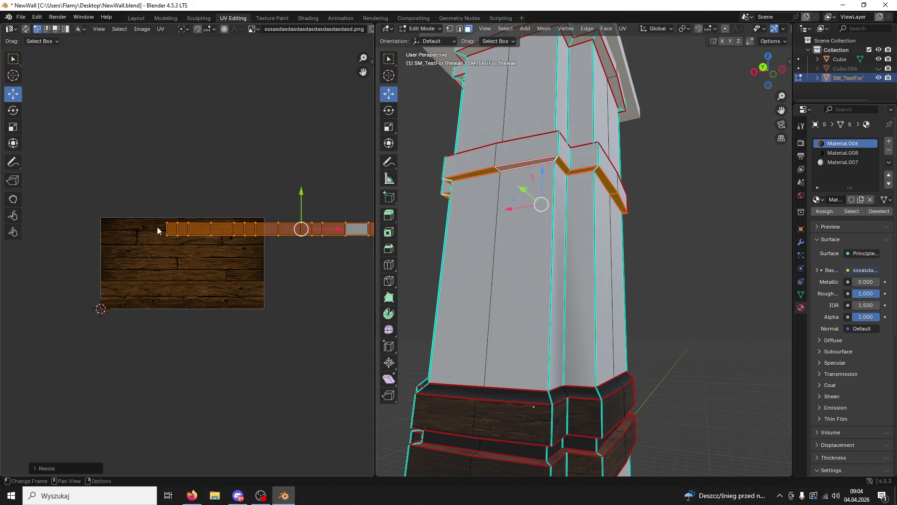
key("g")
key("y")
left_click(293, 231)
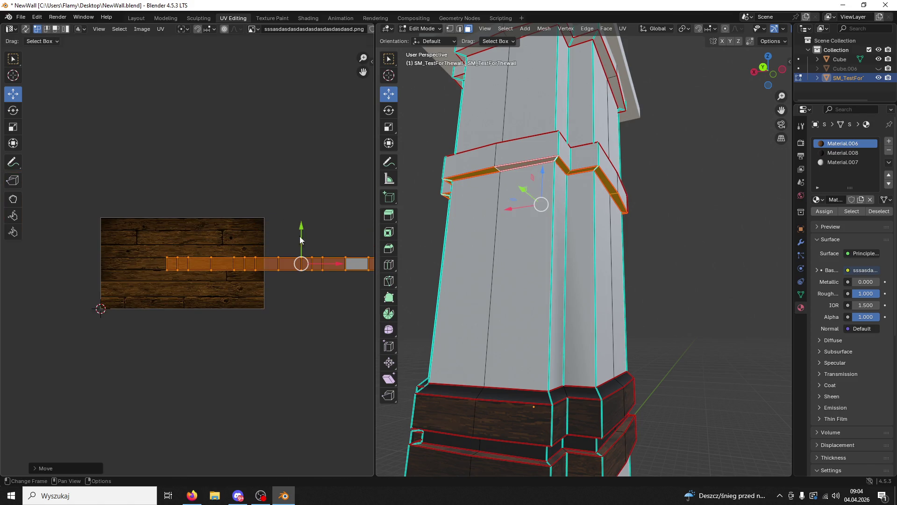
scroll(252, 282, "up", 4)
- Fine-tune the UV strip's scale across the wood texture, undoing an oversized enlargement
key("s")
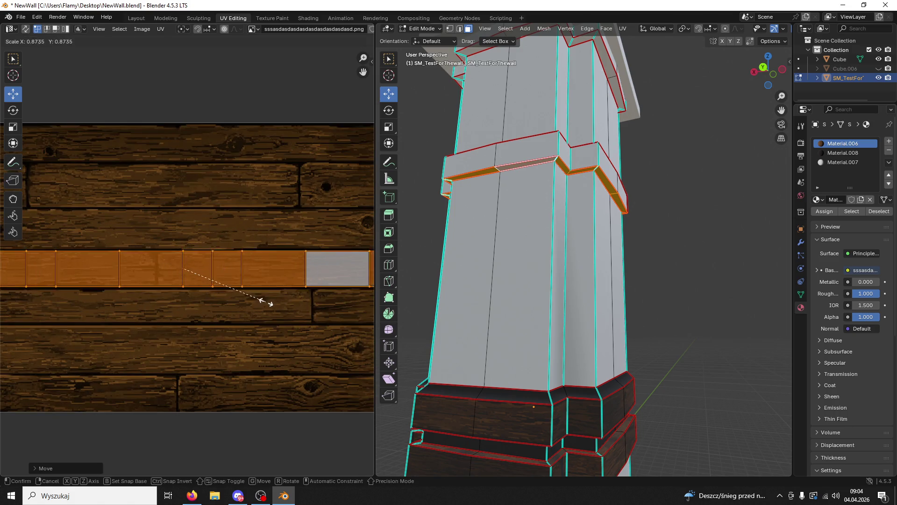
left_click(267, 304)
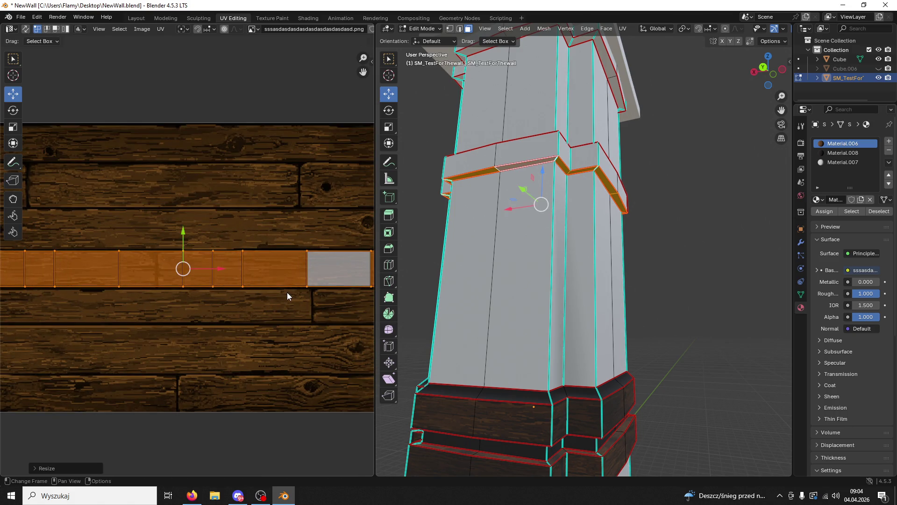
scroll(287, 293, "down", 3)
key("s")
key("x")
right_click(290, 291)
key("s")
left_click(364, 288)
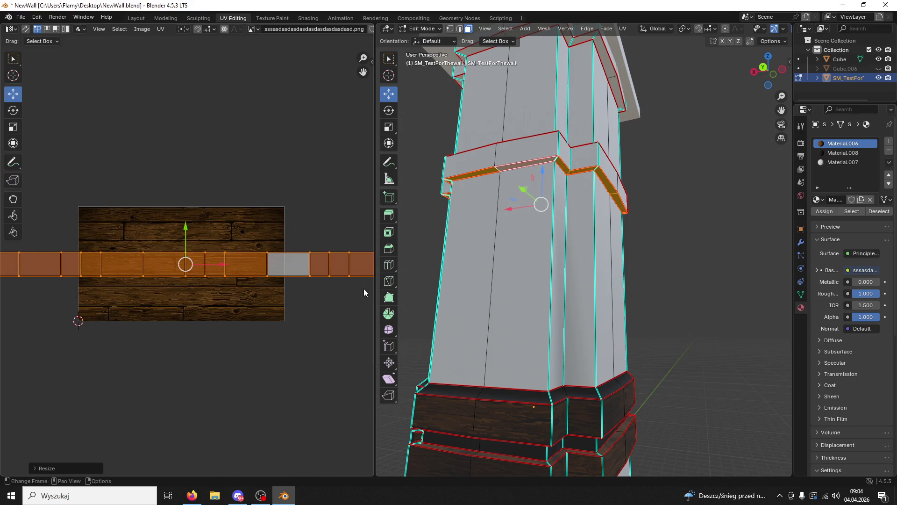
key("ctrl+z")
key("s")
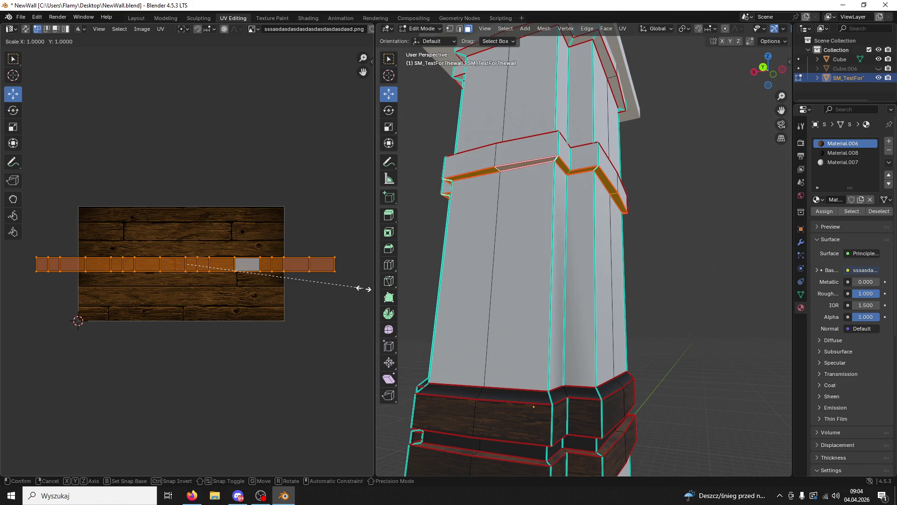
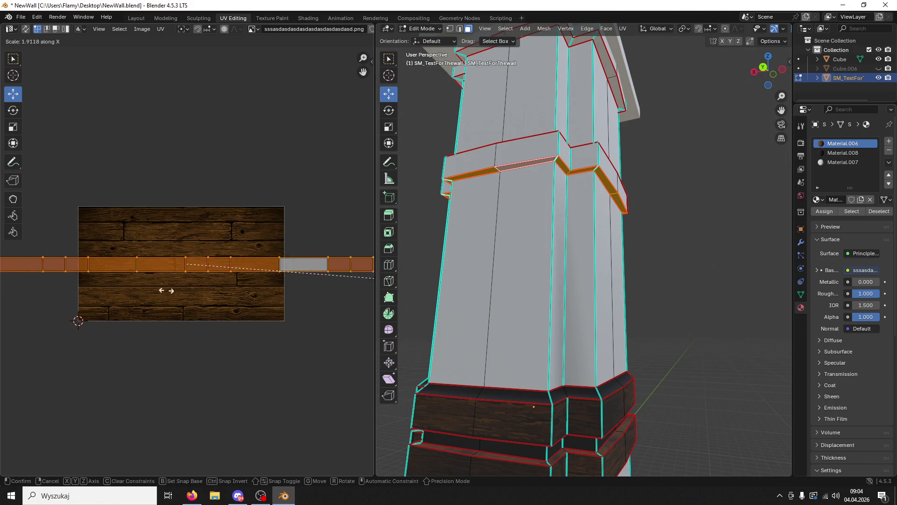
- Finish stretching the previous UV strip and give the selected faces the dark wood material
left_click(321, 287)
left_click(843, 153)
left_click(825, 211)
middle_click_drag(675, 206, 599, 250)
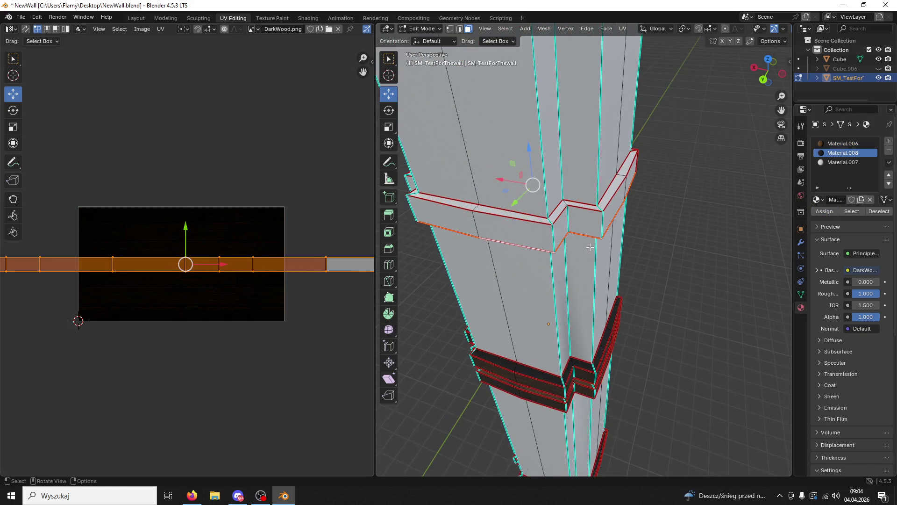
- Select the whole upper trim band and unwrap it with Lightmap Pack, then Follow Active Quads
left_click(527, 218)
key("l")
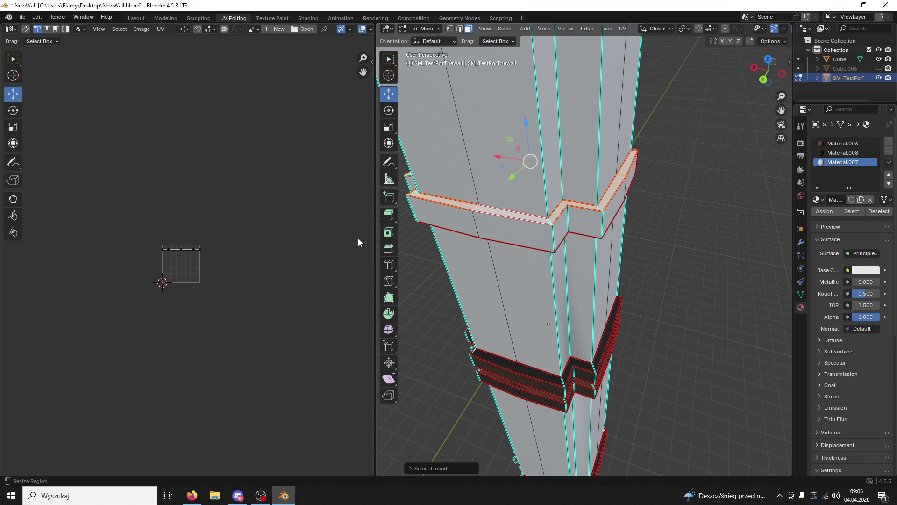
key("a")
key("u")
left_click(207, 270)
left_click(208, 334)
key("u")
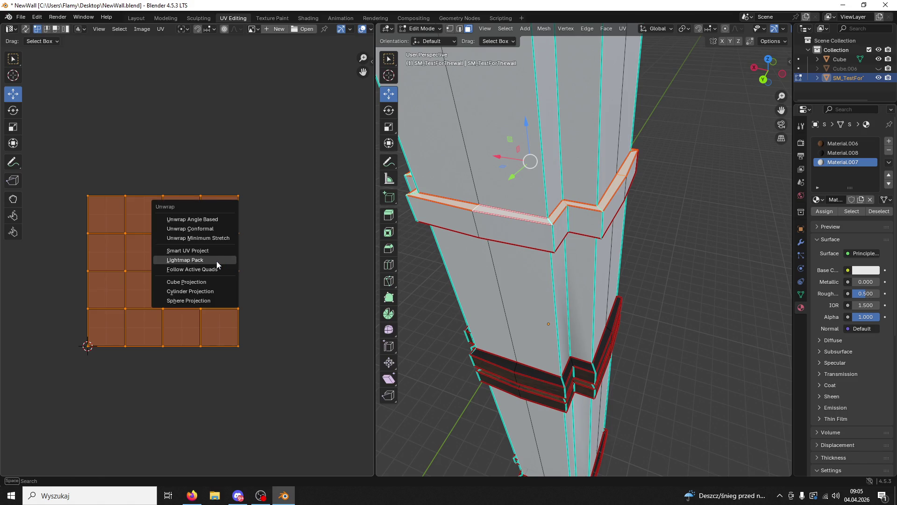
left_click(207, 270)
left_click(197, 290)
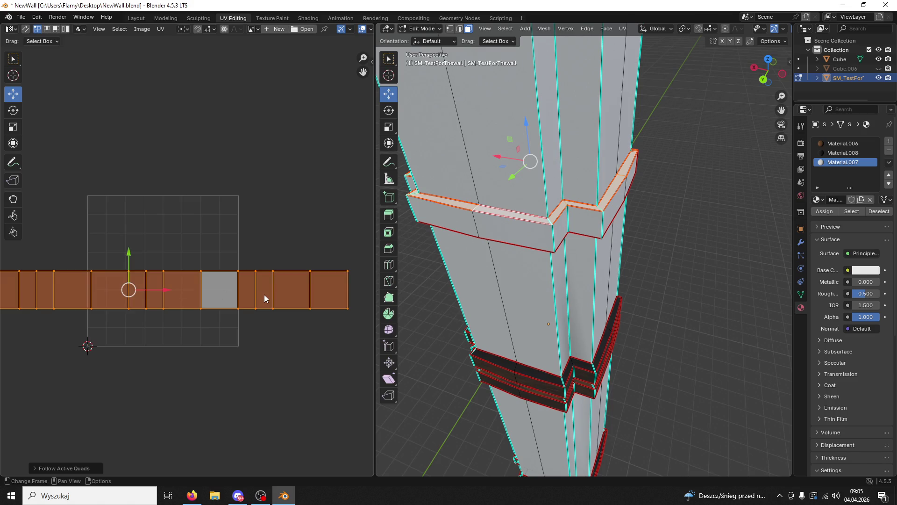
- Assign the dark wood Material.008 to the band, then shrink its UV strip and shift it along Y
left_click(839, 154)
left_click(825, 211)
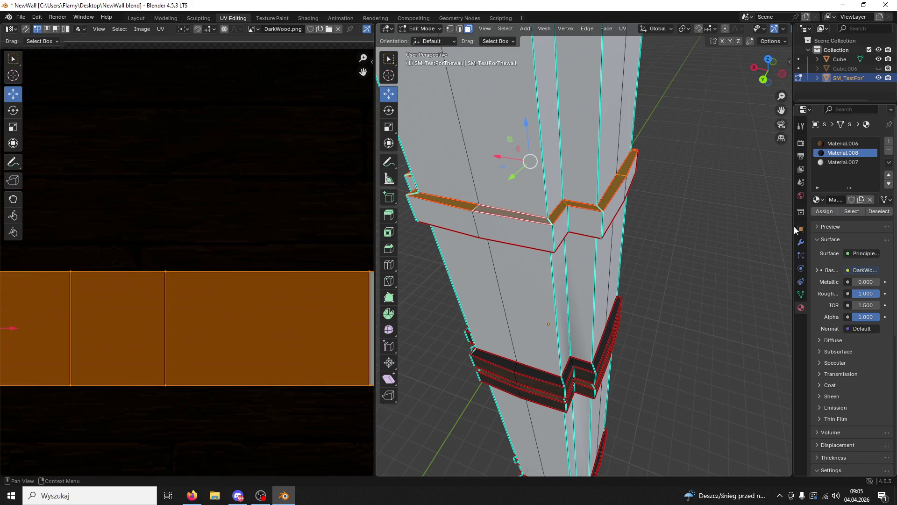
left_click(824, 211)
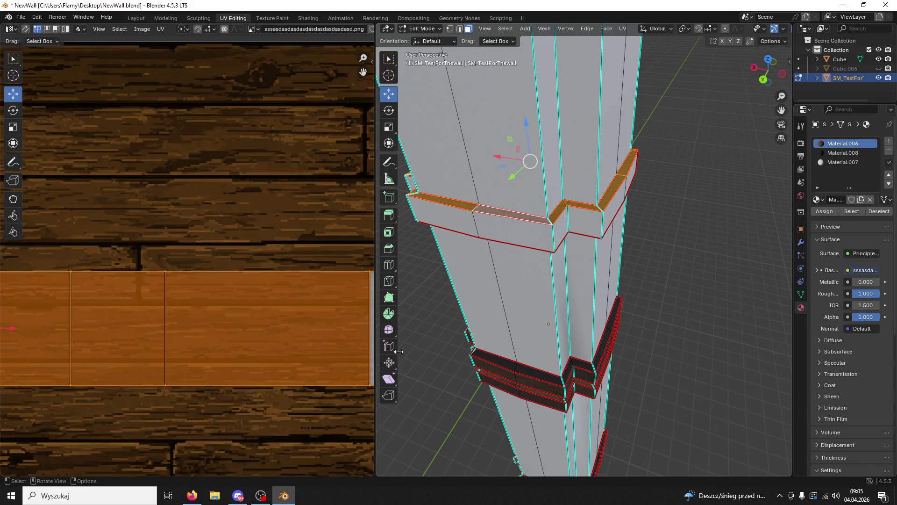
key("s")
left_click(147, 322)
scroll(147, 323, "down", 1)
key("g")
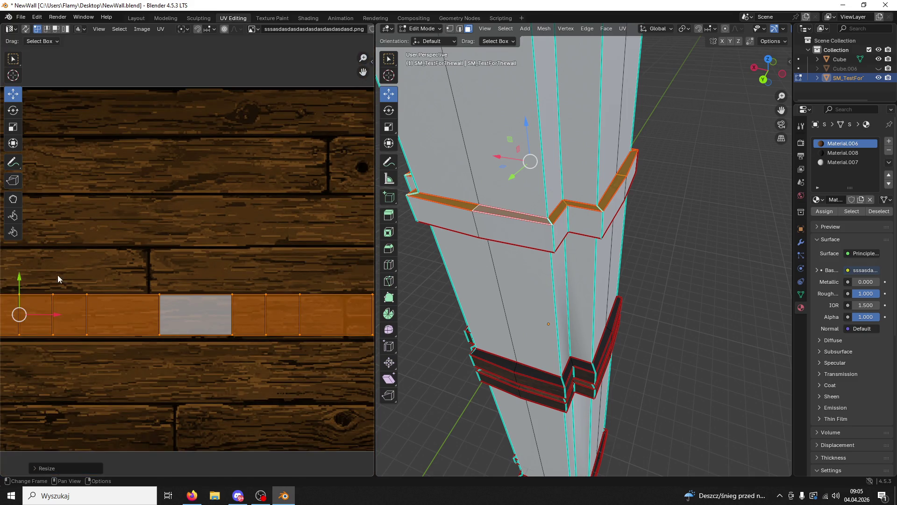
key("y")
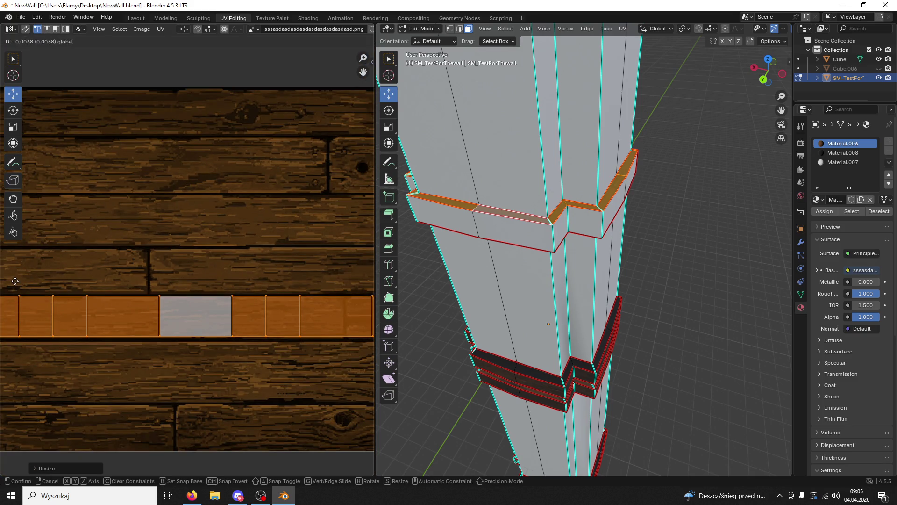
left_click(16, 283)
- Stretch the band's UV strip along X across one plank and reapply the dark wood material
key("s")
key("x")
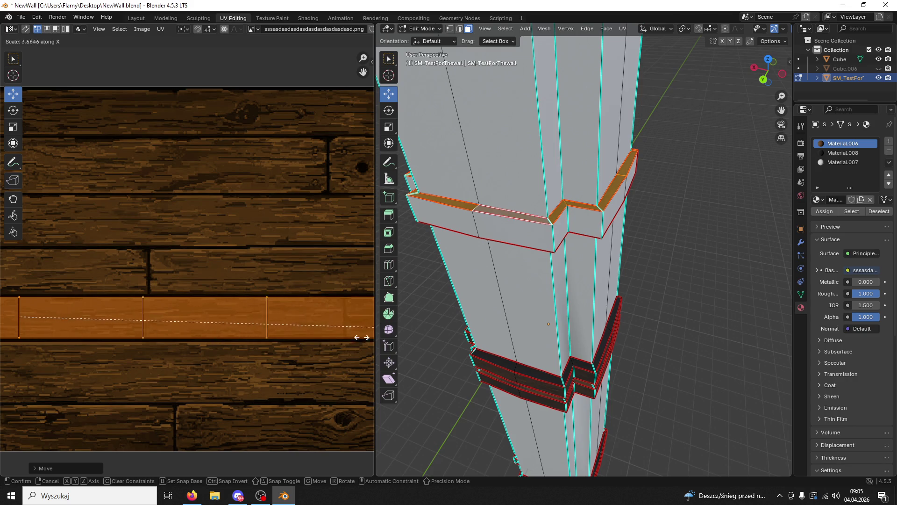
left_click(251, 321)
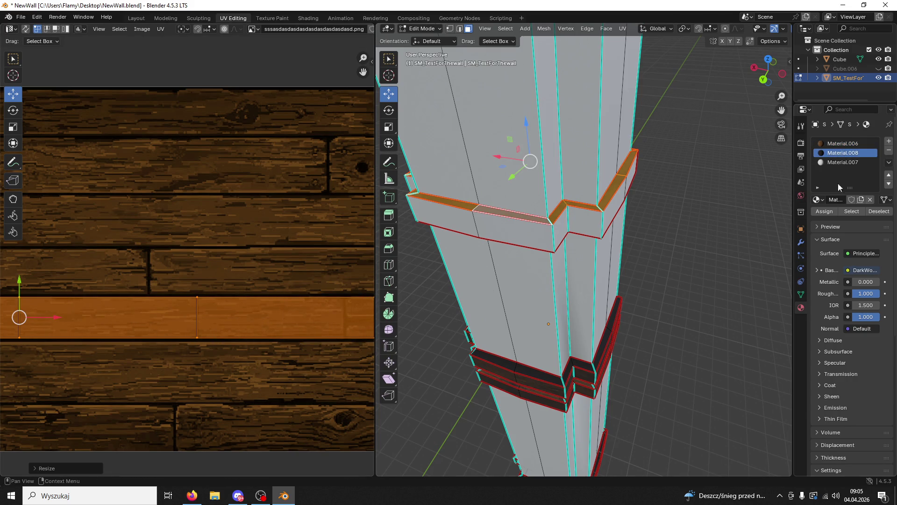
left_click(824, 211)
middle_click_drag(584, 234, 529, 159)
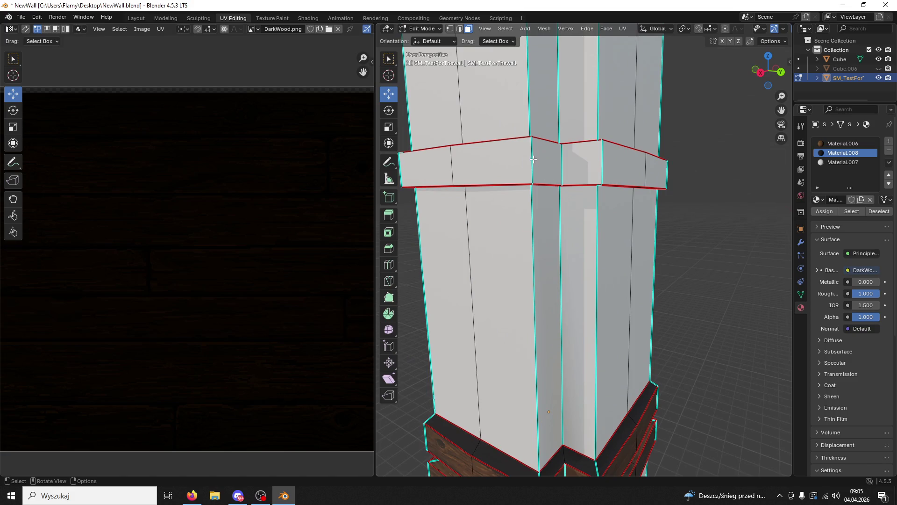
- Select the whole wide band and assign it the wood planks Material.006
left_click(527, 155)
key("ctrl+l")
mouse_move(449, 234)
middle_mouse_down()
mouse_move(473, 228)
mouse_move(462, 225)
middle_mouse_up()
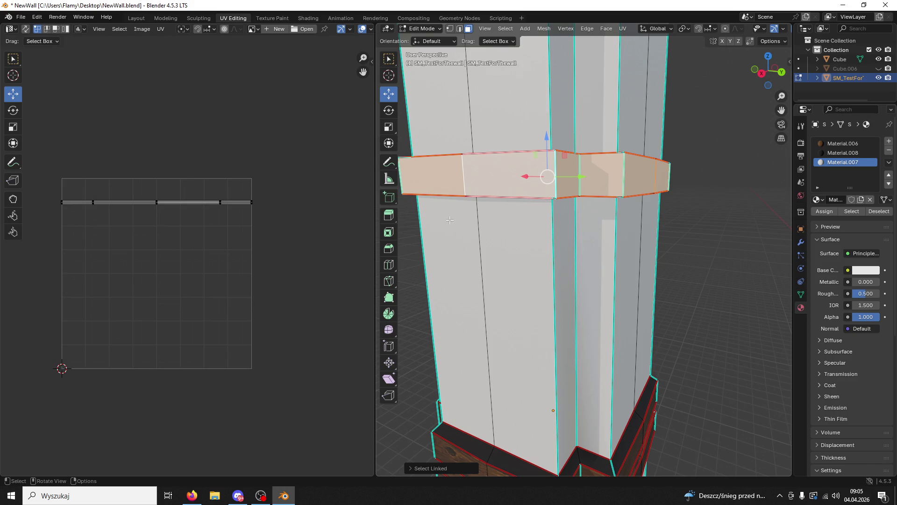
mouse_move(235, 240)
middle_mouse_down()
mouse_move(223, 251)
mouse_move(267, 264)
middle_mouse_up()
left_click(834, 144)
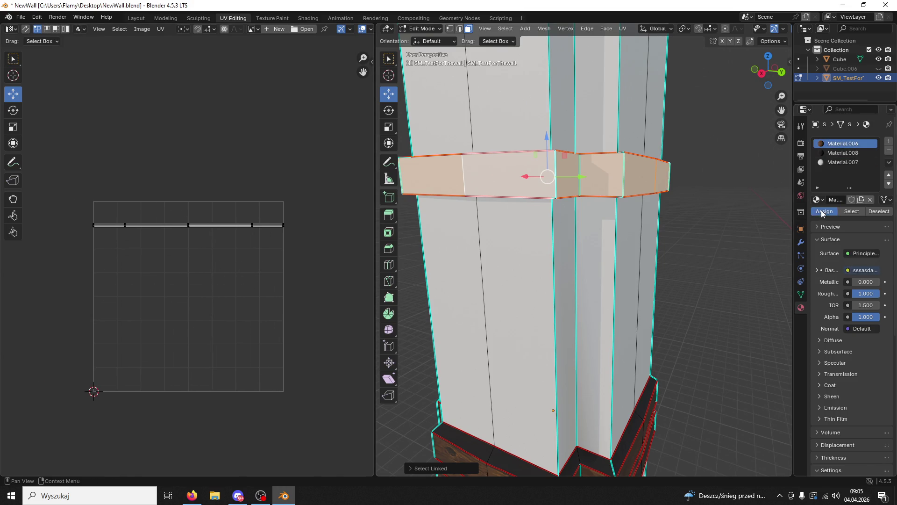
left_click(824, 211)
- Unwrap the wide band's UVs with Lightmap Pack, then Follow Active Quads
scroll(321, 248, "down", 5)
key("a")
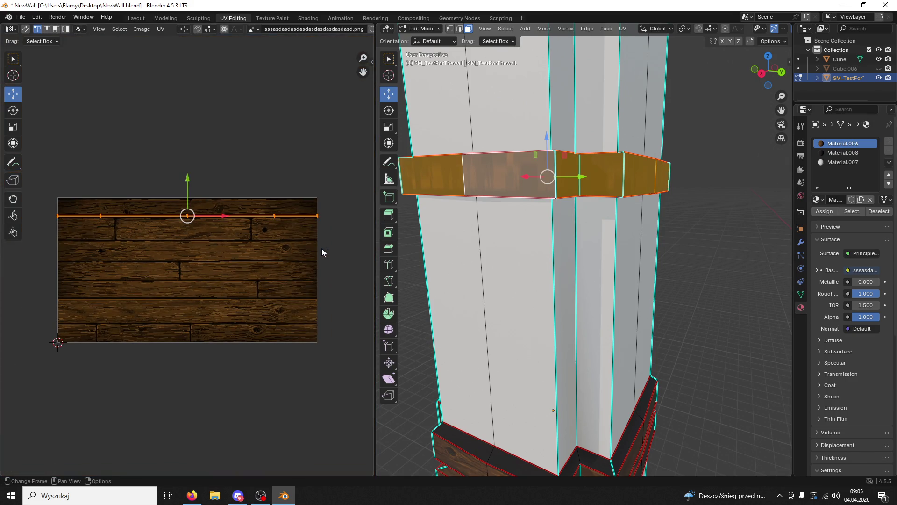
key("u")
left_click(310, 240)
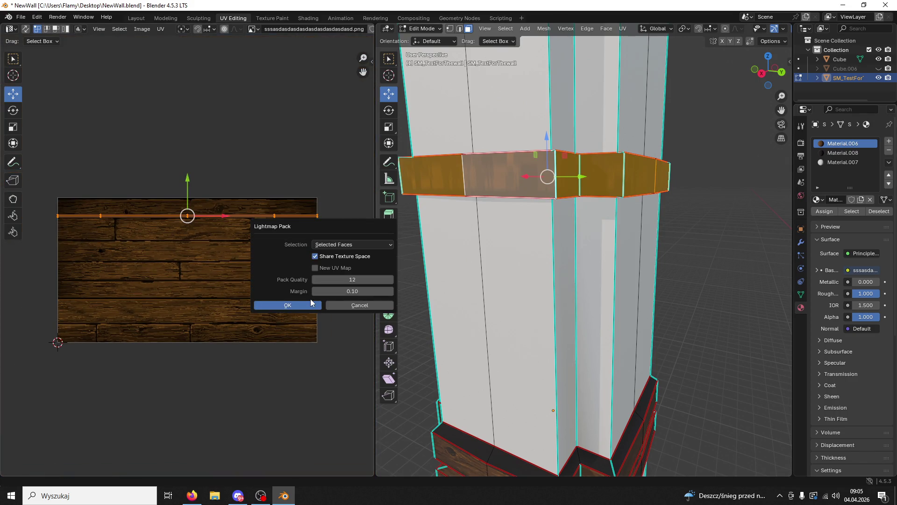
left_click(307, 303)
key("u")
left_click(295, 312)
left_click(293, 332)
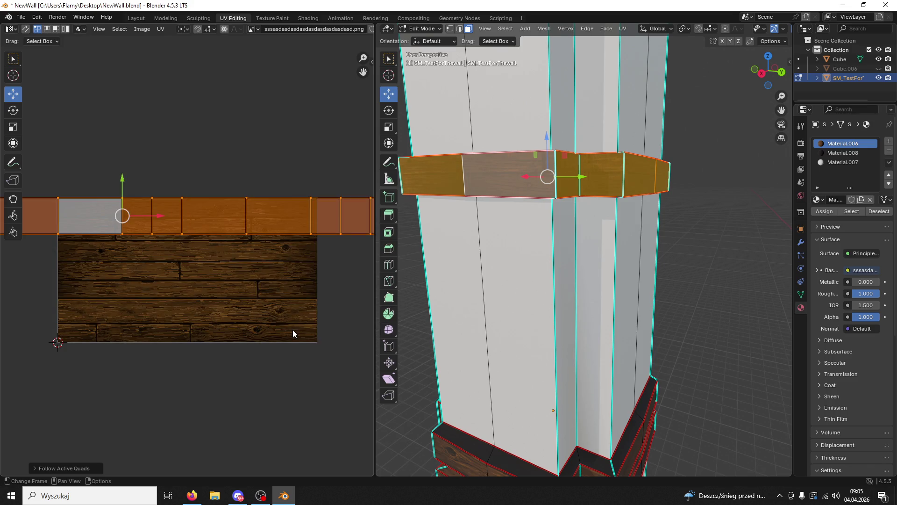
- Move the UV strip onto the planks, halve its size, then widen it about 3.3× along X
scroll(235, 237, "down", 5)
scroll(167, 220, "up", 7)
mouse_move(108, 166)
left_mouse_down()
mouse_move(108, 234)
mouse_move(98, 208)
left_mouse_up()
key("s")
left_click(163, 269)
key("s")
key("x")
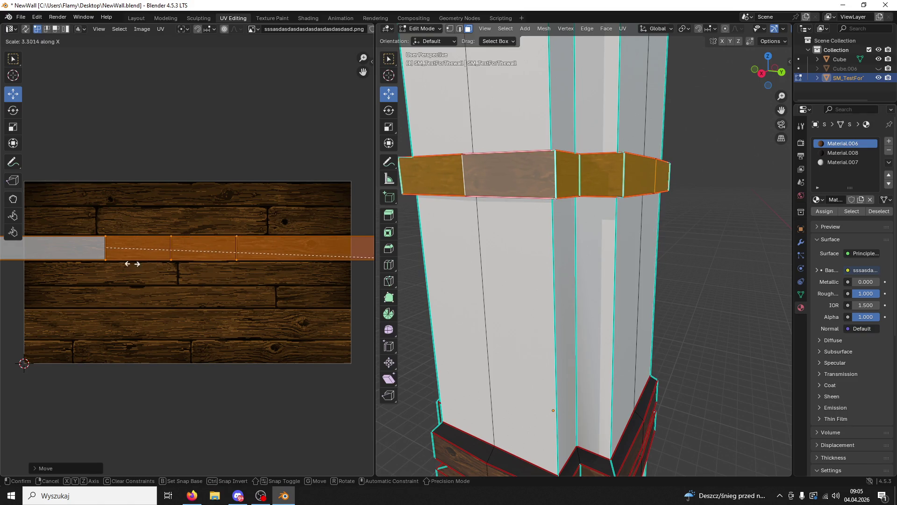
left_click(319, 278)
- Save the file as NewWall.blend after checking the whole column
left_click(514, 342)
mouse_move(514, 341)
middle_mouse_down()
mouse_move(593, 253)
mouse_move(602, 268)
middle_mouse_up()
key("ctrl+s")
scroll(603, 267, "up", 3)
scroll(603, 267, "down", 3)
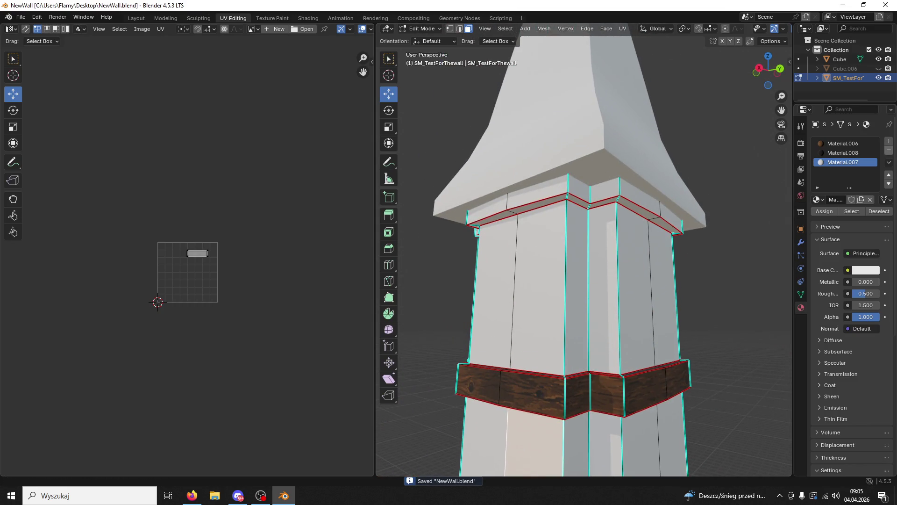
- Hide the top cap and mark a corner edge of the top ledge as a UV seam
left_click(878, 59)
middle_click_drag(653, 187, 656, 192)
middle_click_drag(584, 228, 549, 201)
scroll(479, 103, "up", 2)
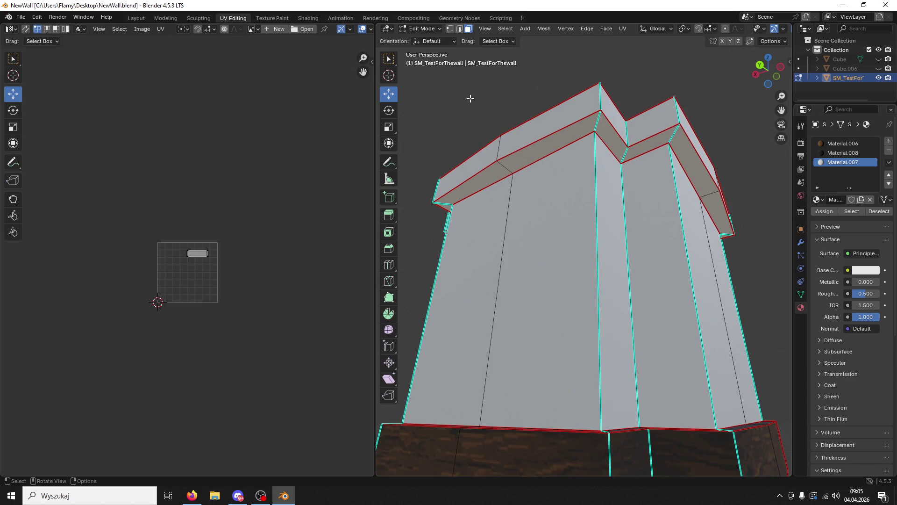
left_click(458, 30)
left_click(600, 126)
middle_click_drag(600, 125, 595, 187)
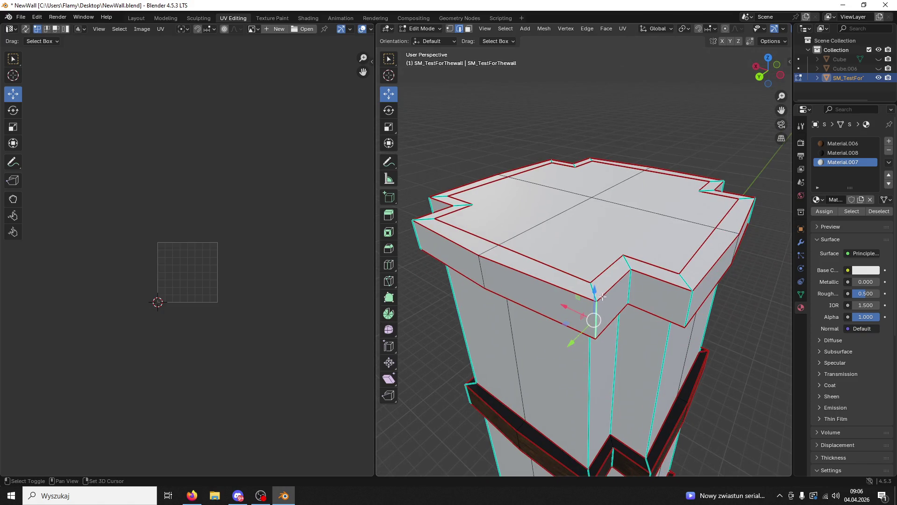
key("ctrl+e")
left_click(557, 291)
middle_click_drag(558, 296, 578, 167)
- Select the whole top strip's faces and Lightmap Pack its UVs
key("3")
left_click(578, 167)
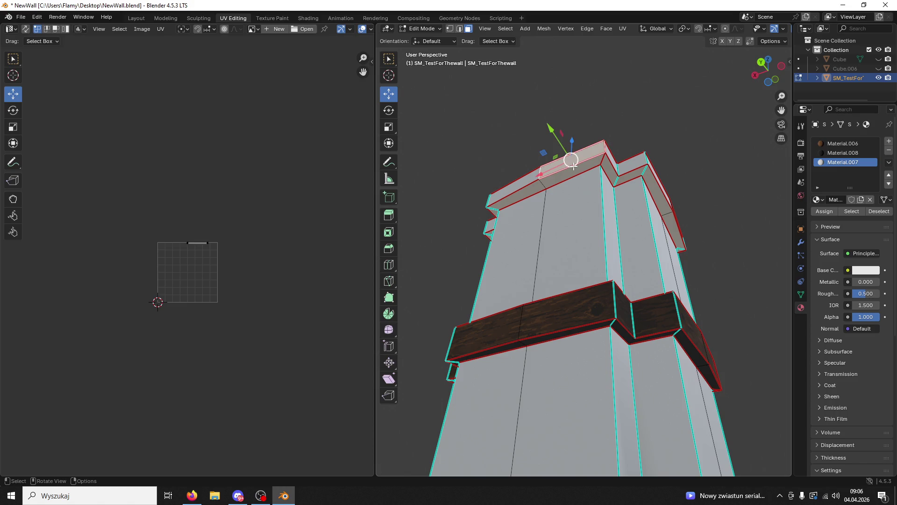
key("ctrl+l")
scroll(254, 272, "up", 5)
key("a")
key("u")
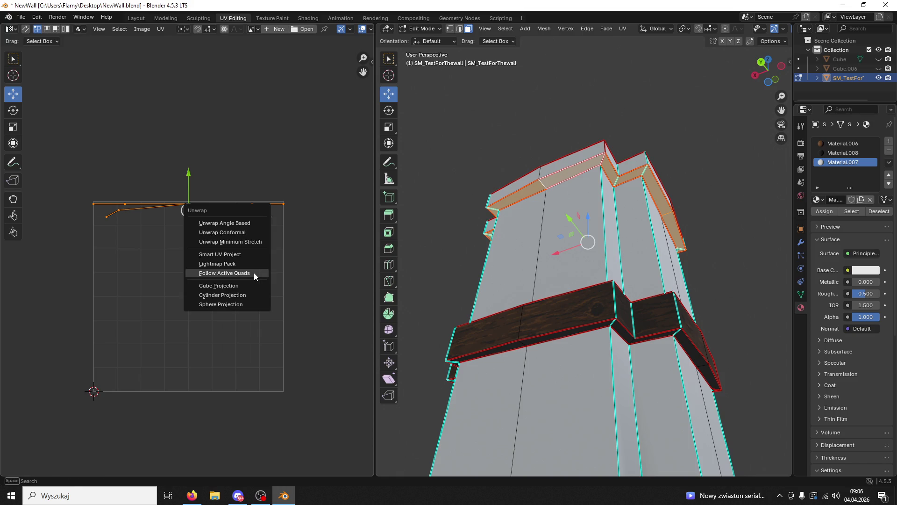
left_click(231, 263)
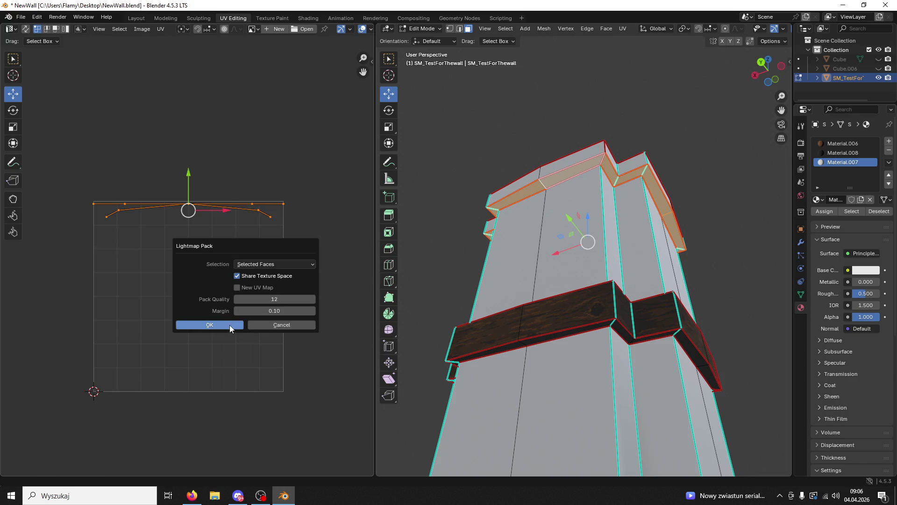
left_click(230, 324)
- Re-unwrap the top strip with Follow Active Quads
mouse_move(399, 276)
middle_mouse_down()
mouse_move(571, 294)
mouse_move(523, 289)
middle_mouse_up()
scroll(523, 290, "up", 8)
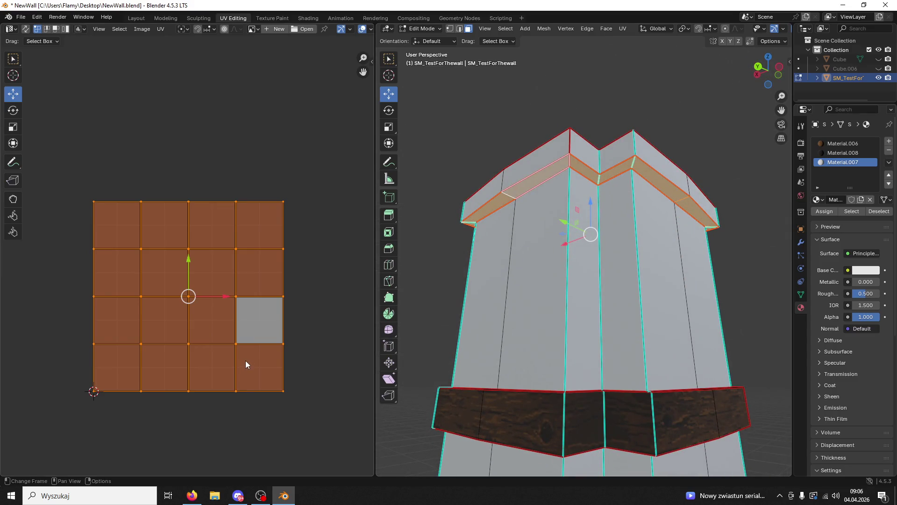
key("u")
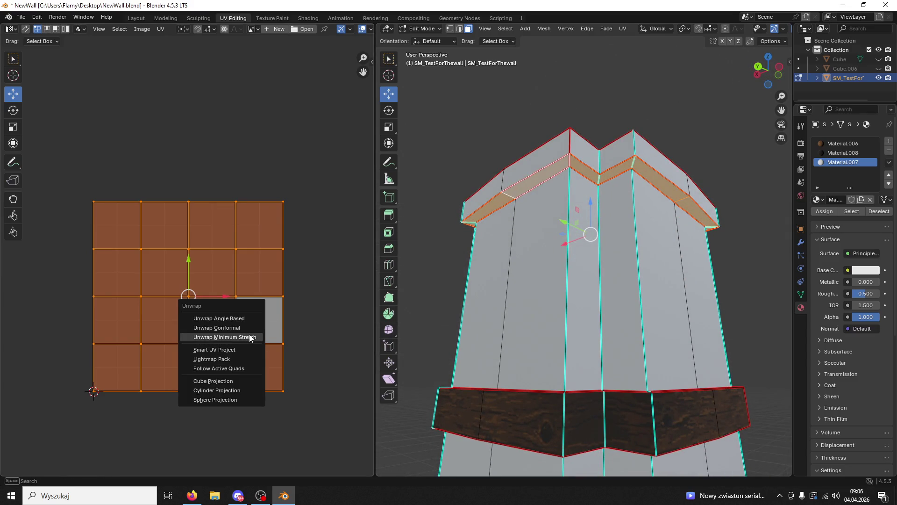
left_click(243, 366)
left_click(242, 381)
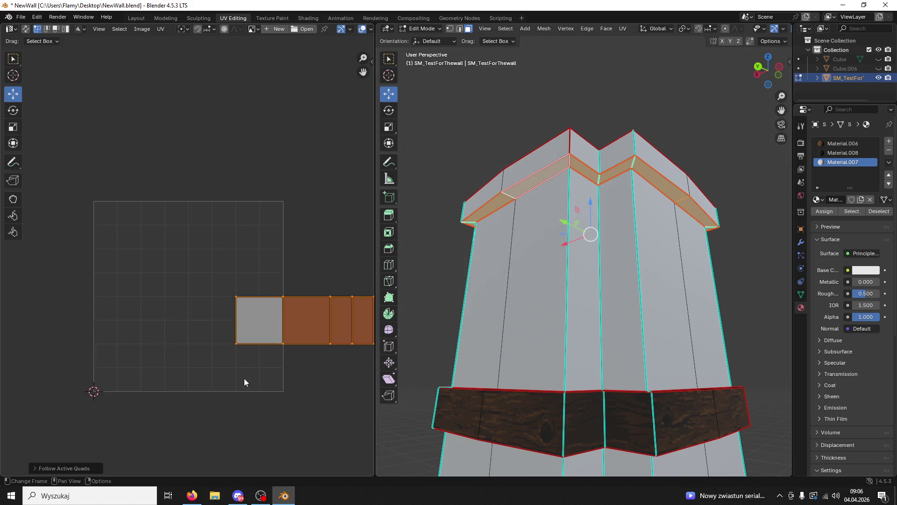
- Assign the dark wood material to the band, then switch it to the other wood material
double_click(839, 153)
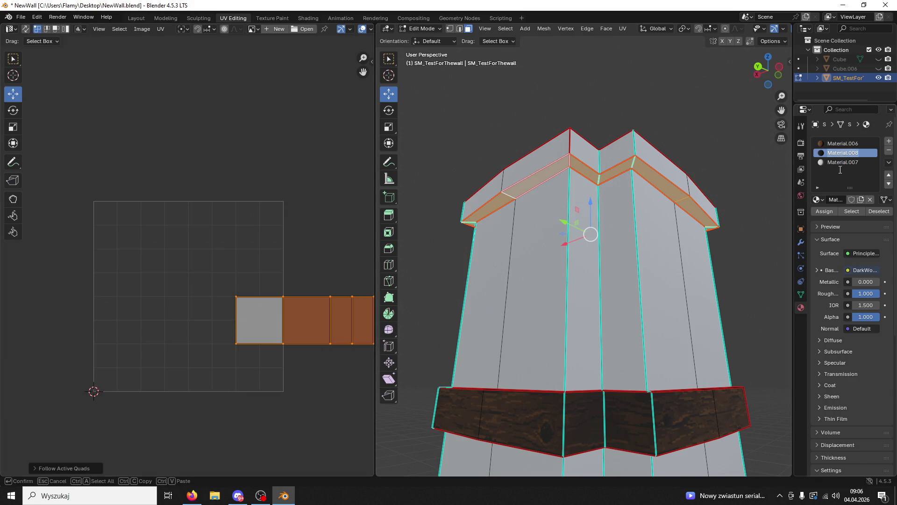
key("Return")
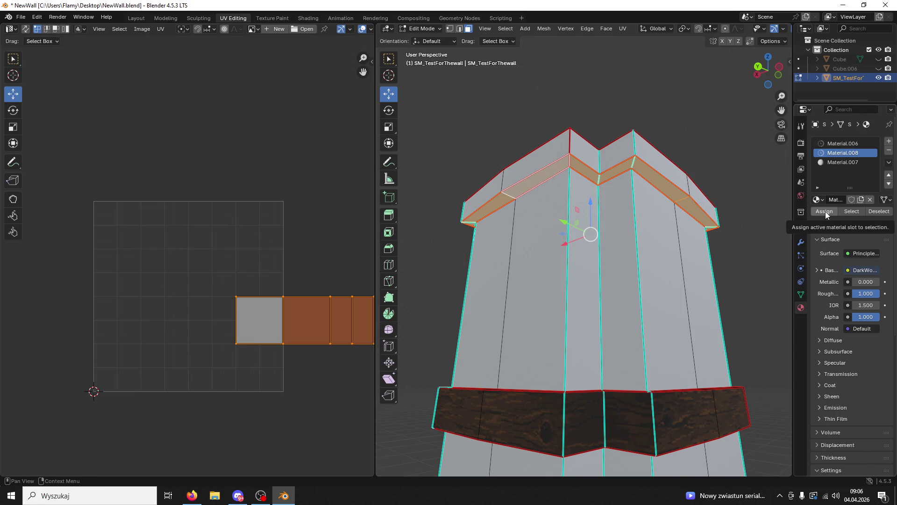
left_click(824, 211)
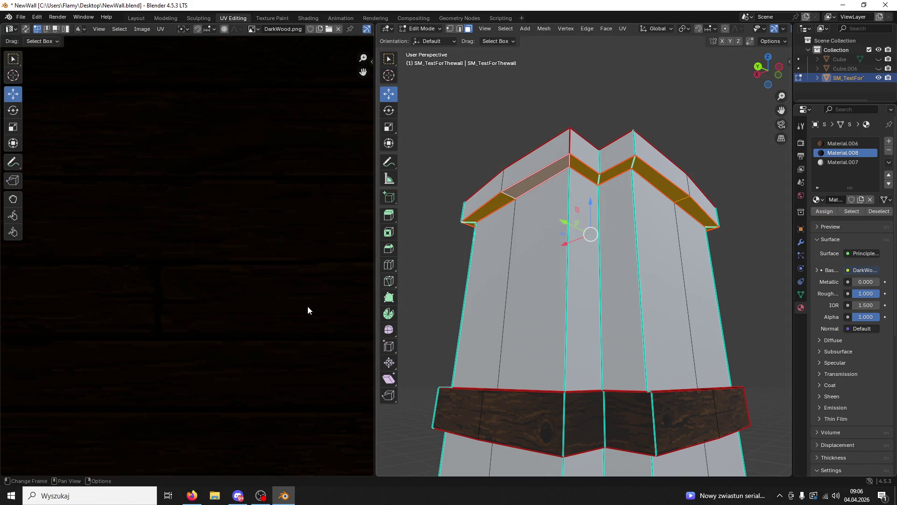
scroll(249, 303, "down", 5)
scroll(250, 309, "down", 1)
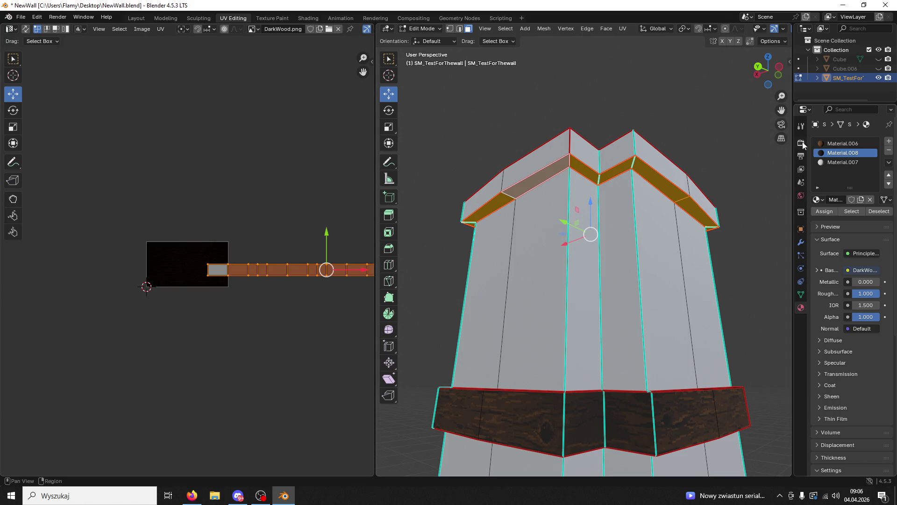
left_click(841, 144)
left_click(825, 211)
- Slide the band's UV strip left across the wood texture and shrink it
middle_click_drag(277, 310, 255, 314)
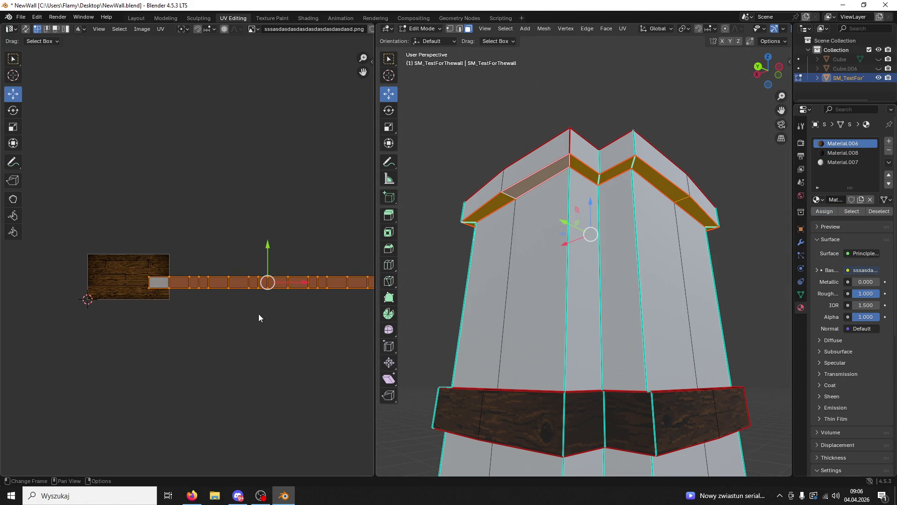
scroll(282, 311, "up", 3)
left_click_drag(369, 303, 191, 322)
middle_click_drag(191, 322, 306, 278)
left_click_drag(307, 275, 205, 276)
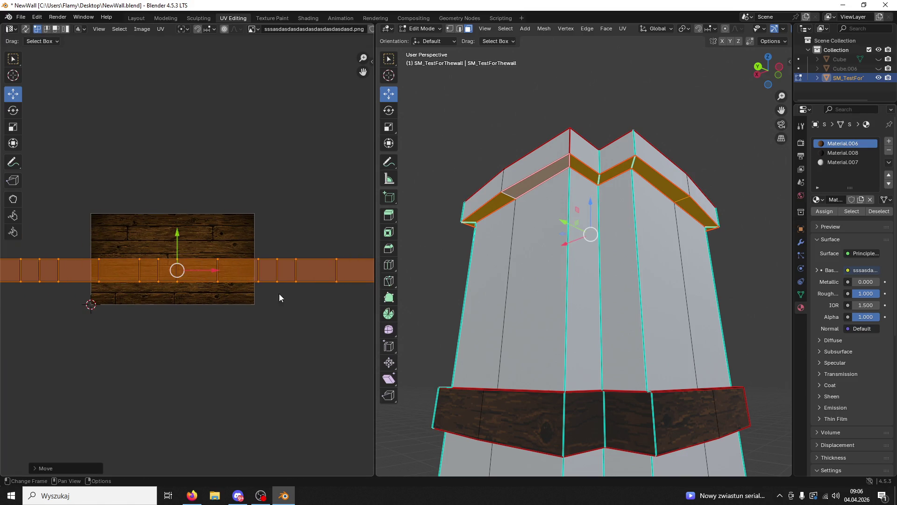
scroll(279, 293, "up", 3)
key("s")
left_click(232, 304)
- Reposition the UV strip and stretch it about 6.2× along X across the planks
key("g")
left_click(166, 248)
key("s")
key("x")
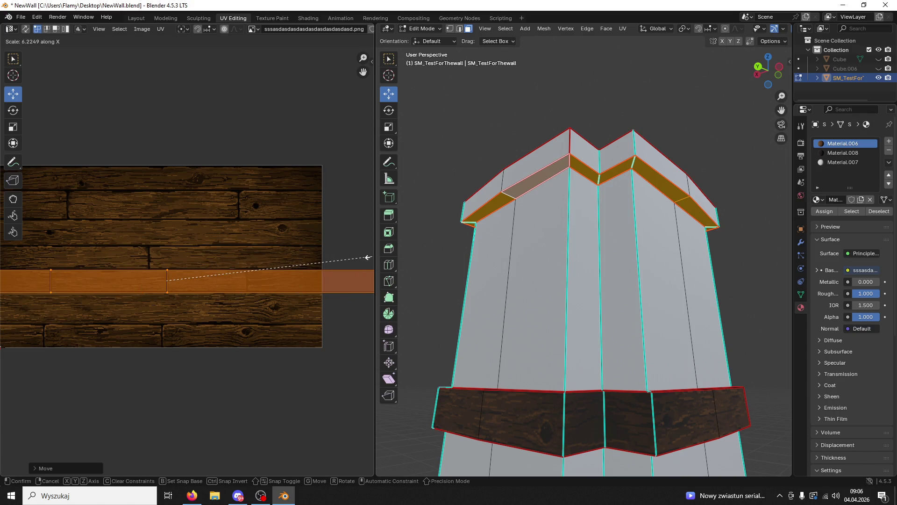
left_click(366, 257)
- Pick the dark wood material and select the pillar's entire top rim
left_click(836, 154)
middle_click_drag(607, 234, 635, 280)
left_click(649, 289)
key("ctrl+l")
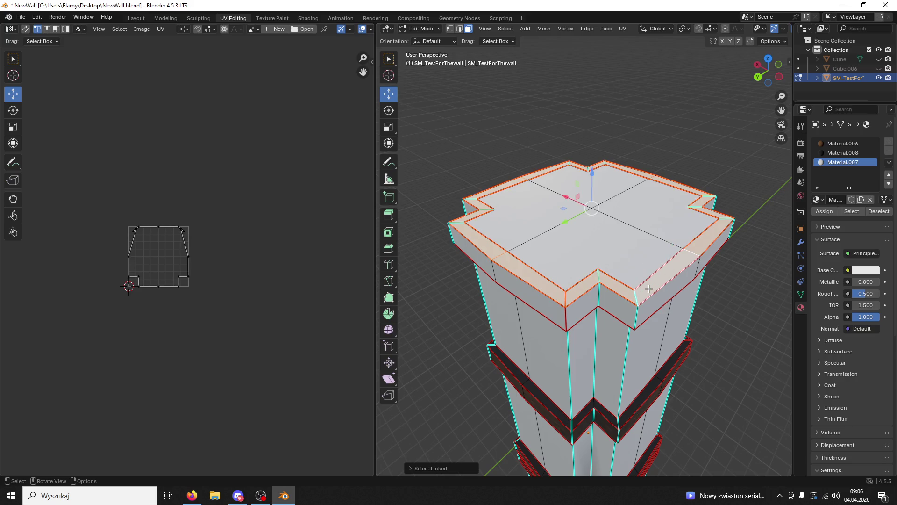
- Straighten the rim UVs along its face loop with Follow Active Quads
scroll(204, 298, "up", 4)
key("a")
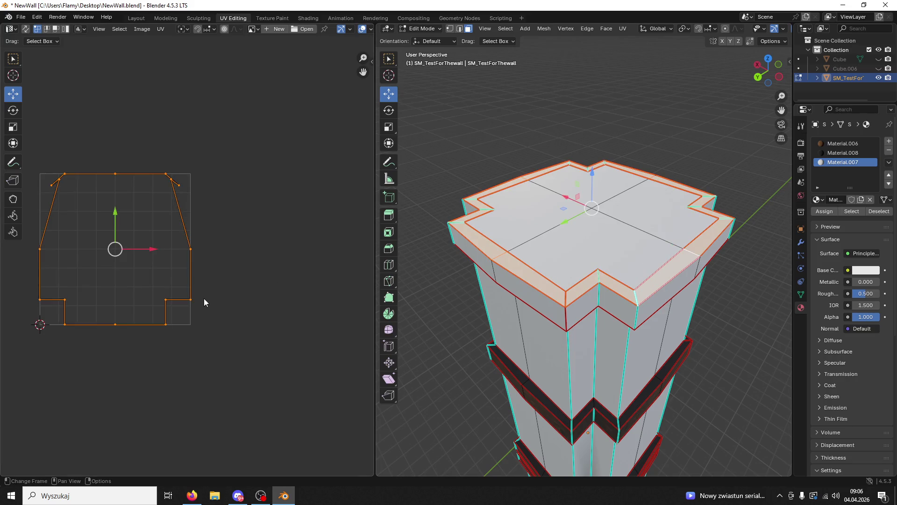
key("u")
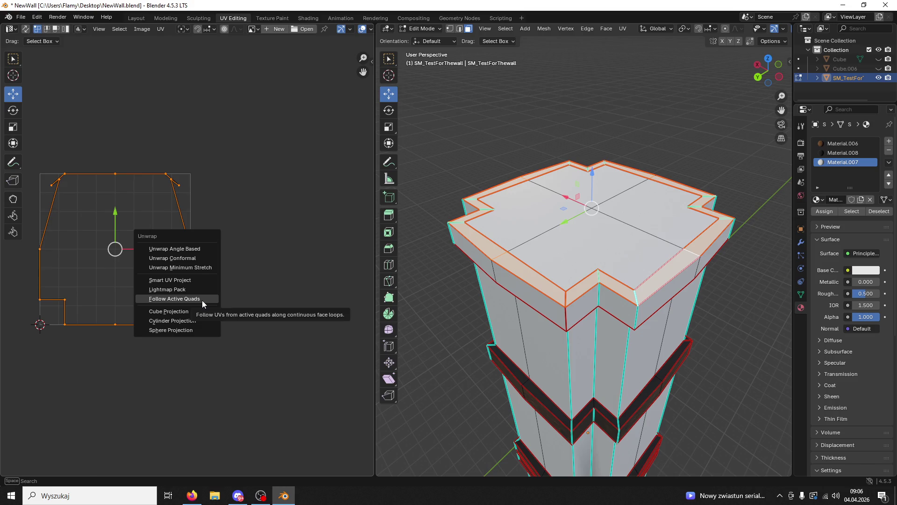
left_click(201, 300)
- In edge mode, find and select the rim band's corner edge from a low side view
left_click(742, 184)
left_click(728, 218)
left_click(459, 29)
mouse_move(598, 262)
middle_mouse_down()
mouse_move(602, 224)
mouse_move(571, 142)
mouse_move(636, 187)
mouse_move(625, 193)
mouse_move(584, 150)
mouse_move(608, 185)
mouse_move(578, 152)
middle_mouse_up()
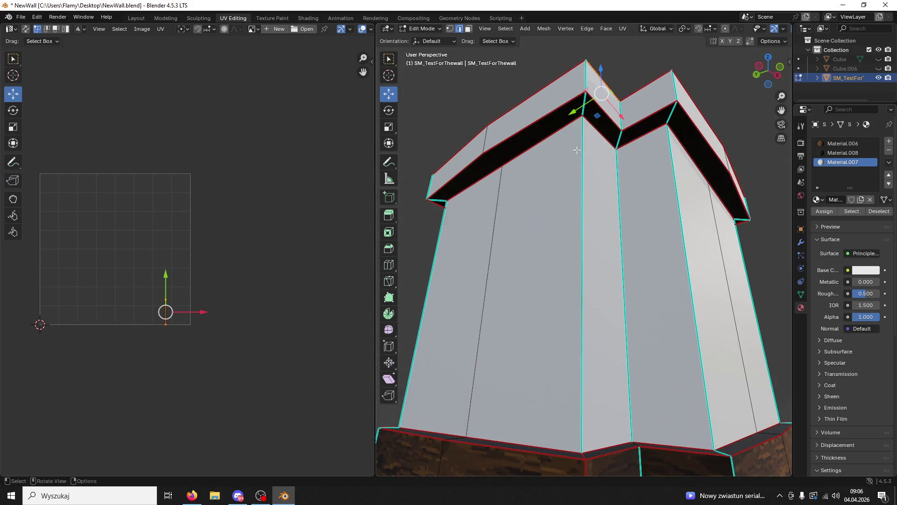
left_click(585, 103)
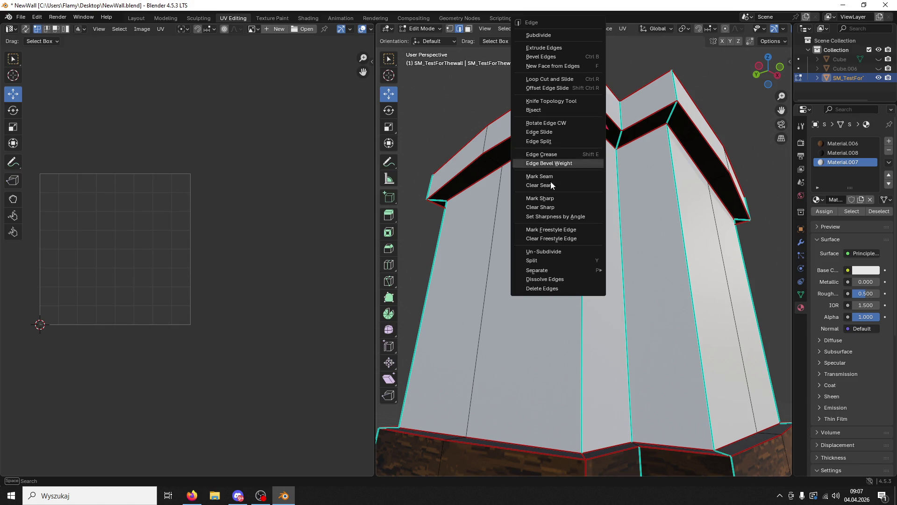
left_click(540, 176)
key("ctrl+e")
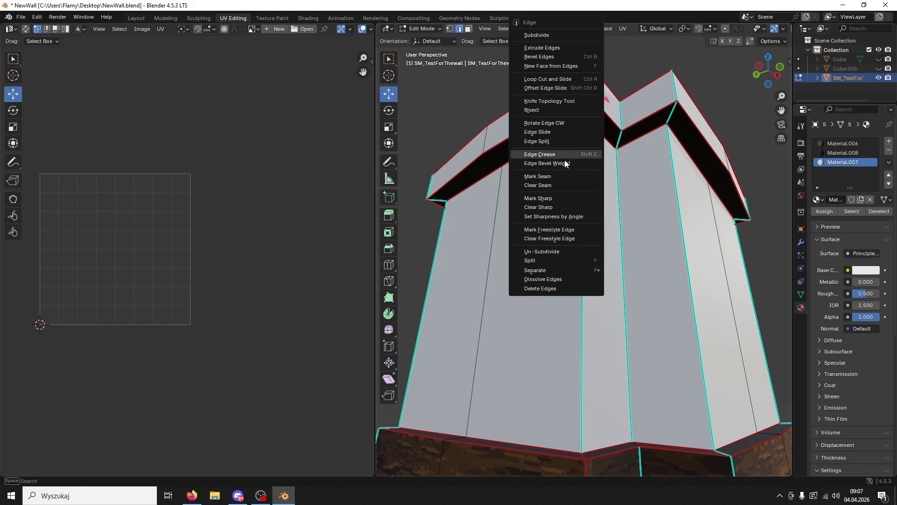
left_click(551, 178)
middle_click_drag(552, 179, 634, 297)
key("ctrl+e")
left_click(615, 310)
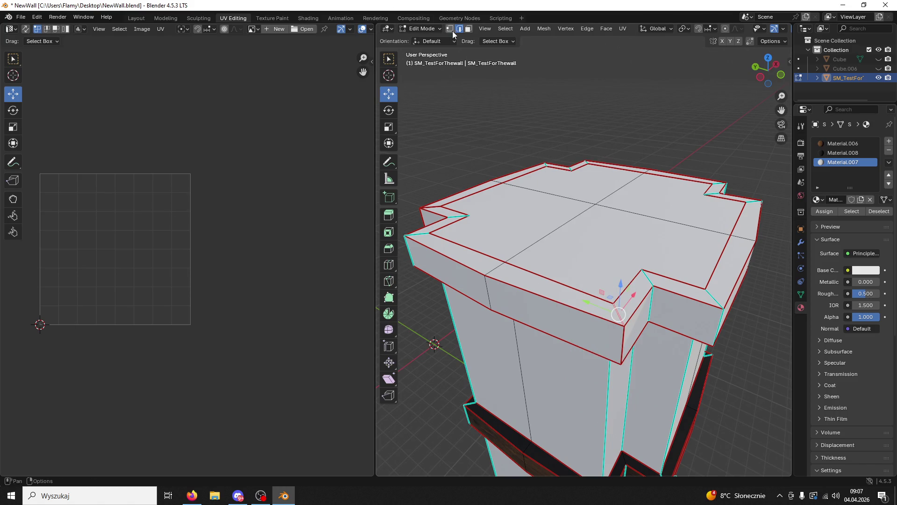
- Clear the seam from the rim band's corner edge
key("3")
left_click(516, 276)
key("ctrl+l")
mouse_move(585, 284)
middle_mouse_down()
mouse_move(542, 276)
mouse_move(605, 265)
mouse_move(635, 193)
middle_mouse_up()
left_click(587, 153)
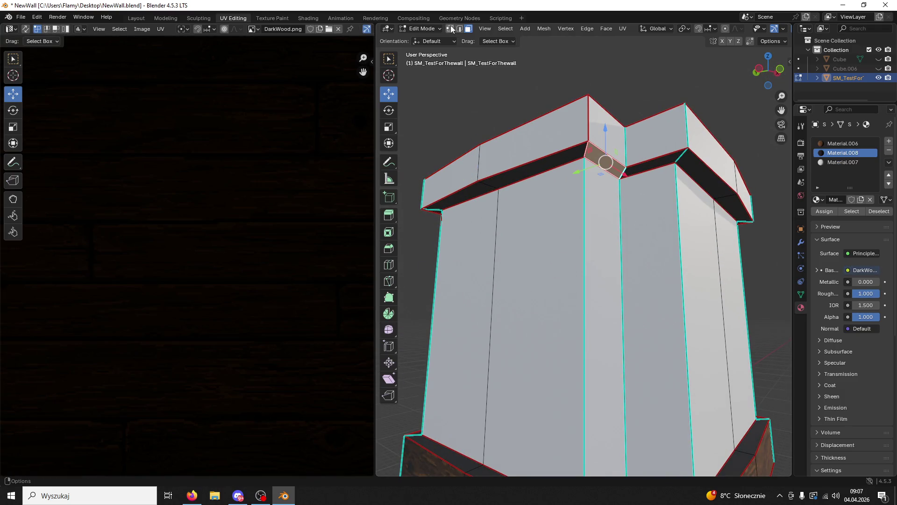
middle_click_drag(585, 150, 613, 349)
right_click(614, 349)
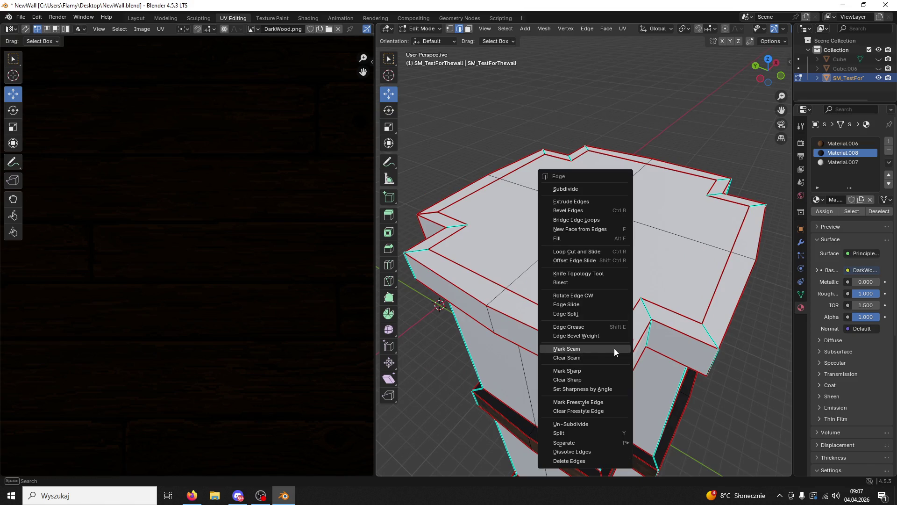
left_click(584, 359)
- Reselect the whole top rim and unwrap it into one strip with Follow Active Quads
left_click(467, 29)
left_click(446, 229)
key("ctrl+l")
scroll(273, 242, "up", 2)
key("u")
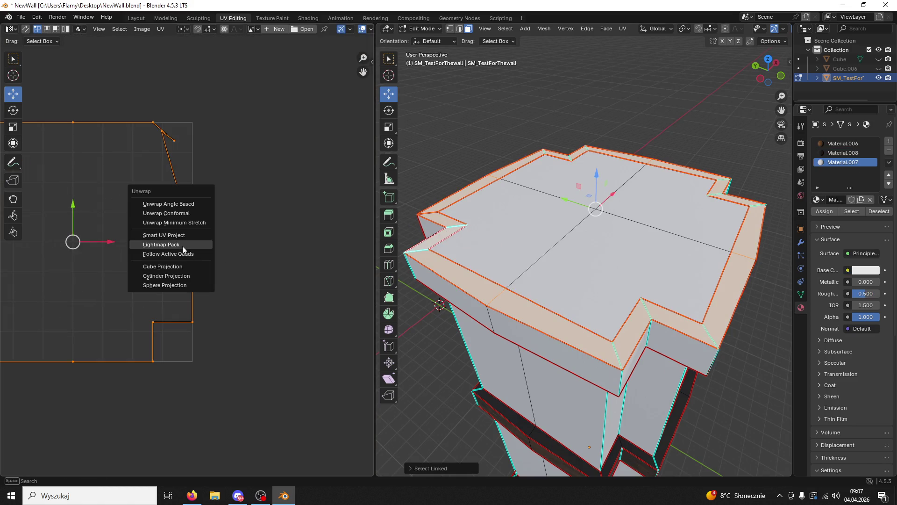
left_click(182, 246)
left_click(183, 310)
key("u")
left_click(182, 318)
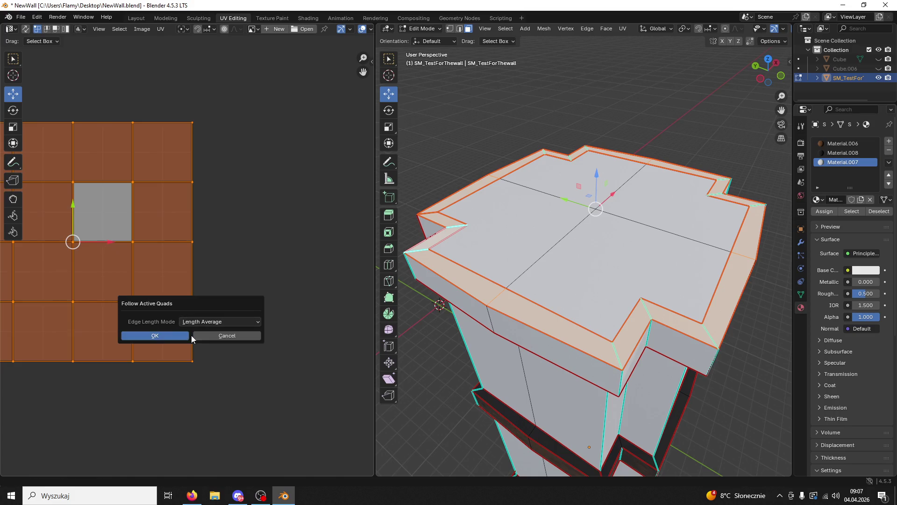
left_click(191, 336)
- Move the rim's UV strip left and assign the wood plank Material.006
scroll(201, 318, "down", 4)
scroll(357, 245, "down", 2)
left_click_drag(350, 251, 211, 260)
left_click(828, 143)
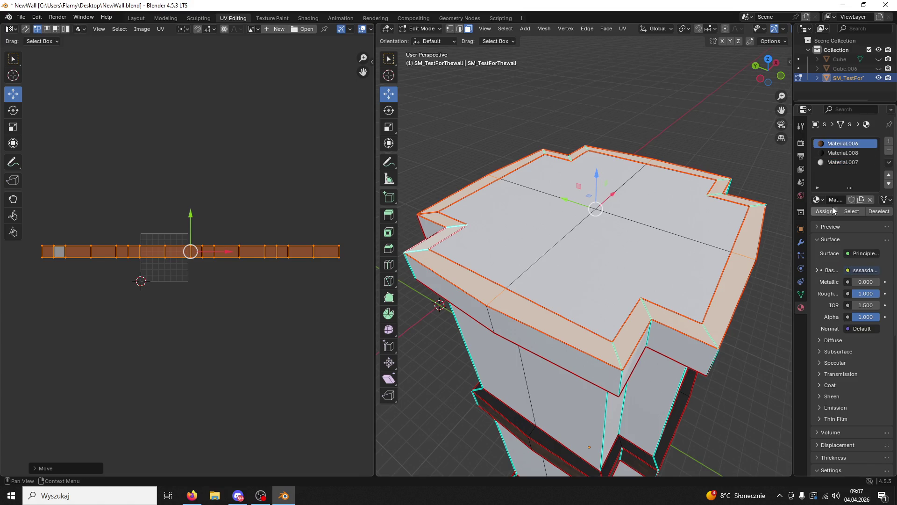
left_click(833, 211)
- Rescale the rim's UV strip to make it thinner
scroll(319, 304, "up", 3)
key("s")
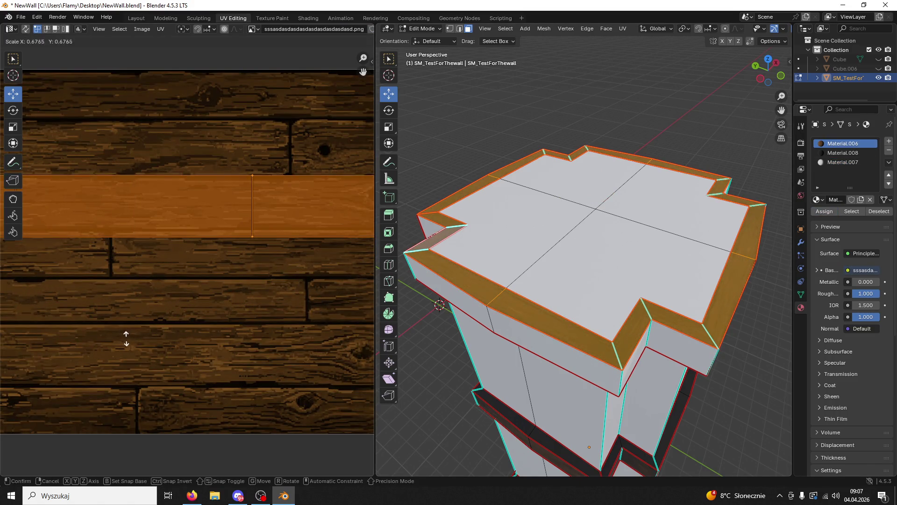
left_click(112, 311)
scroll(156, 312, "down", 2)
key("s")
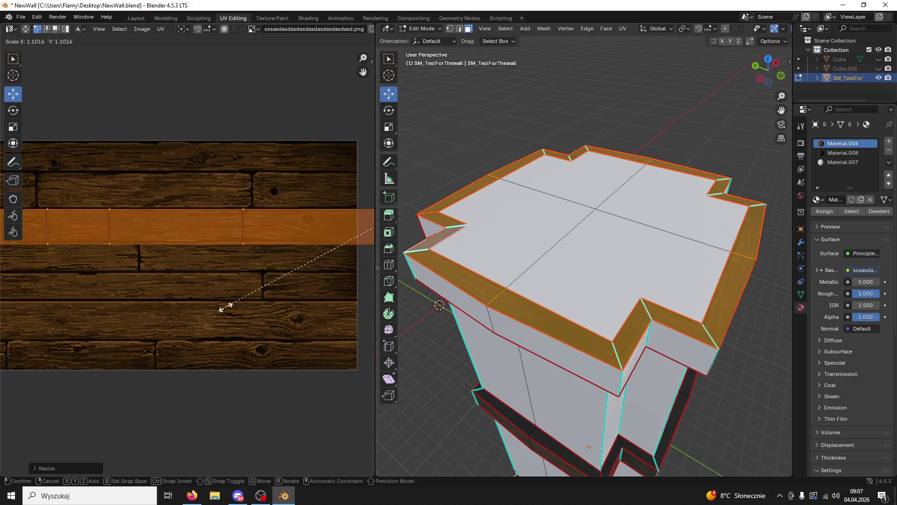
left_click(293, 316)
scroll(318, 231, "down", 1)
scroll(318, 232, "down", 1)
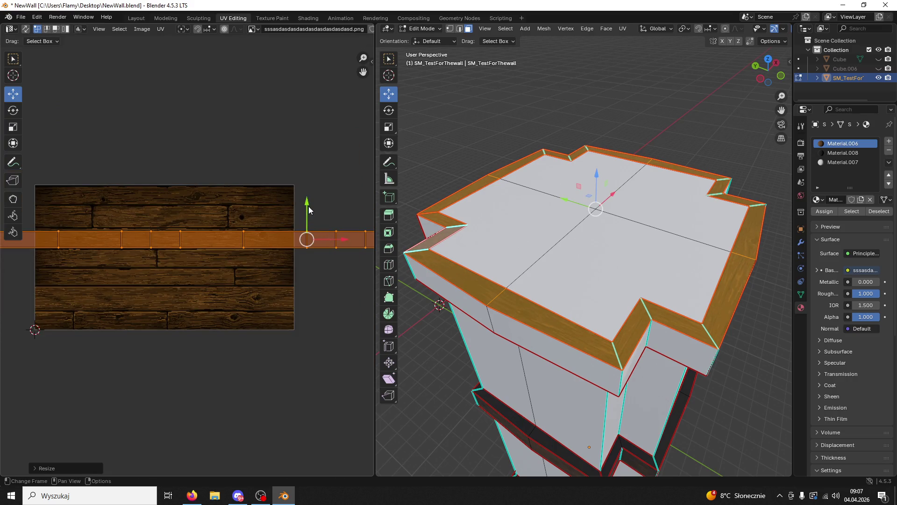
- Stretch the rim UV strip about 1.93× along X to follow the planks
left_click(302, 203)
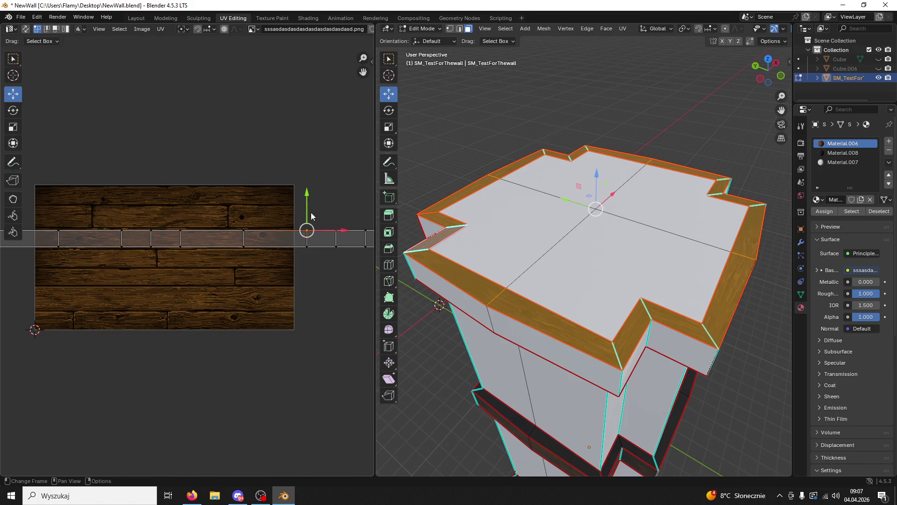
key("a")
key("s")
key("x")
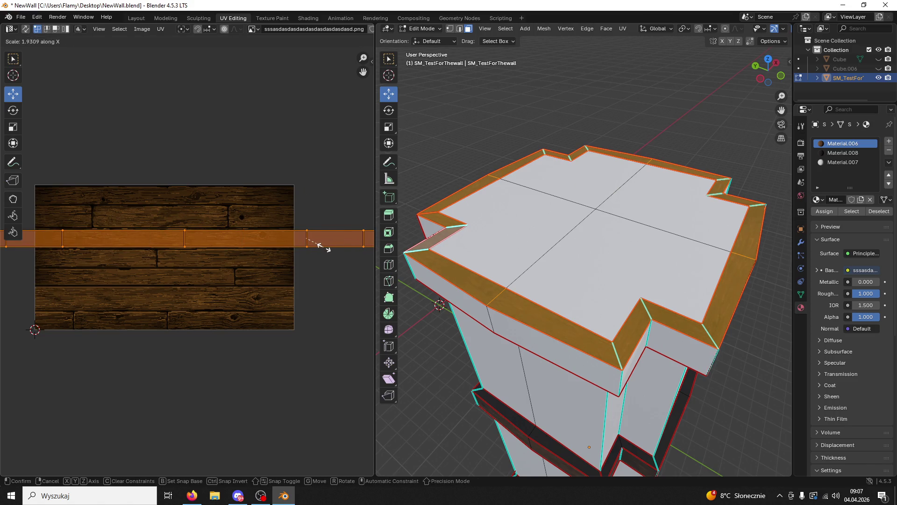
left_click(315, 279)
left_click(314, 279)
scroll(315, 279, "down", 2)
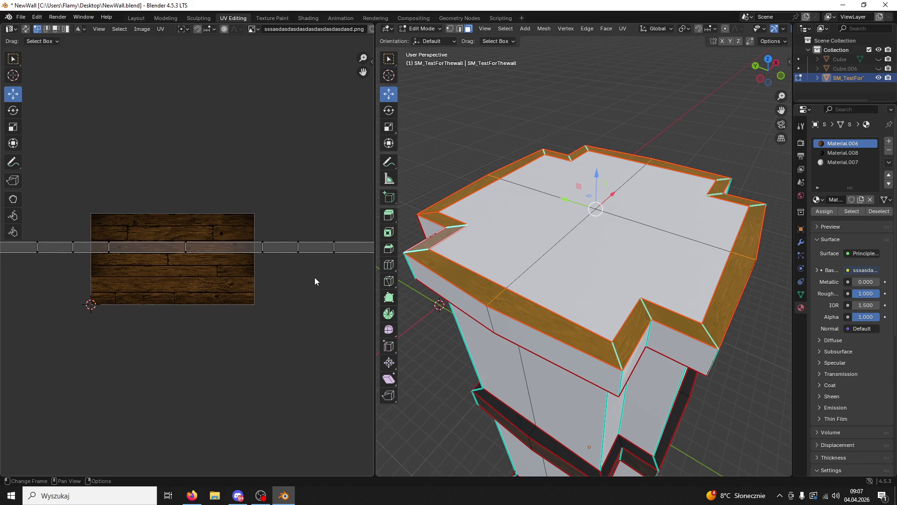
left_click(590, 278)
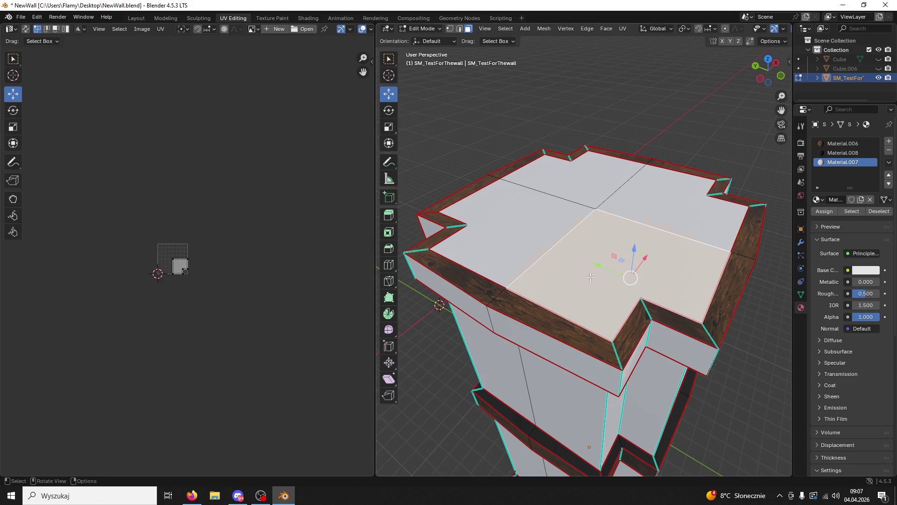
- Apply the wood plank material to the pillar's flat top, re-unwrap it and scale its UVs about 1.22×
key("l")
left_click(843, 143)
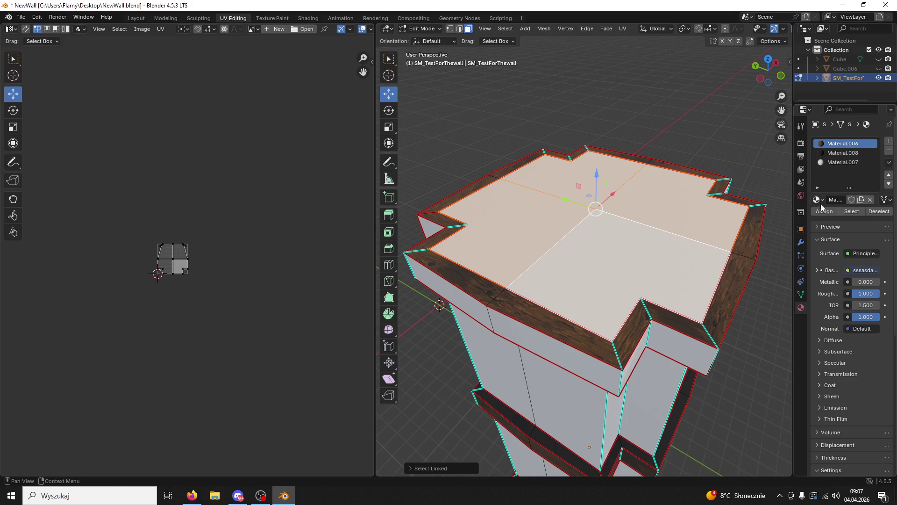
left_click(825, 212)
scroll(263, 314, "down", 2)
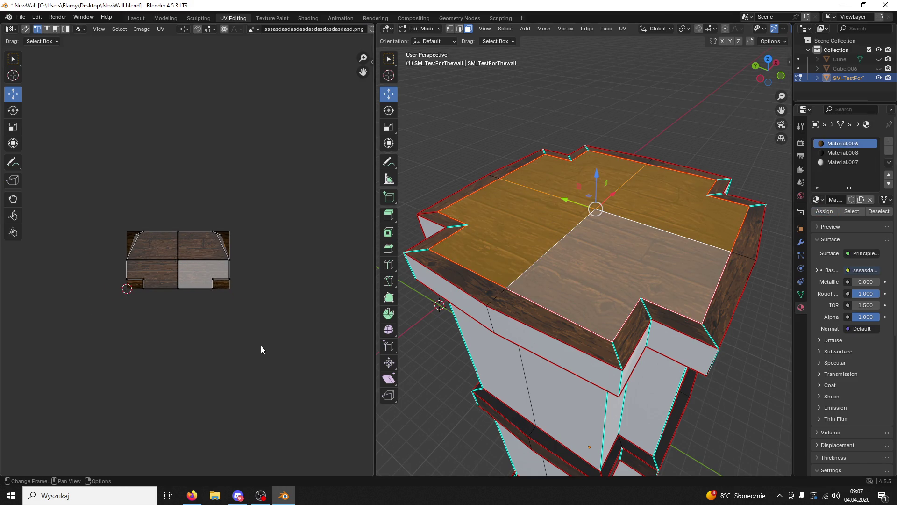
key("a")
key("u")
left_click(243, 296)
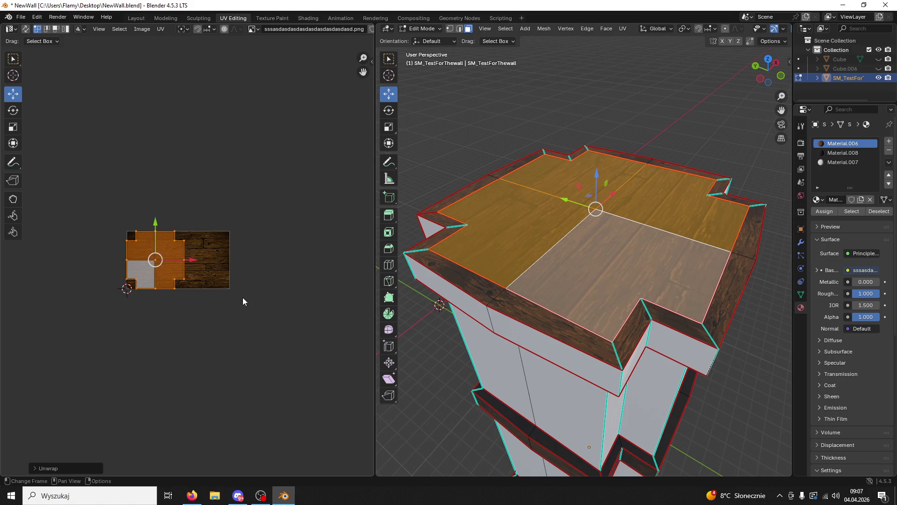
key("s")
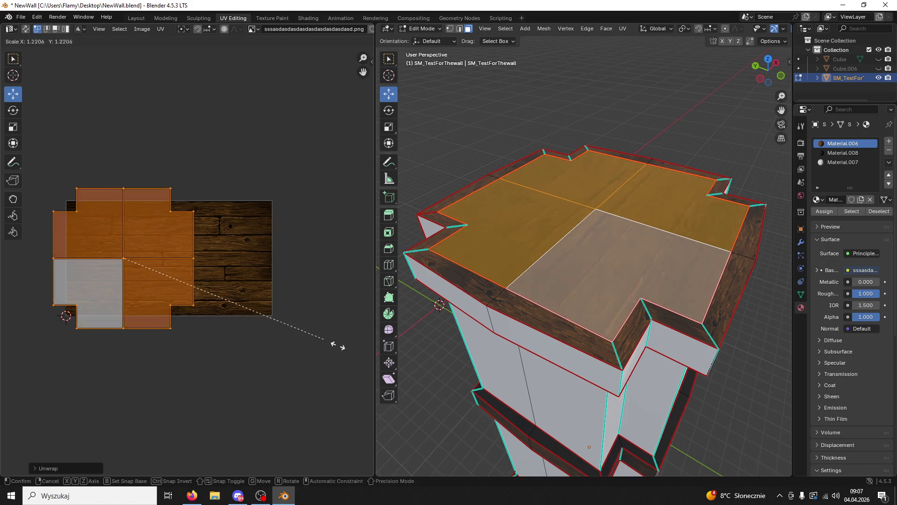
left_click(94, 392)
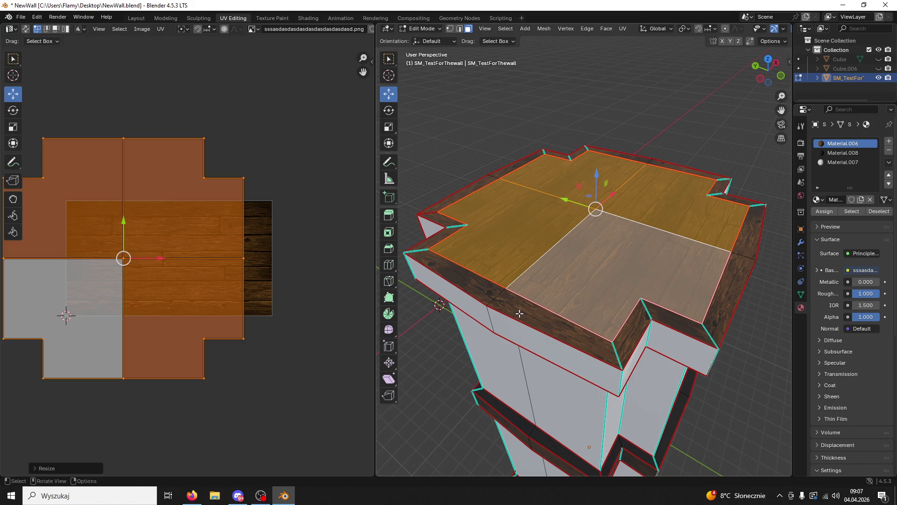
- Make Material.008 the active slot and select the top ledge face from a side view
key("ctrl+l")
left_click(842, 153)
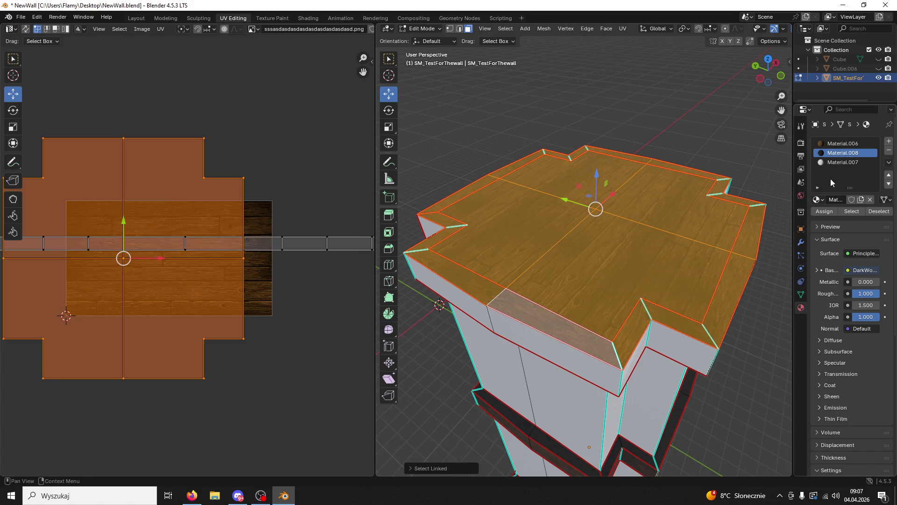
left_click(829, 212)
middle_click_drag(631, 261, 650, 155)
left_click(654, 146)
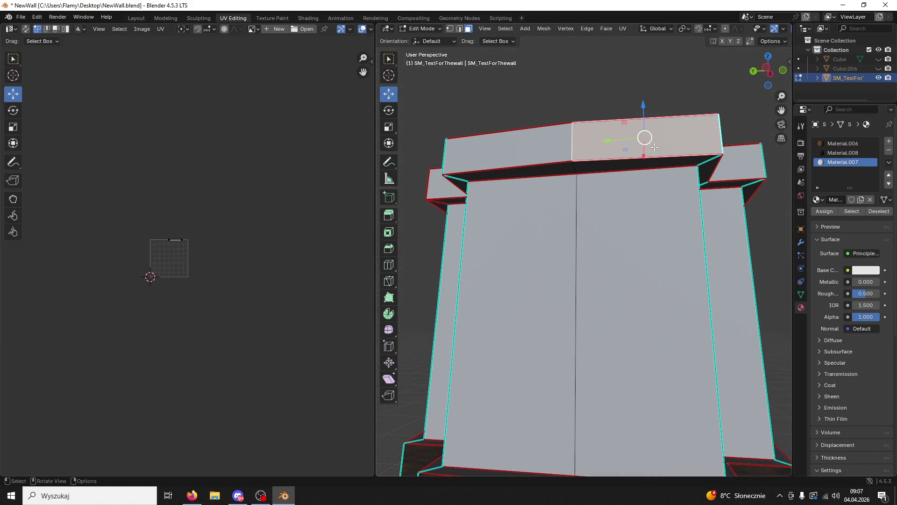
- Try Unwrap and then Lightmap Pack on the ledge face's UVs
scroll(206, 273, "up", 5)
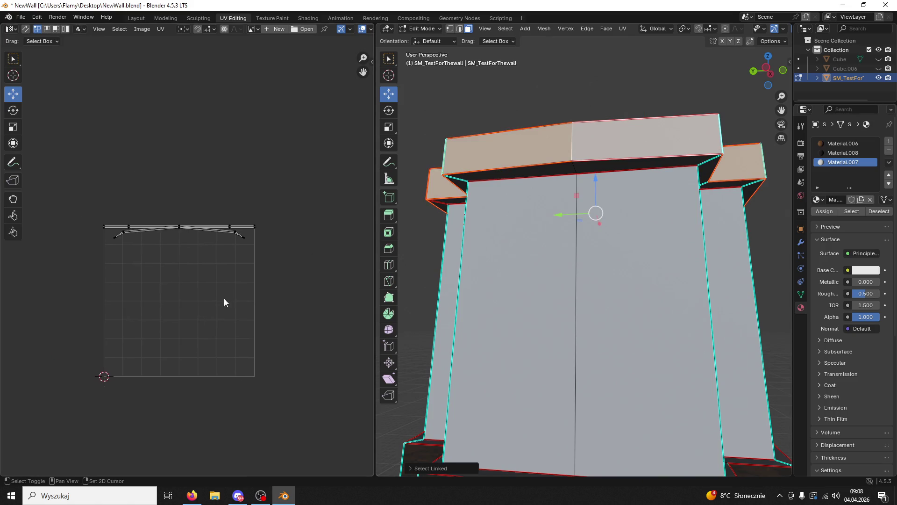
key("a")
key("u")
left_click(216, 294)
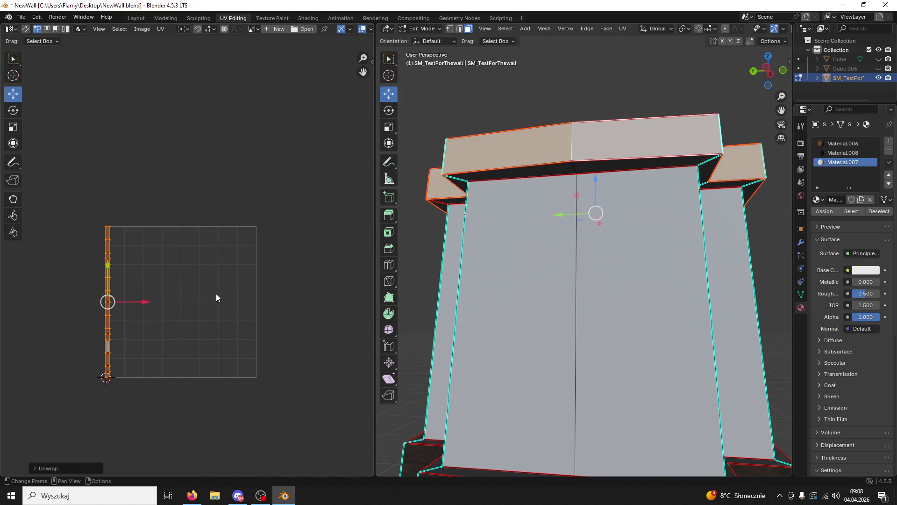
scroll(216, 293, "up", 2)
key("u")
left_click(212, 334)
left_click(209, 404)
- Lay out the ledge UVs as a straight strip with Follow Active Quads and select the Material.006 slot
key("u")
left_click(206, 415)
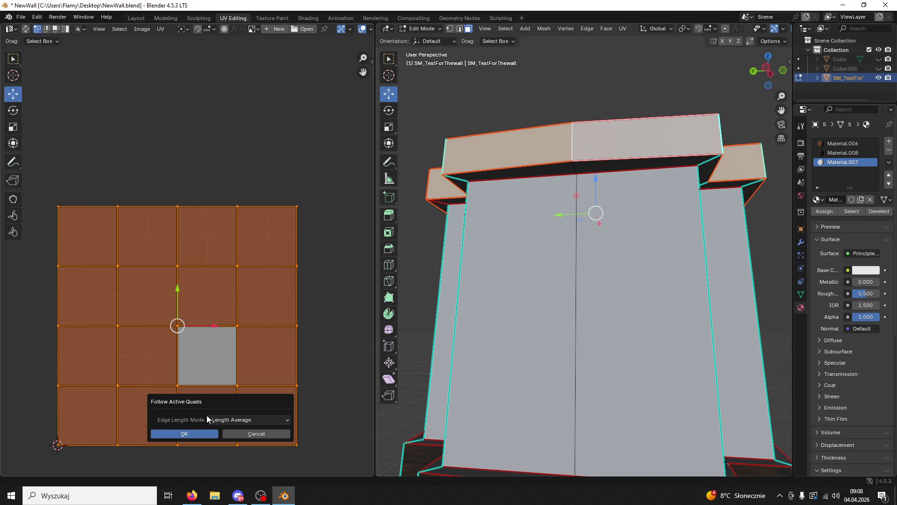
left_click(214, 424)
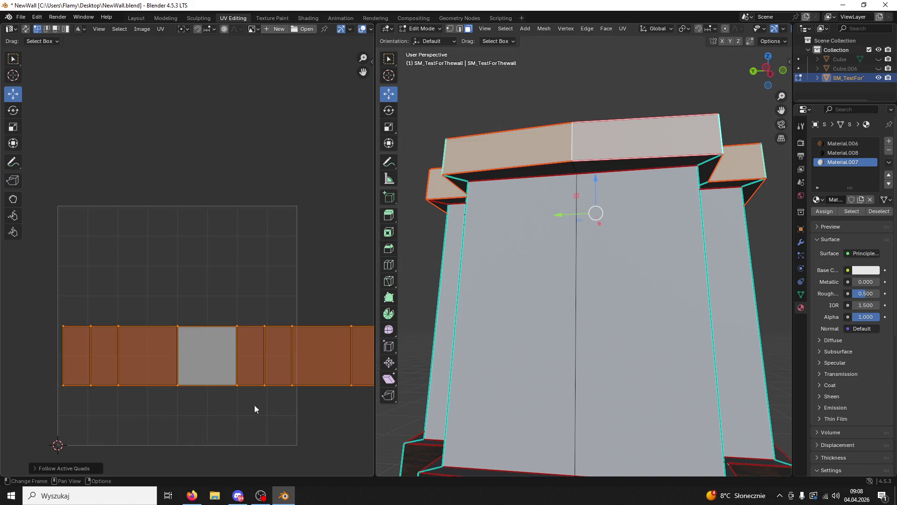
left_click(844, 144)
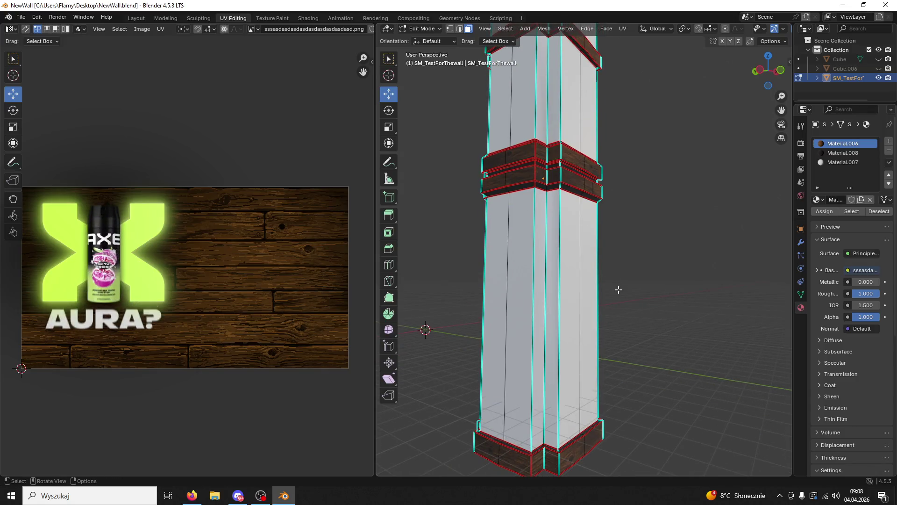
scroll(619, 289, "up", 3)
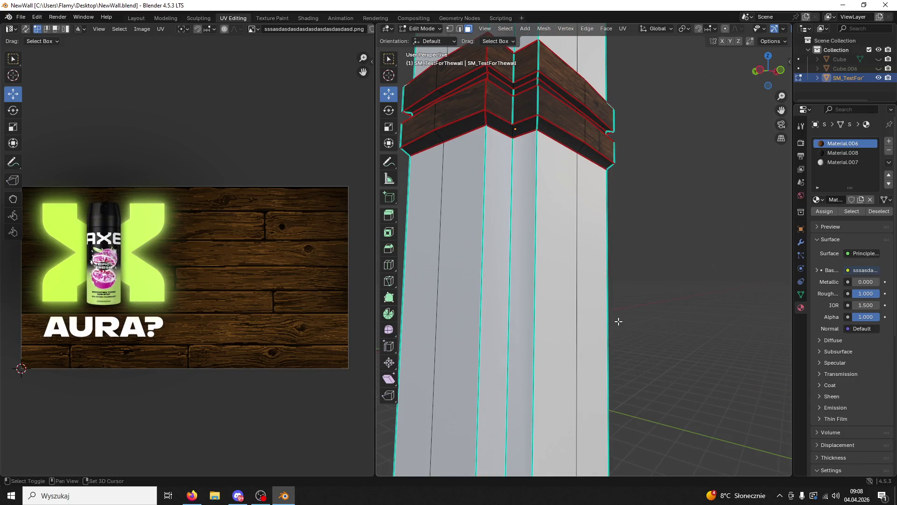
- Mark the pillar's middle edge as a UV seam
scroll(537, 210, "down", 5)
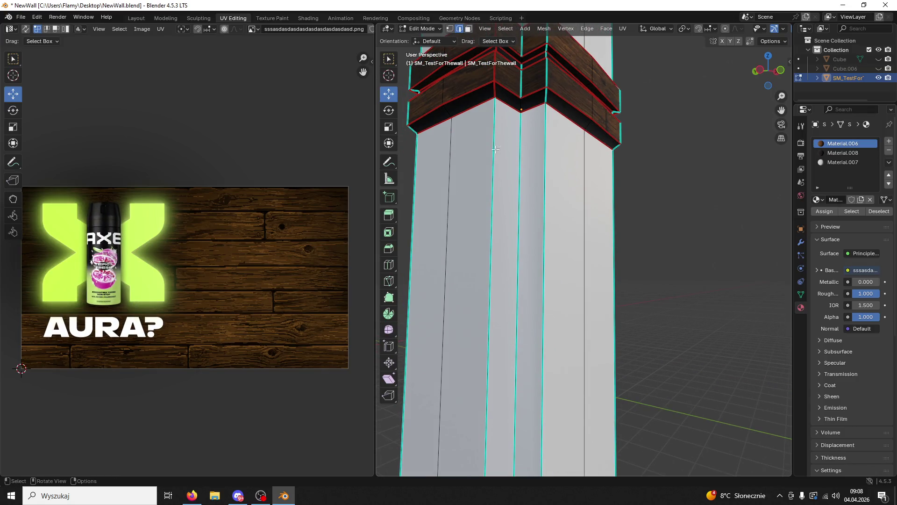
mouse_move(538, 196)
middle_mouse_down()
mouse_move(542, 155)
mouse_move(594, 281)
mouse_move(608, 277)
mouse_move(487, 185)
mouse_move(553, 239)
middle_mouse_up()
scroll(488, 184, "up", 2)
scroll(488, 185, "down", 3)
right_click(595, 207)
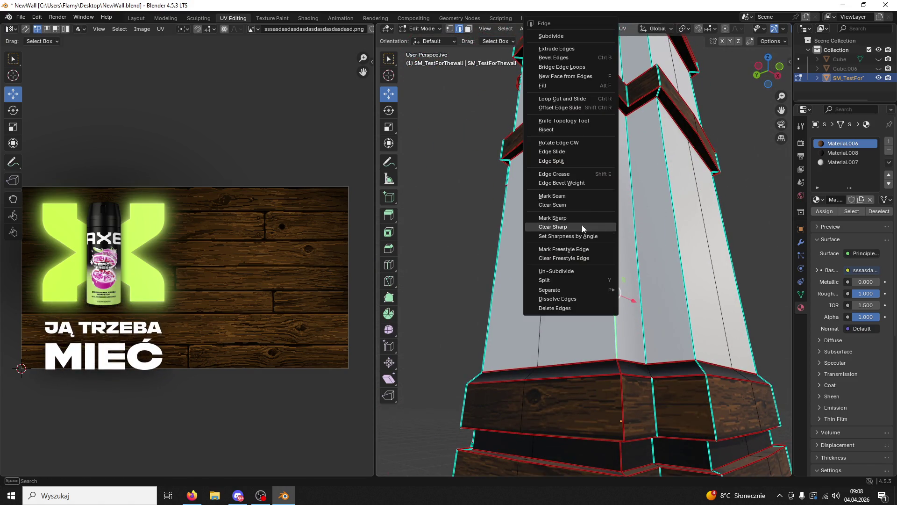
left_click(568, 199)
mouse_move(568, 199)
middle_mouse_down()
mouse_move(552, 225)
mouse_move(693, 254)
mouse_move(597, 155)
middle_mouse_up()
scroll(693, 255, "down", 3)
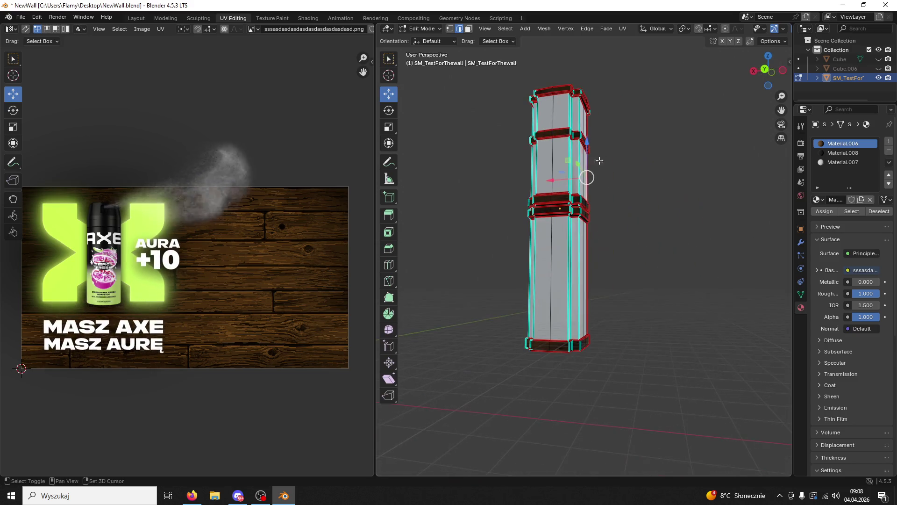
- Select the linked faces of both lower and upper shaft sections and all their UVs
left_click(468, 28)
key("l")
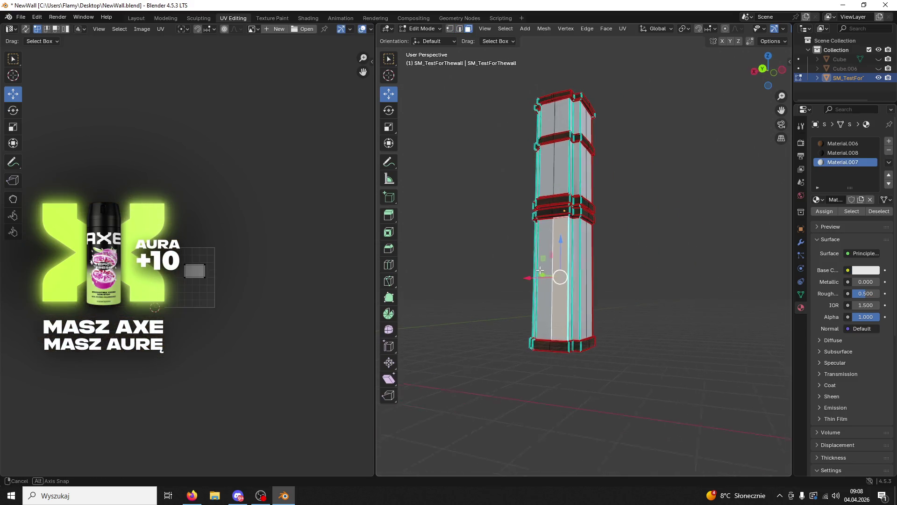
scroll(551, 159, "up", 3)
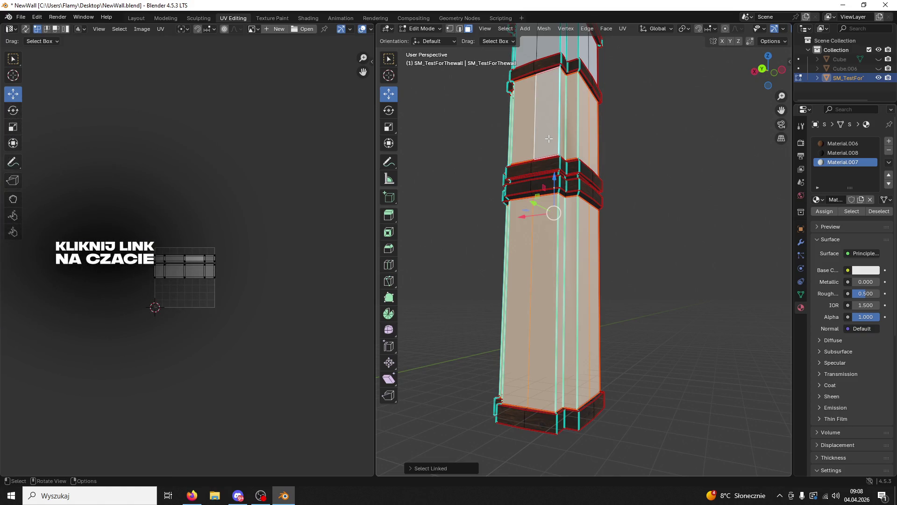
middle_click_drag(551, 158, 574, 179, "shift")
left_click(574, 179, "shift")
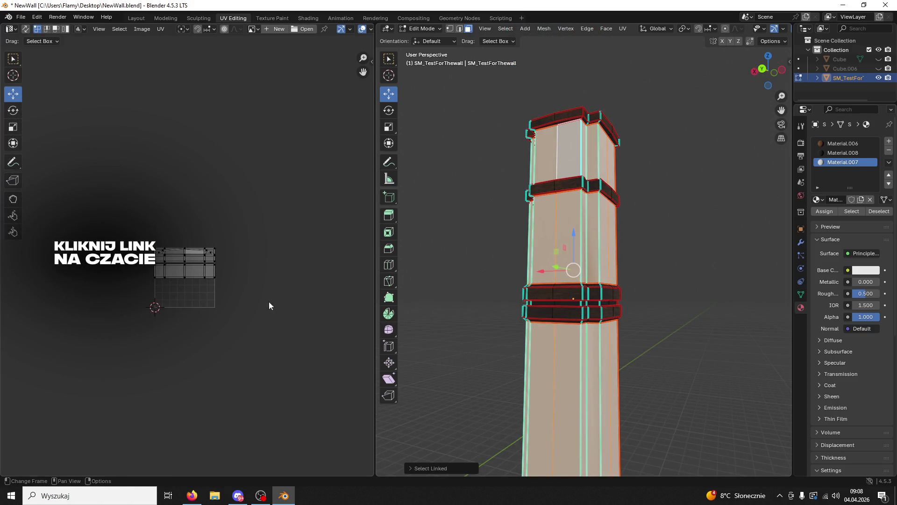
key("l")
key("KP_Decimal")
mouse_move(584, 262)
middle_mouse_down()
mouse_move(627, 282)
mouse_move(678, 282)
mouse_move(450, 298)
middle_mouse_up()
key("a")
key("u")
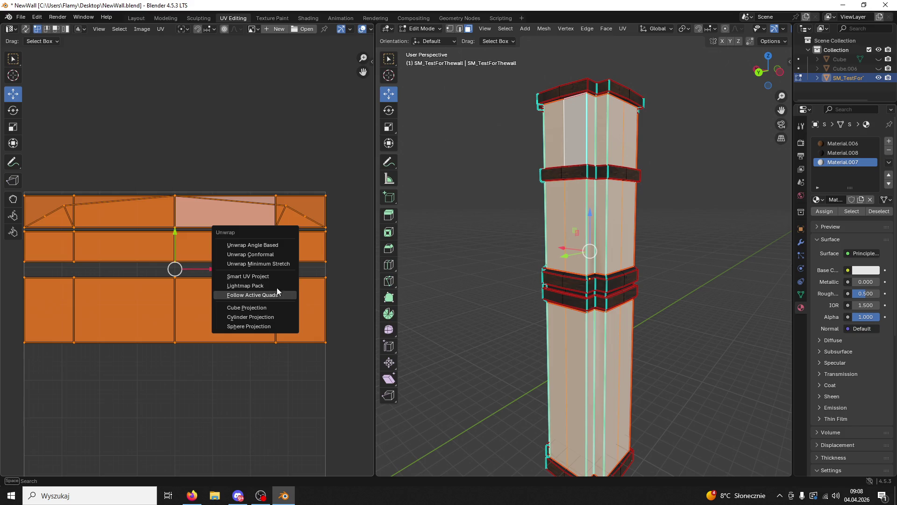
- Unwrap the shaft angle-based and create a new Material.009 in a fresh slot
left_click(269, 247)
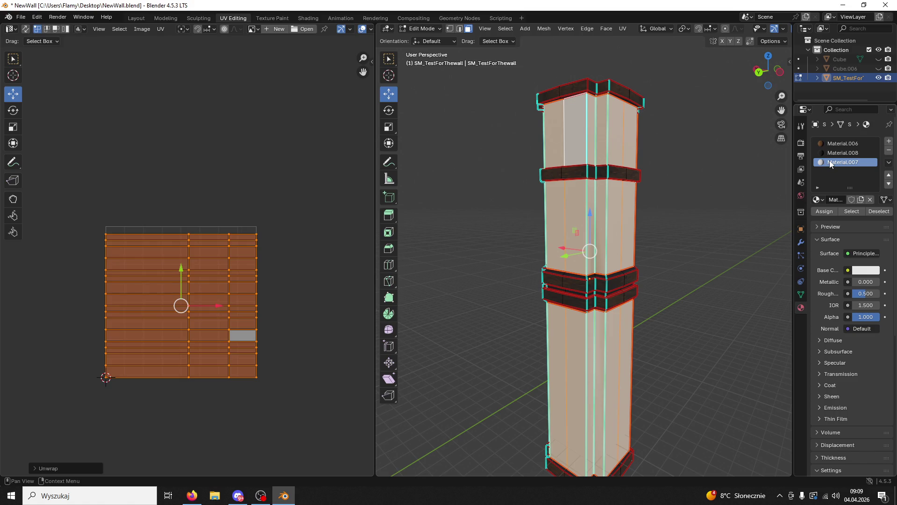
left_click(889, 141)
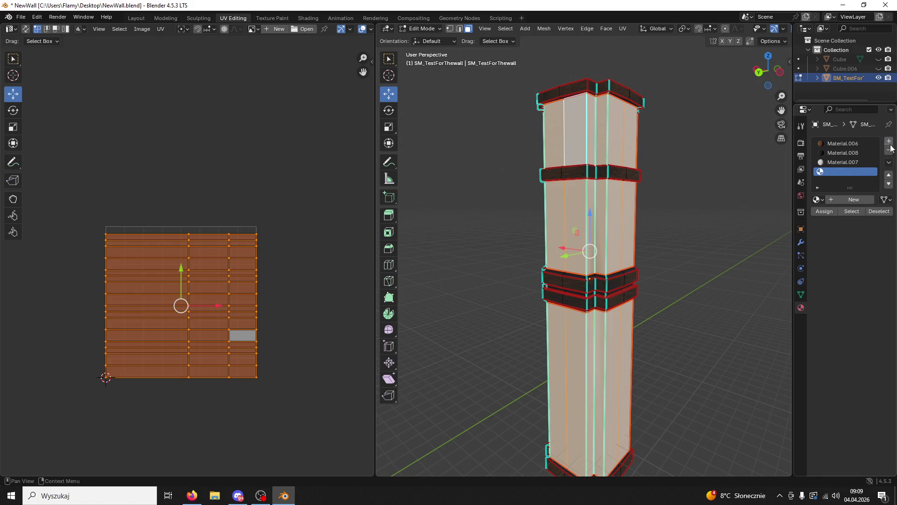
left_click(841, 199)
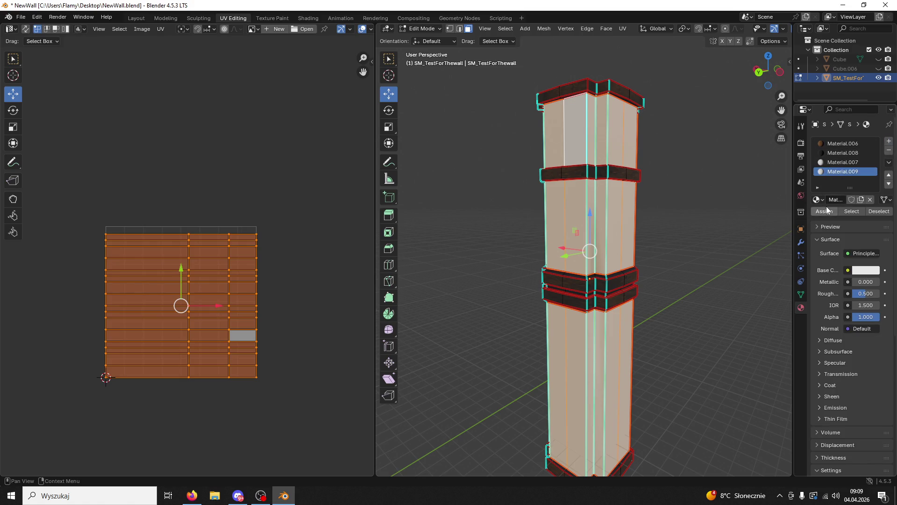
- Make Texture_Brick02.png the base colour of Material.009 and set Roughness to 1.000
left_click(308, 18)
double_click(303, 6)
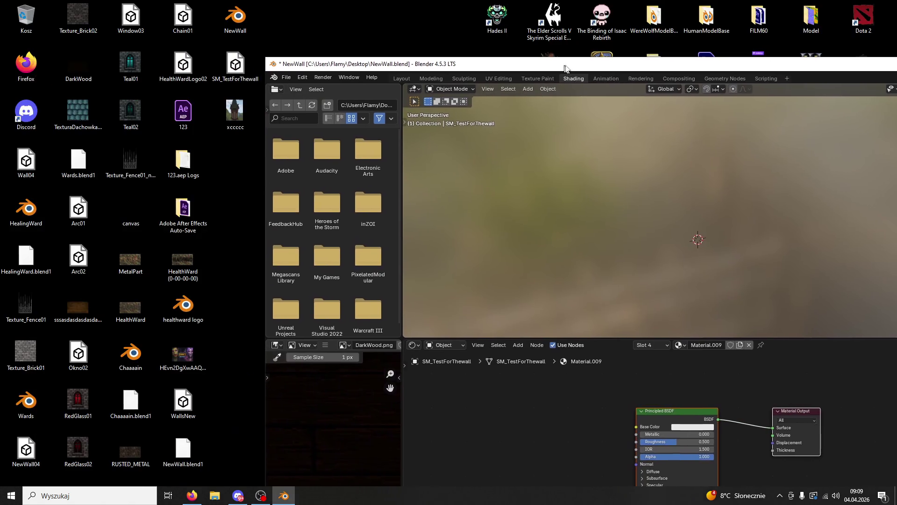
mouse_move(87, 23)
left_mouse_down()
mouse_move(139, 91)
mouse_move(501, 396)
left_mouse_up()
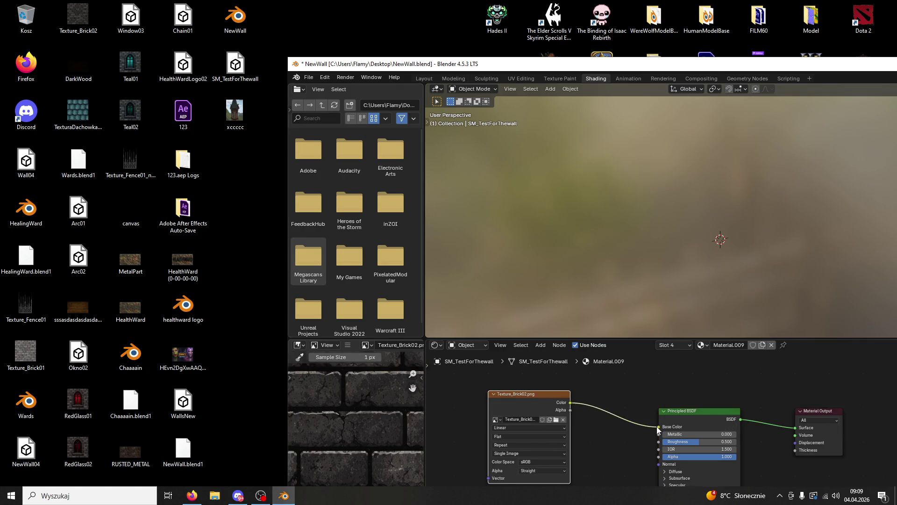
double_click(587, 68)
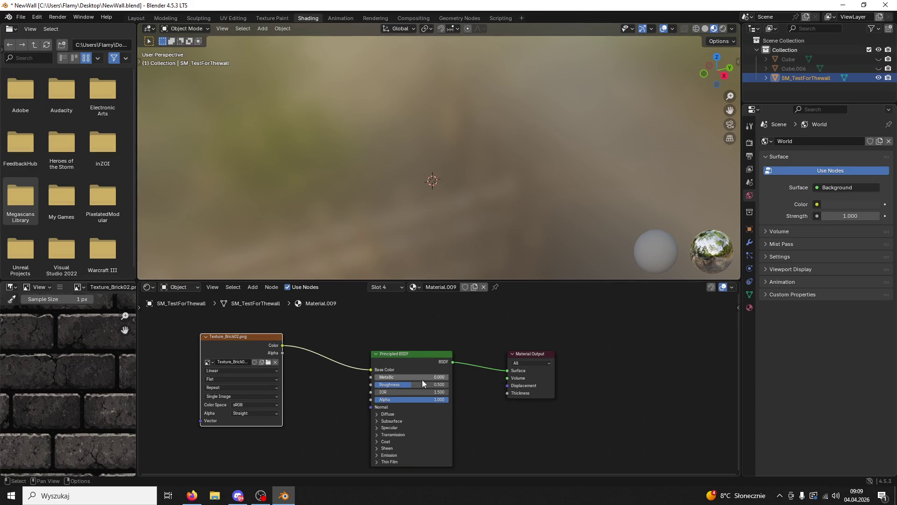
left_click_drag(411, 384, 448, 384)
left_click(233, 18)
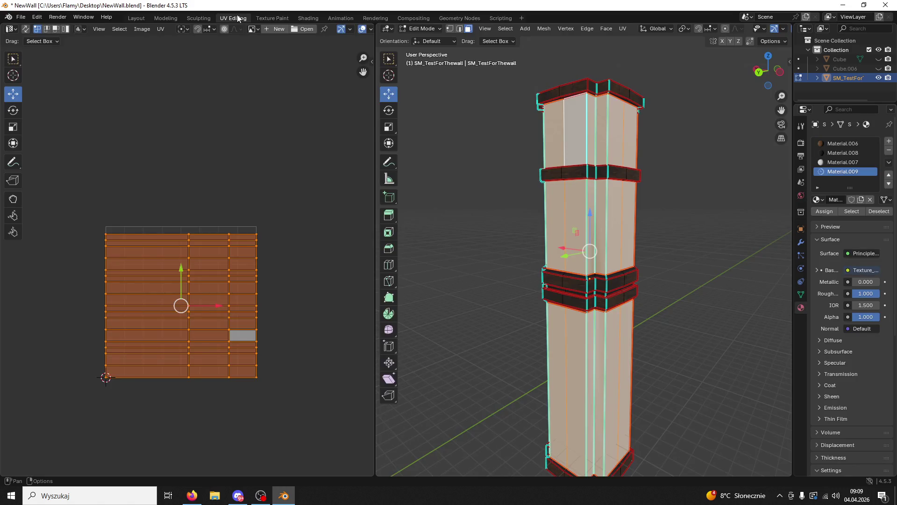
- Assign Material.009 to the shaft and rotate its UVs 90°, scale 2, rotate 180°, then enlarge further
left_click(824, 211)
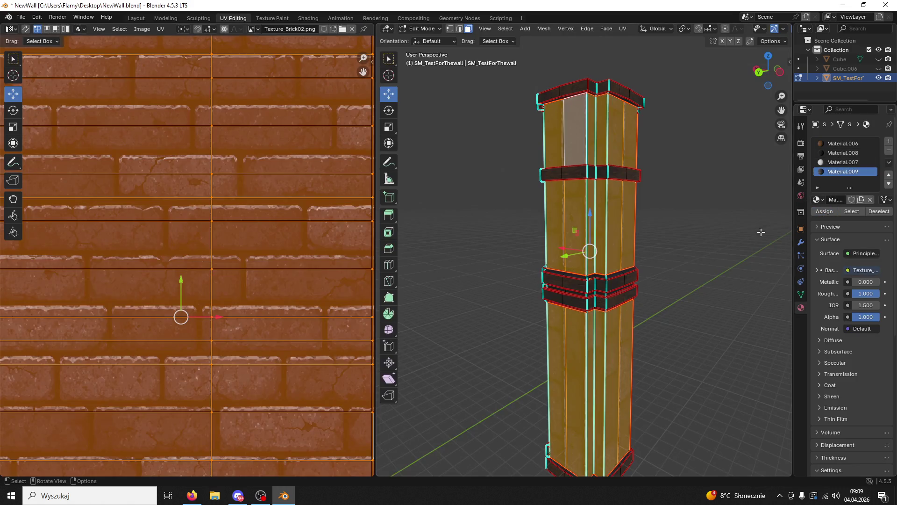
key("Home")
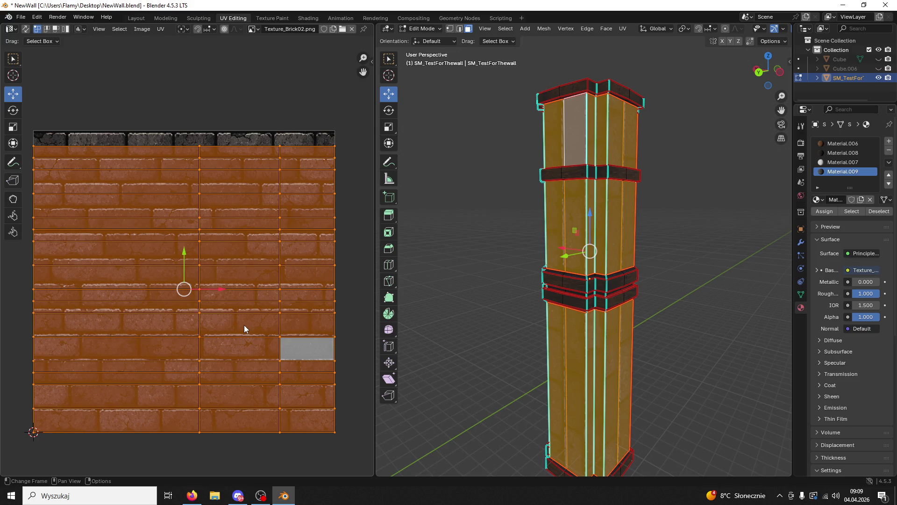
middle_click_drag(516, 307, 486, 304)
type("r")
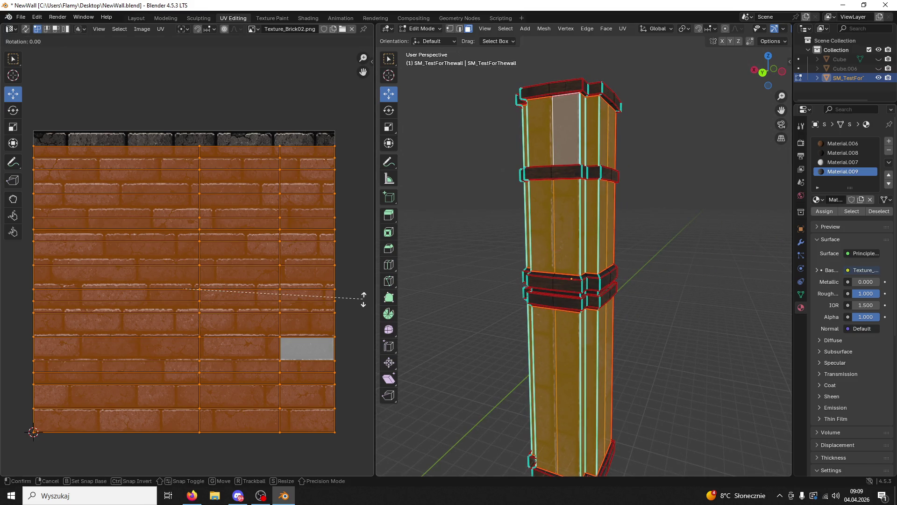
type("90")
key("Return")
type("s2")
key("Return")
type("r180")
key("Return")
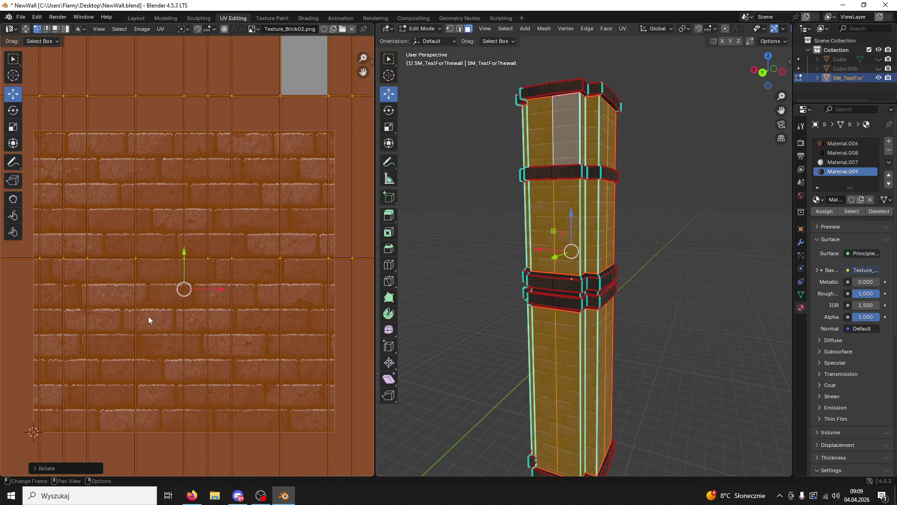
scroll(365, 293, "down", 3)
key("s")
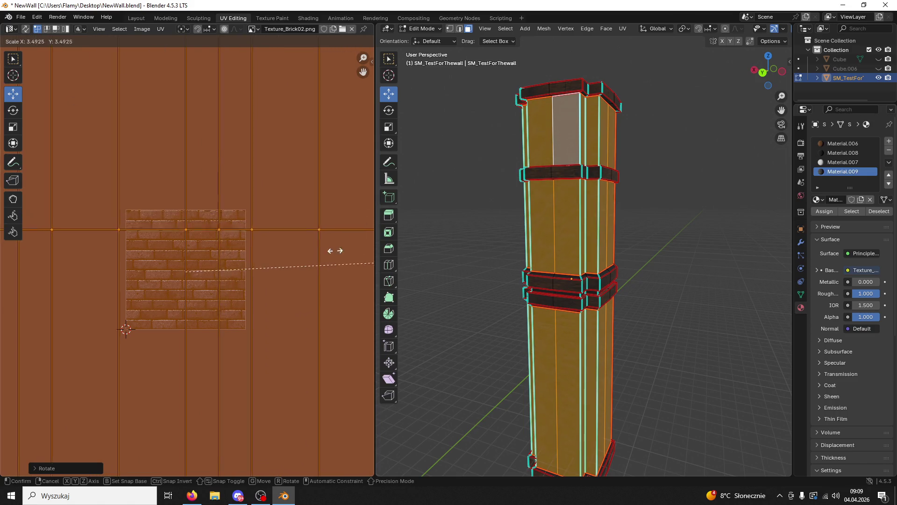
left_click(248, 332)
- Select all shaft UVs and shift them down so the bricks line up
left_click(685, 252)
scroll(663, 210, "up", 3)
mouse_move(657, 144)
middle_mouse_down("shift")
mouse_move(643, 304)
mouse_move(620, 139)
middle_mouse_up("shift")
scroll(643, 304, "up", 2)
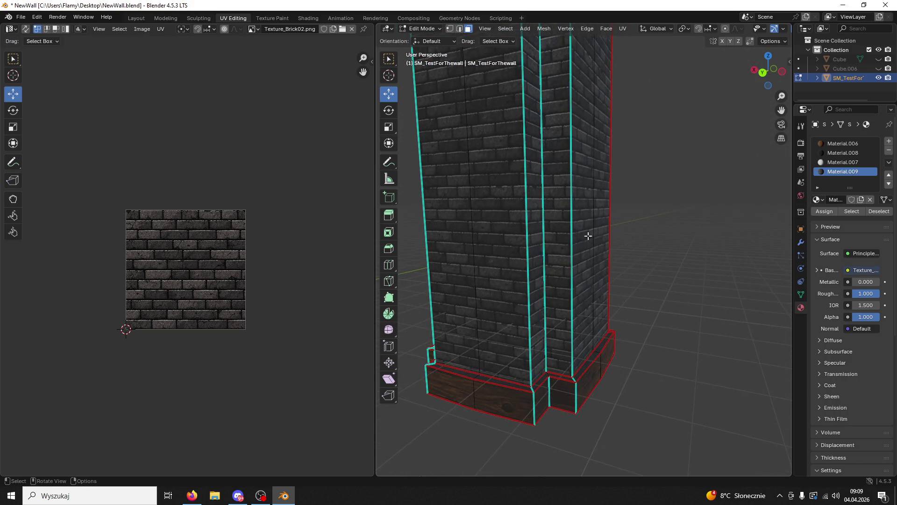
left_click(477, 307)
left_click(477, 307, "shift")
key("a")
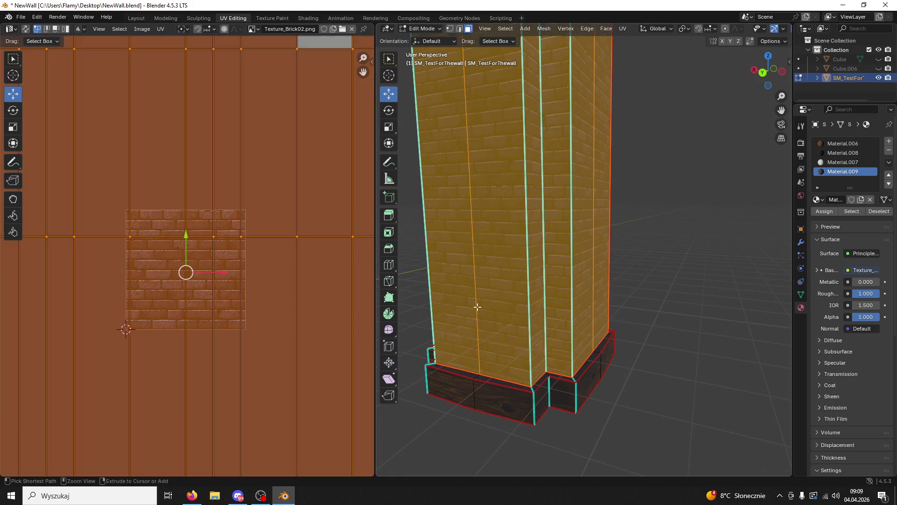
middle_click_drag(477, 307, 598, 212, "shift")
scroll(601, 227, "up", 2)
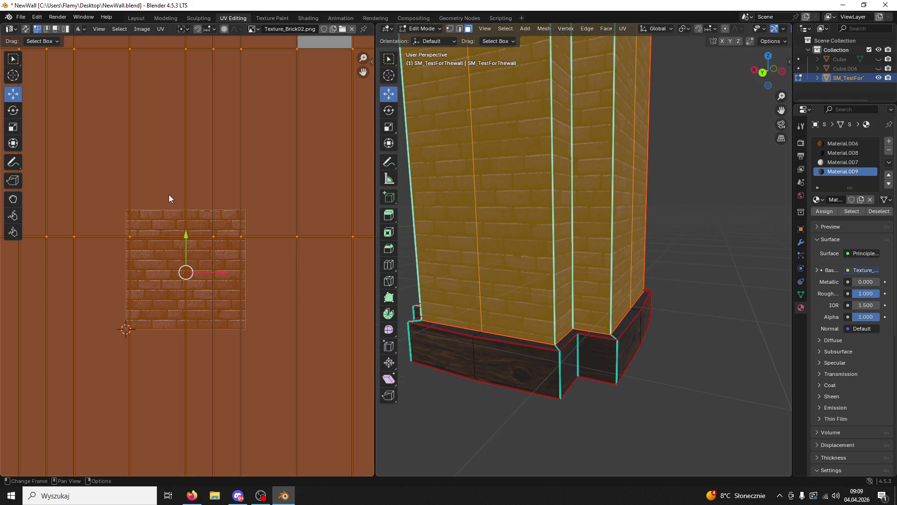
left_click_drag(190, 241, 173, 243)
left_click(699, 187)
- Save NewWall.blend
mouse_move(699, 186)
middle_mouse_down()
mouse_move(725, 215)
mouse_move(662, 84)
mouse_move(678, 335)
mouse_move(648, 206)
mouse_move(635, 316)
mouse_move(647, 243)
mouse_move(605, 257)
mouse_move(584, 252)
middle_mouse_up()
key("ctrl+s")
left_click(420, 29)
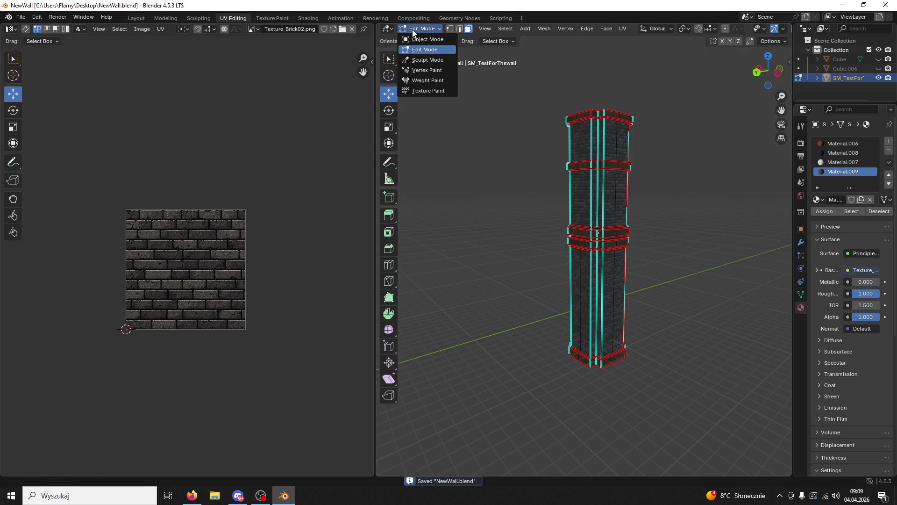
- Return to Object Mode and unhide the spire Cube from the outliner
left_click(423, 39)
left_click(449, 109)
mouse_move(525, 182)
middle_mouse_down()
mouse_move(568, 172)
mouse_move(570, 189)
mouse_move(632, 234)
middle_mouse_up()
left_click(570, 190)
scroll(653, 232, "up", 2)
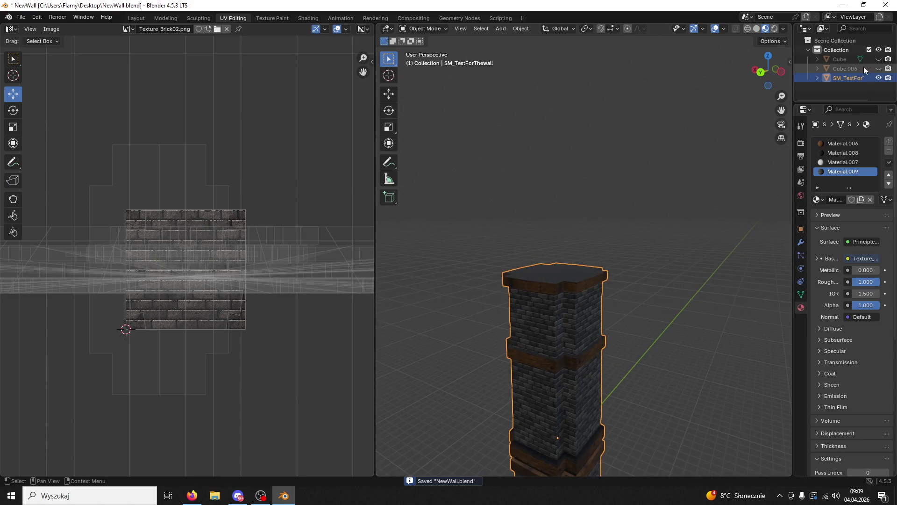
left_click(853, 60)
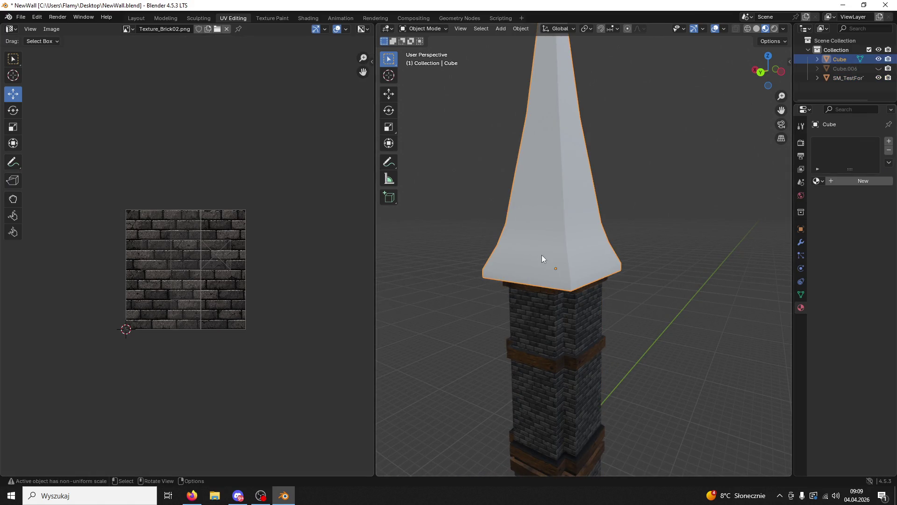
- In Edit Mode, mark the spire's vertical edge loops as seams
left_click(423, 29)
left_click(423, 48)
middle_click_drag(555, 210, 551, 213)
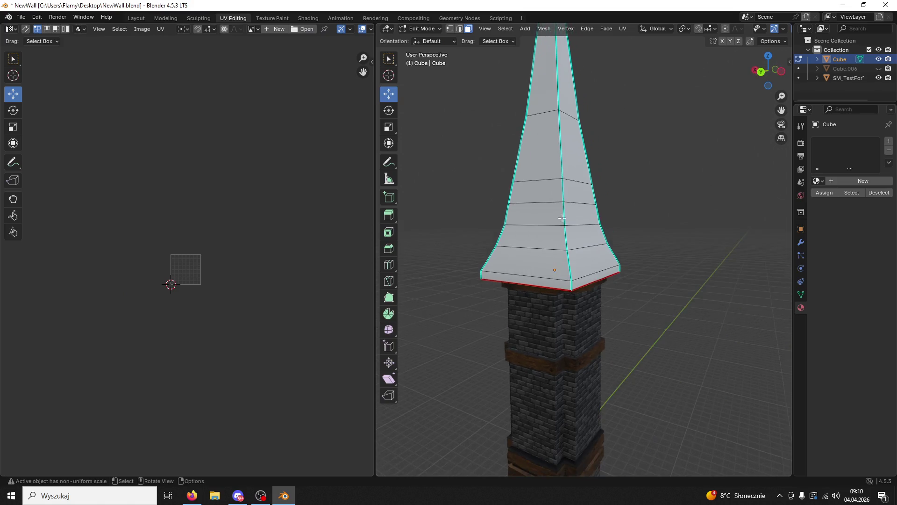
left_click(562, 163, "alt")
left_click(518, 159, "alt+shift")
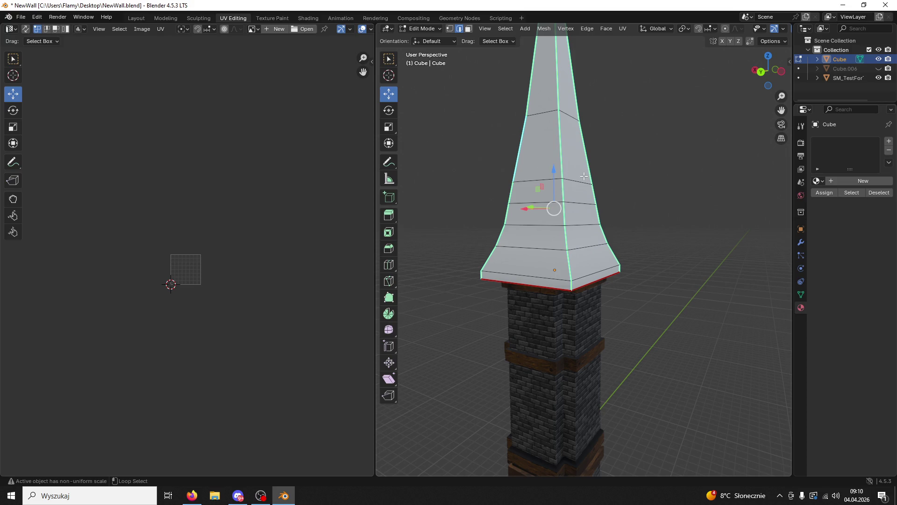
mouse_move(602, 178)
middle_mouse_down()
mouse_move(422, 184)
mouse_move(608, 168)
middle_mouse_up()
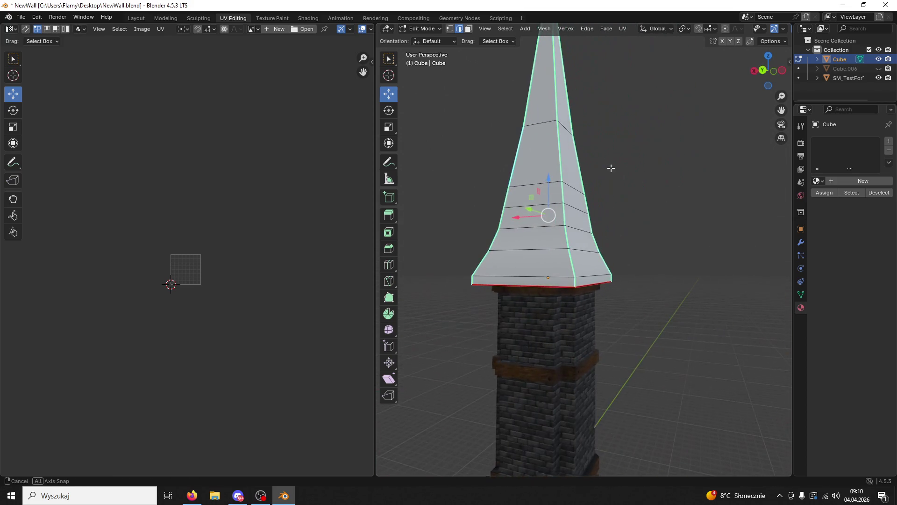
right_click(562, 207)
left_click(517, 356)
- In face mode, select the spire's seam-bounded face islands
scroll(223, 249, "up", 2)
key("3")
left_click(538, 153)
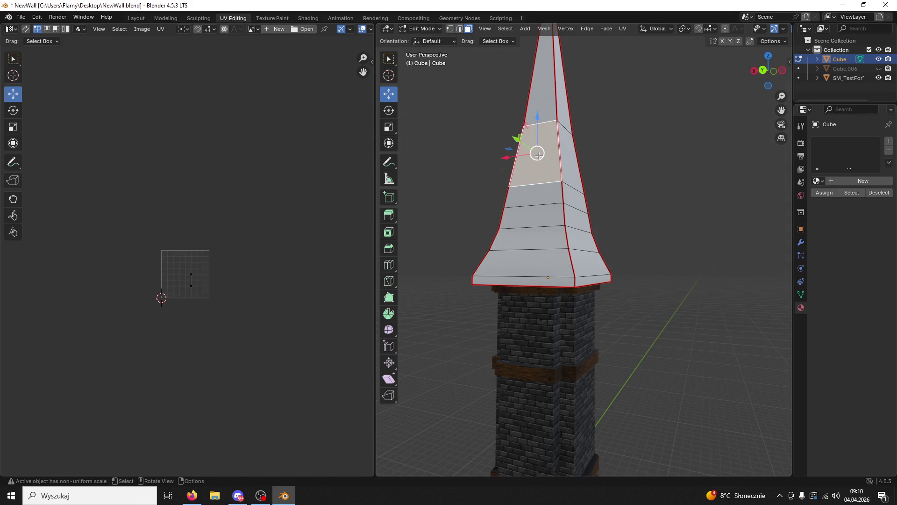
key("l")
left_click(567, 207, "shift")
mouse_move(593, 206)
middle_mouse_down()
mouse_move(473, 209)
mouse_move(696, 255)
mouse_move(550, 238)
middle_mouse_up()
left_click(696, 255, "shift")
- Select all spire faces and unwrap them with Follow Active Quads
left_click(551, 238, "shift")
key("l")
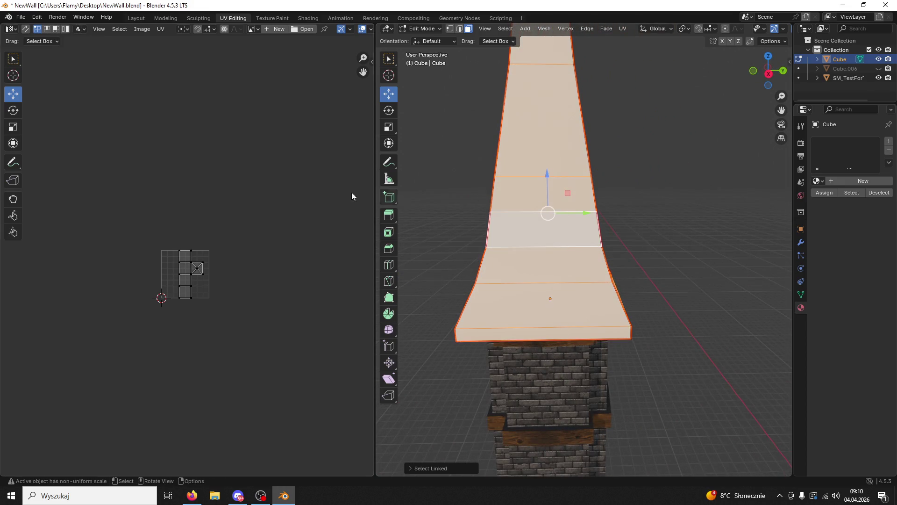
scroll(239, 248, "up", 7)
key("a")
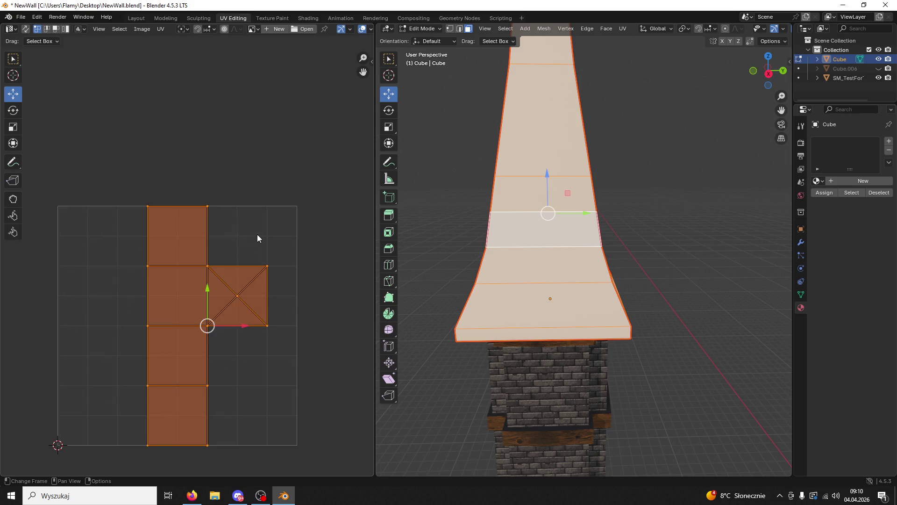
key("u")
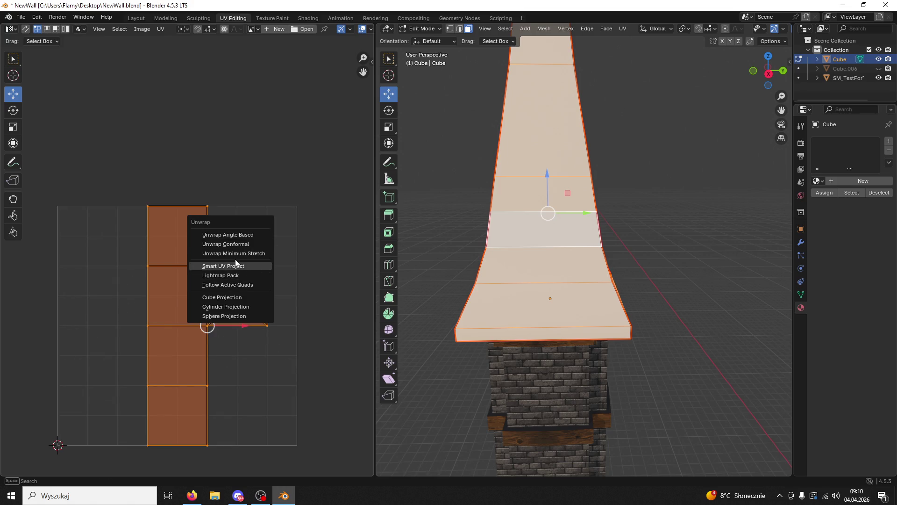
left_click(250, 291)
- Reselect the spire faces and unwrap them with the Angle Based method
middle_click_drag(637, 202, 685, 195)
left_click(583, 222)
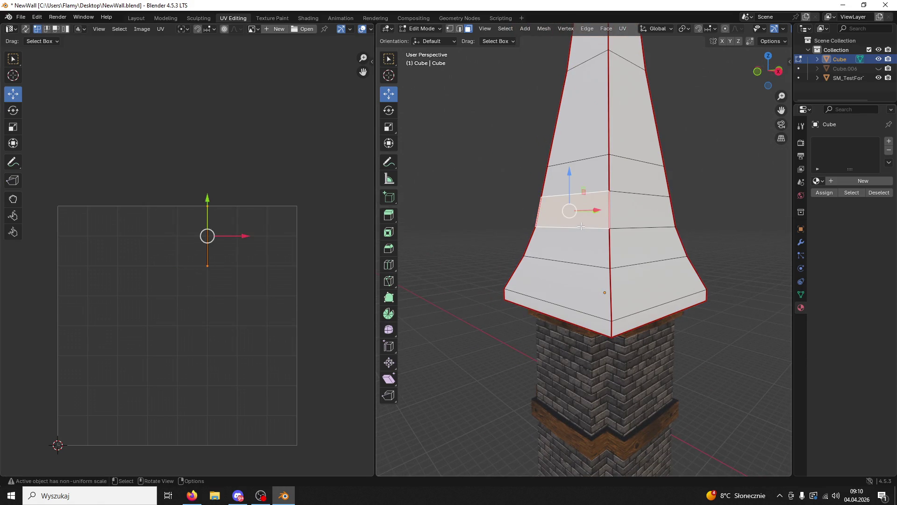
key("ctrl+z")
key("ctrl+z")
key("ctrl+shift+z")
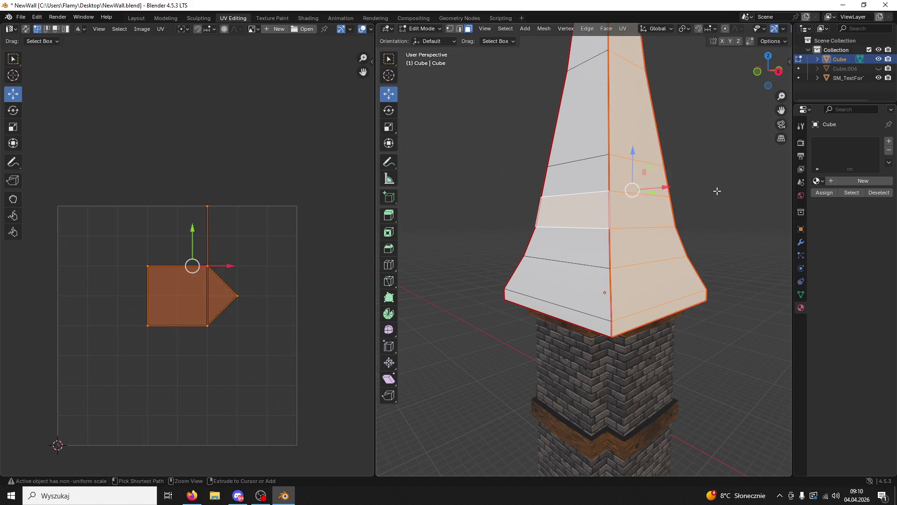
key("ctrl+z")
key("ctrl+z")
key("u")
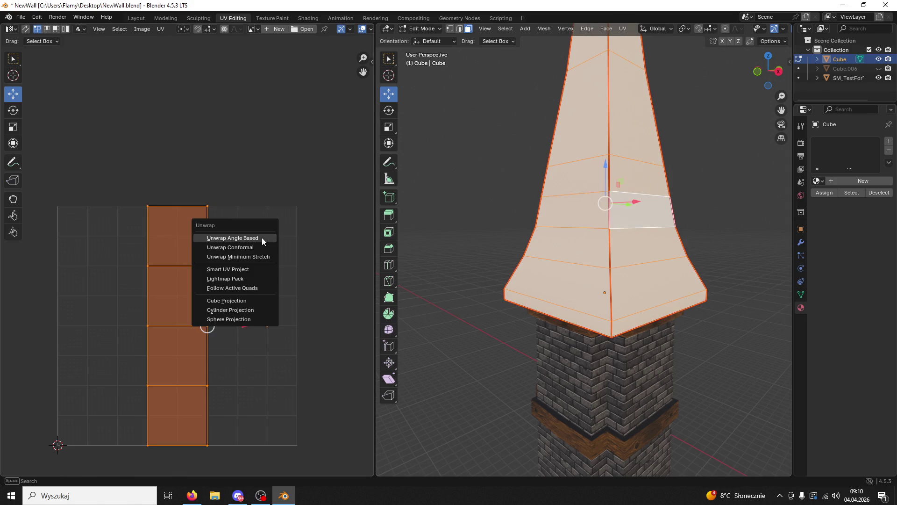
left_click(254, 238)
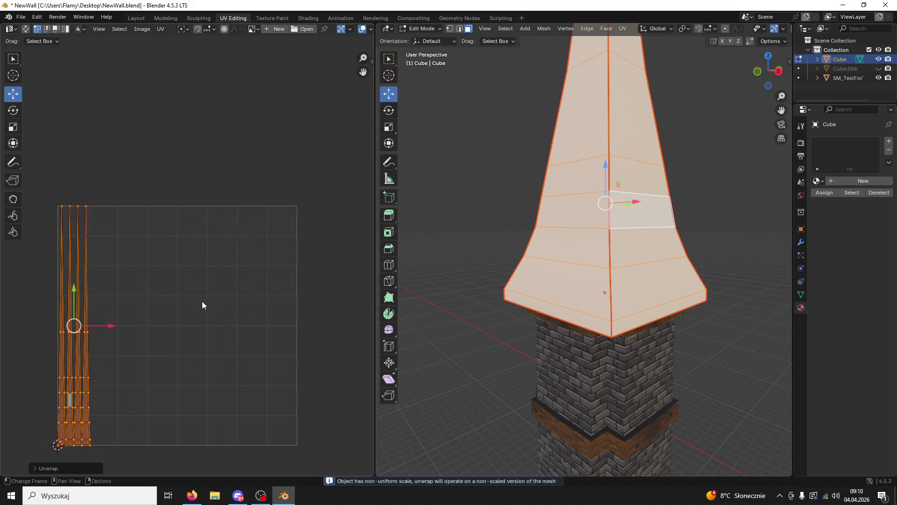
- Stretch the UV islands about 11× along X, shift them right, and add a new material
key("s")
key("x")
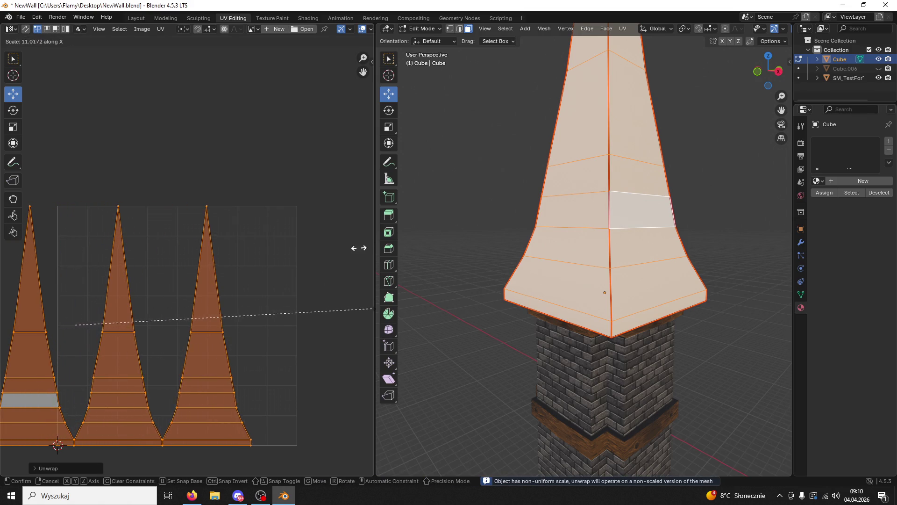
left_click(213, 323)
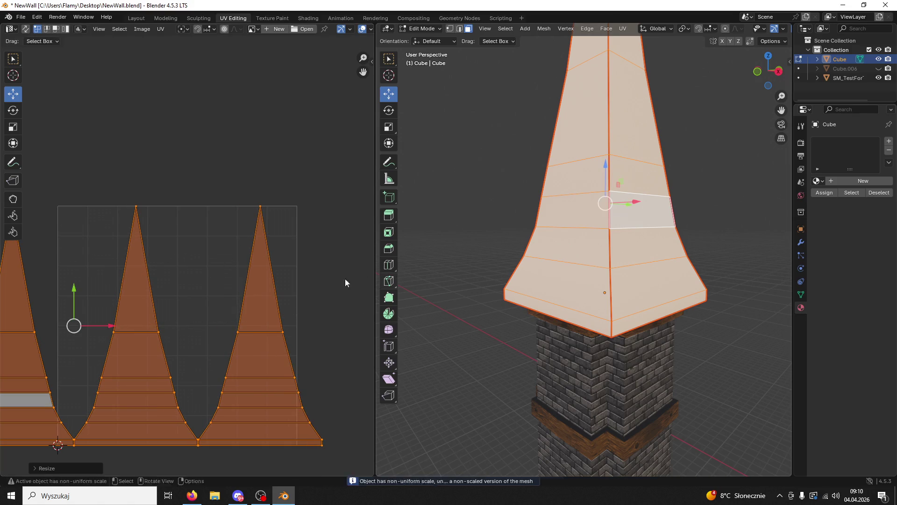
left_click_drag(131, 325, 246, 325)
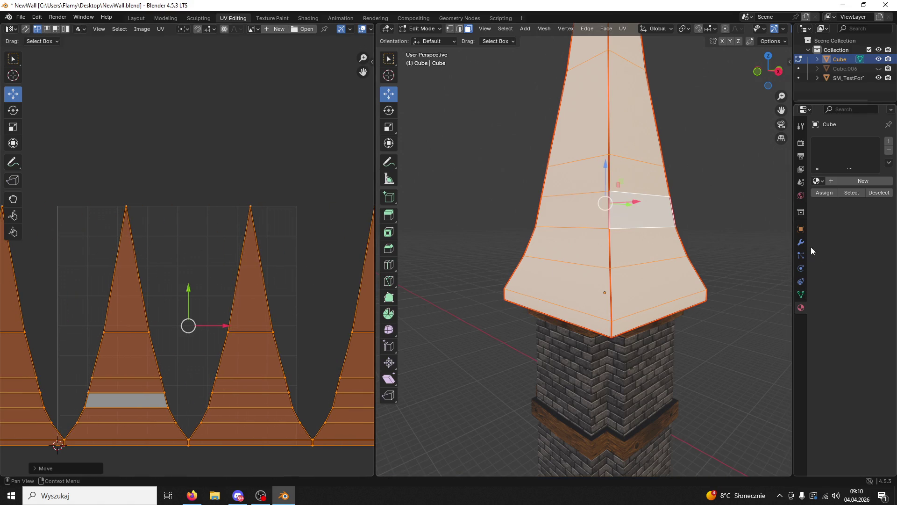
left_click(829, 181)
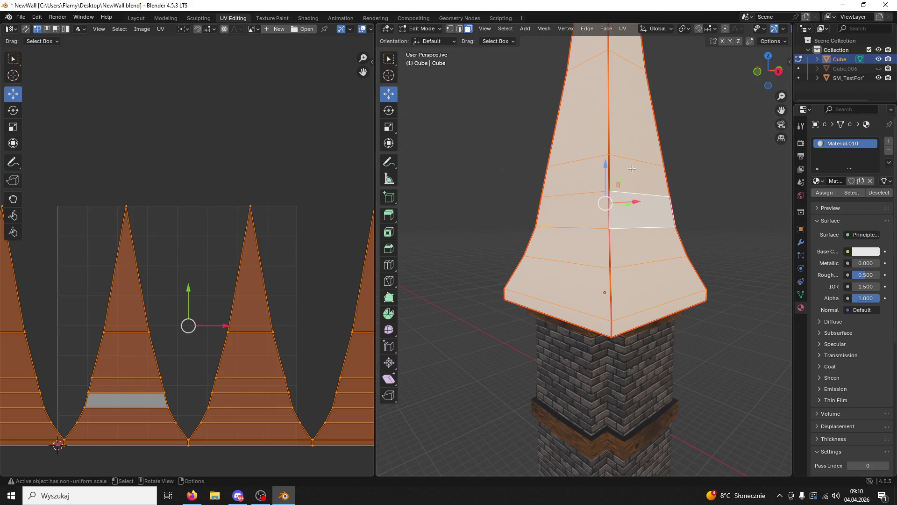
- Add TexturaDachowka_ncl1_1.PNG as the material's colour texture in Shading, then return to UV Editing
left_click(308, 18)
double_click(305, 6)
left_click_drag(67, 111, 556, 384)
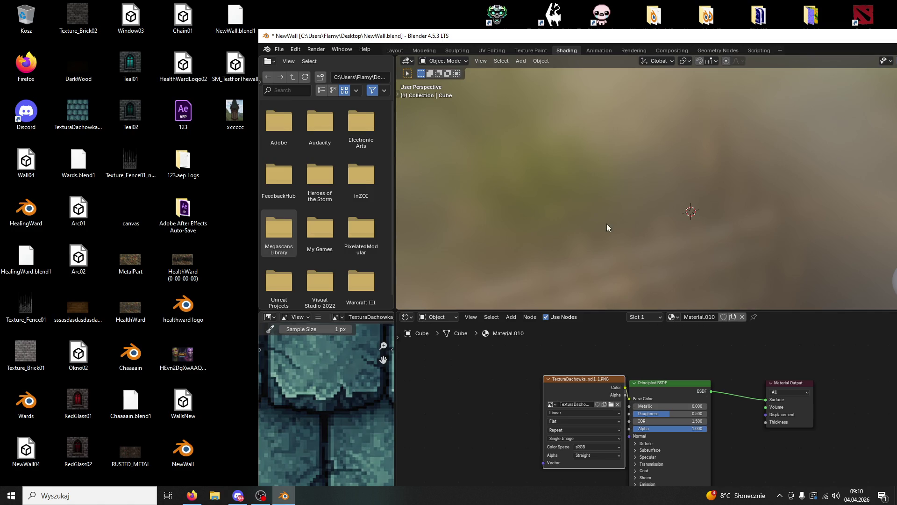
key("super+Up")
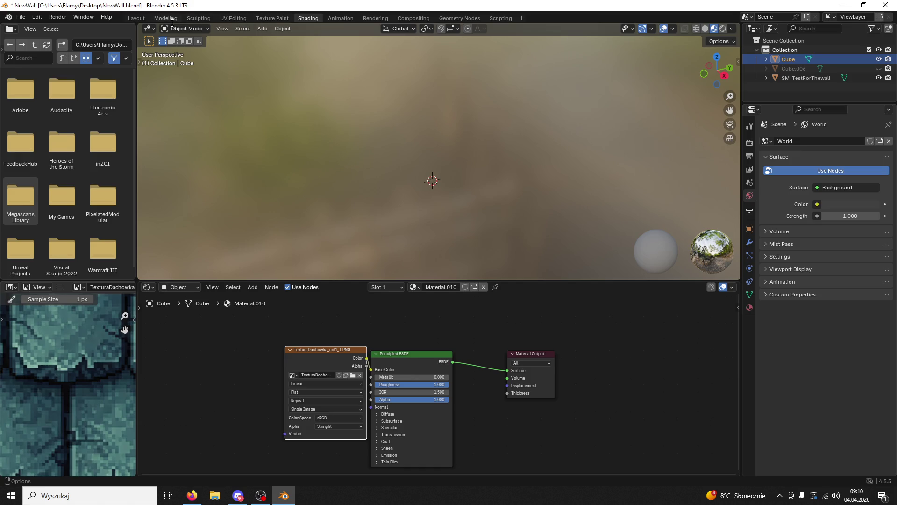
left_click(163, 18)
left_click(195, 19)
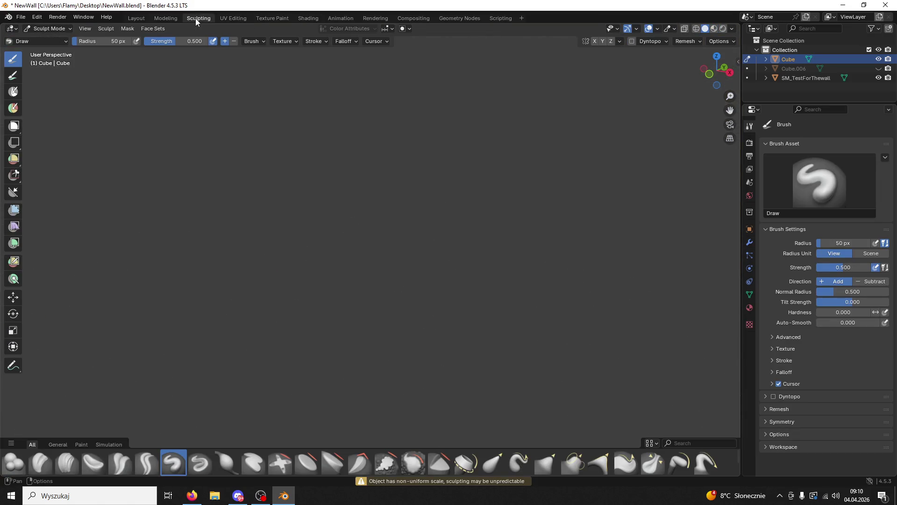
left_click(240, 19)
scroll(487, 192, "down", 6)
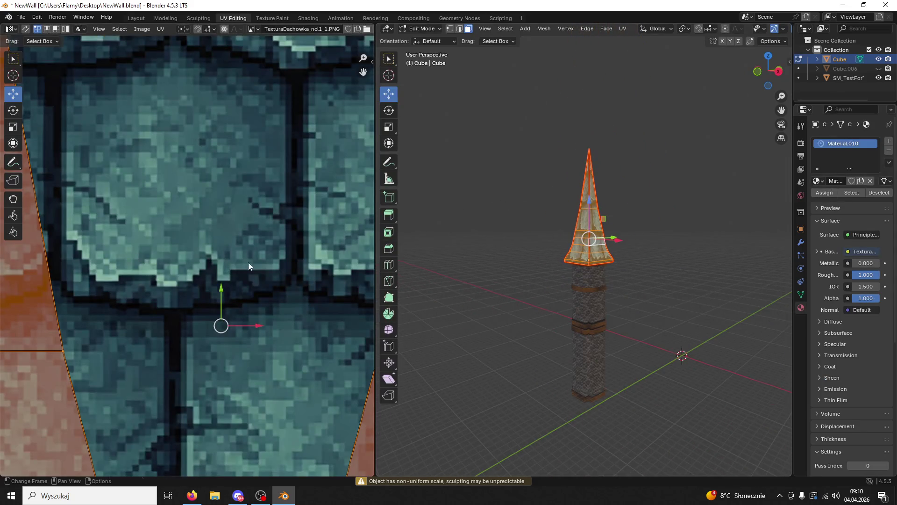
- Rescale the spire's UV islands so the roof-tile texture tiles as small shingles
scroll(187, 295, "down", 3)
key("s")
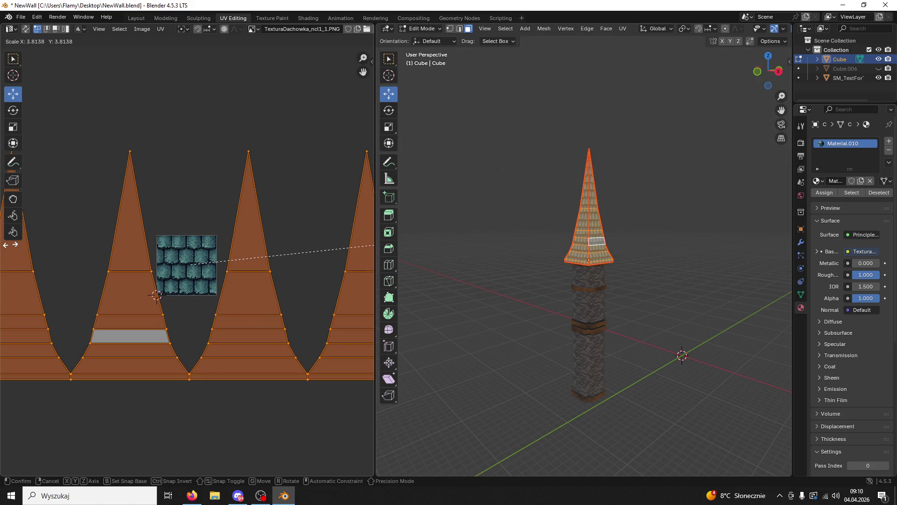
left_click(236, 220)
scroll(236, 223, "up", 3)
scroll(588, 225, "up", 6)
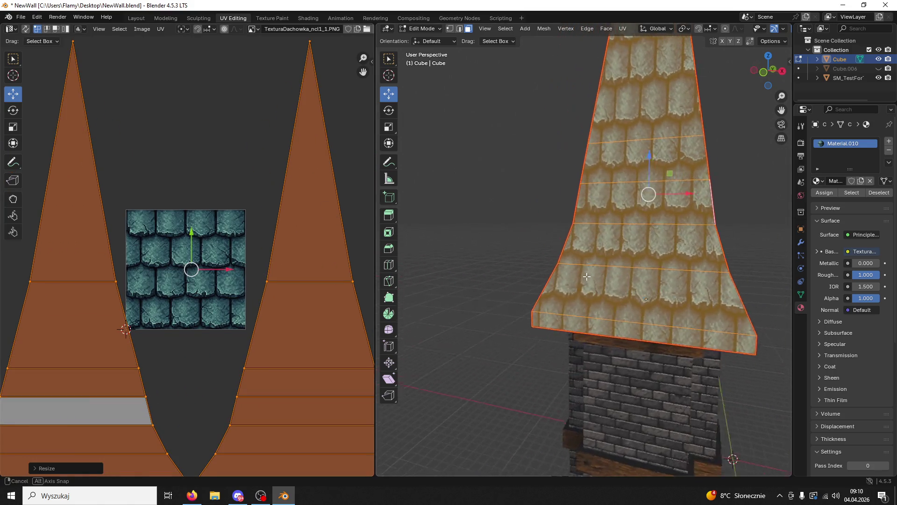
key("s")
key("x")
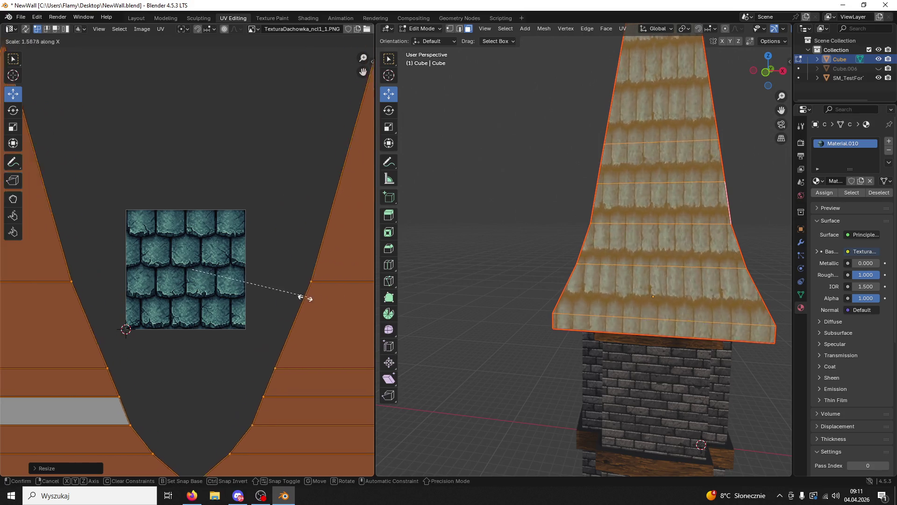
key("x")
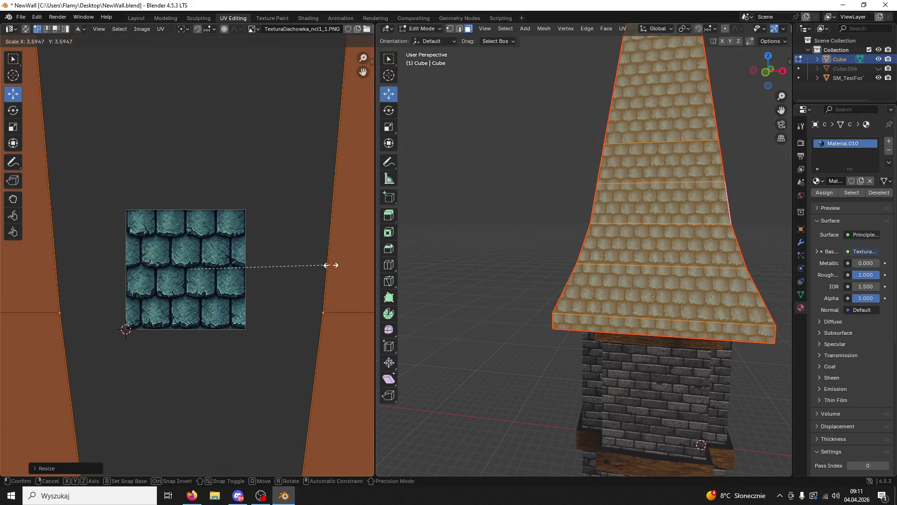
left_click(316, 266)
- Deselect the roof faces and inspect the roof from a corner view
mouse_move(664, 243)
middle_mouse_down()
mouse_move(698, 265)
mouse_move(575, 266)
mouse_move(589, 281)
middle_mouse_up()
scroll(655, 299, "down", 5)
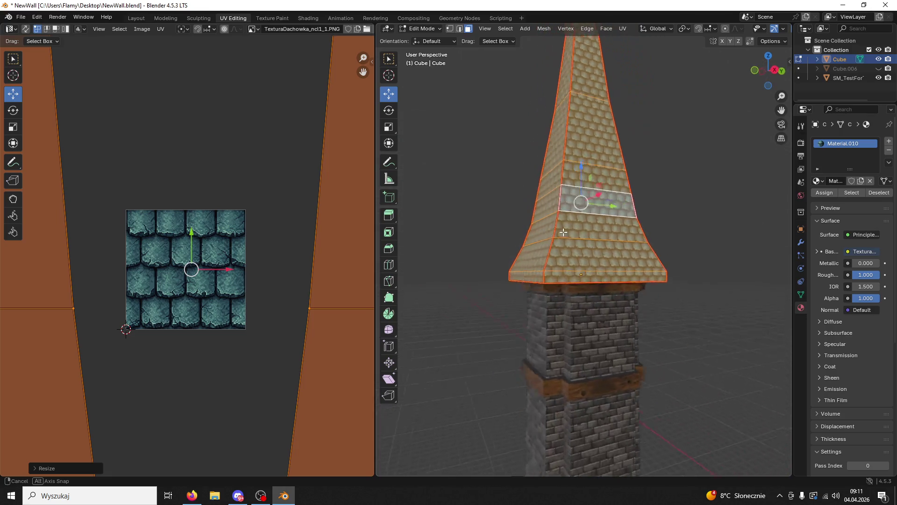
left_click(658, 305)
scroll(658, 305, "down", 3)
mouse_move(709, 321)
middle_mouse_down()
mouse_move(679, 268)
mouse_move(619, 226)
mouse_move(624, 311)
middle_mouse_up()
scroll(618, 226, "up", 5)
scroll(624, 281, "up", 2)
middle_click_drag(623, 274, 537, 299)
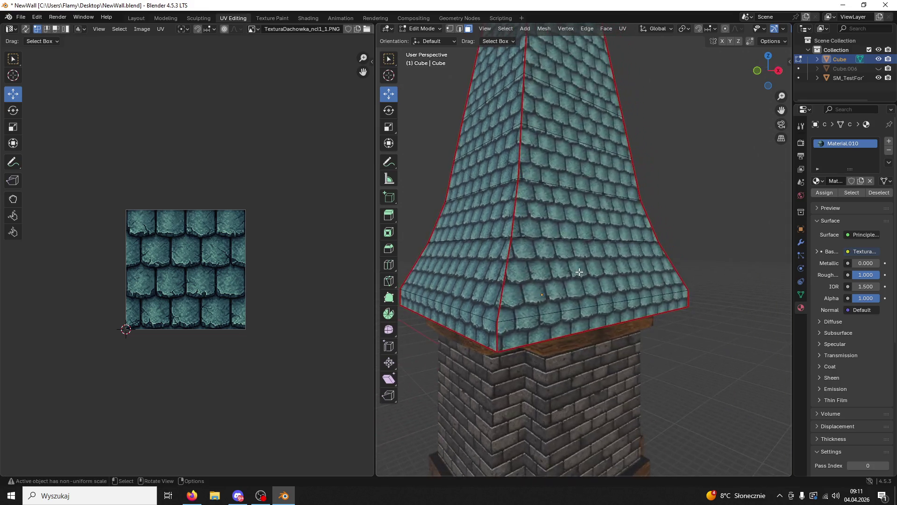
scroll(538, 299, "down", 3)
- View the saved xccccc.png tower render, then restore Blender and select the roof's bottom rim
left_click(283, 496)
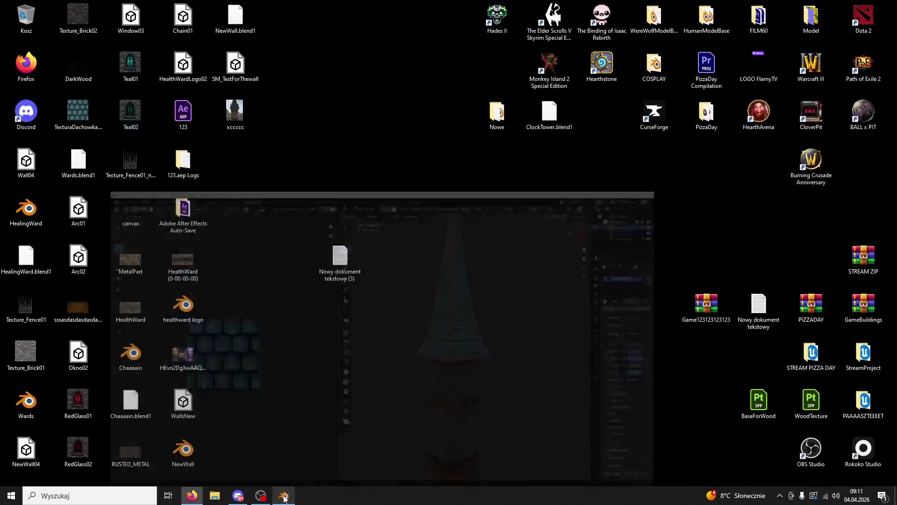
double_click(250, 121)
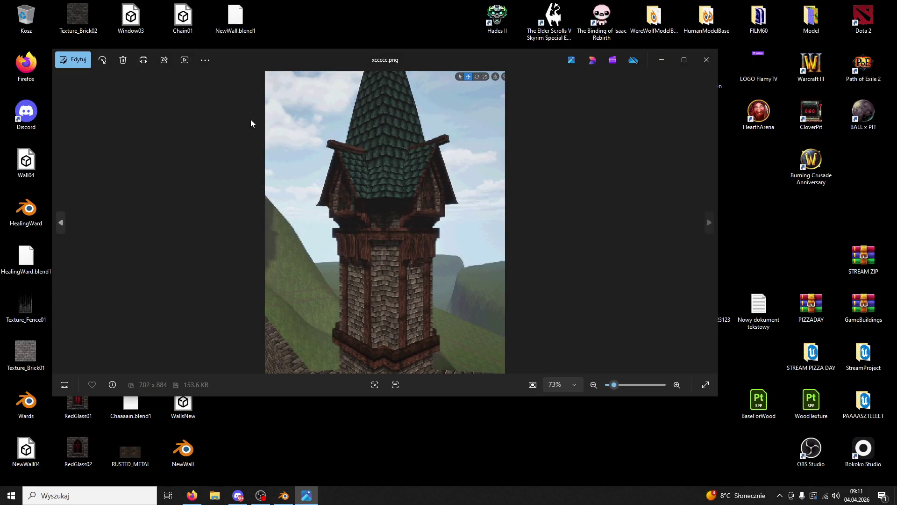
left_click(711, 58)
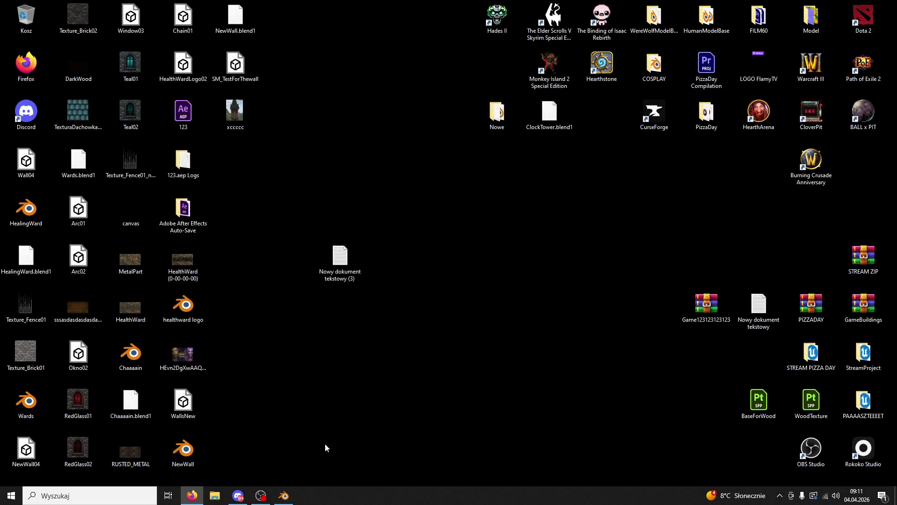
left_click(283, 496)
left_click(535, 294)
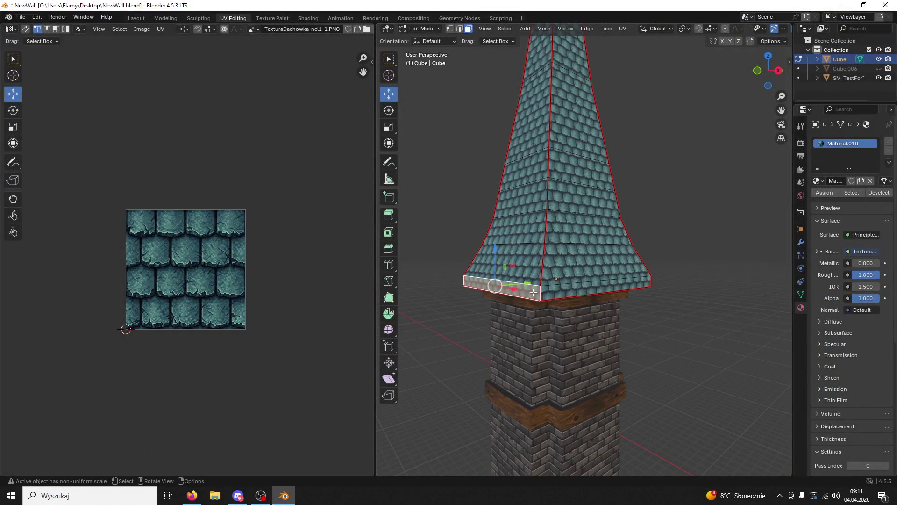
- Mark the roof's bottom edge as a seam
left_click(459, 28)
left_click(560, 283)
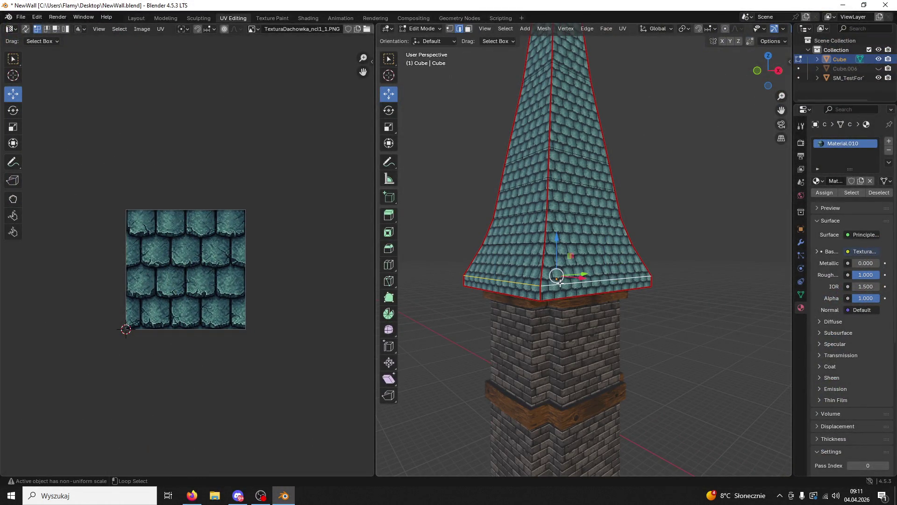
right_click(560, 282)
left_click(520, 292)
- Join the roof into the tower mesh with Ctrl+J and make Material.010 the active slot
left_click(417, 28)
left_click(423, 45)
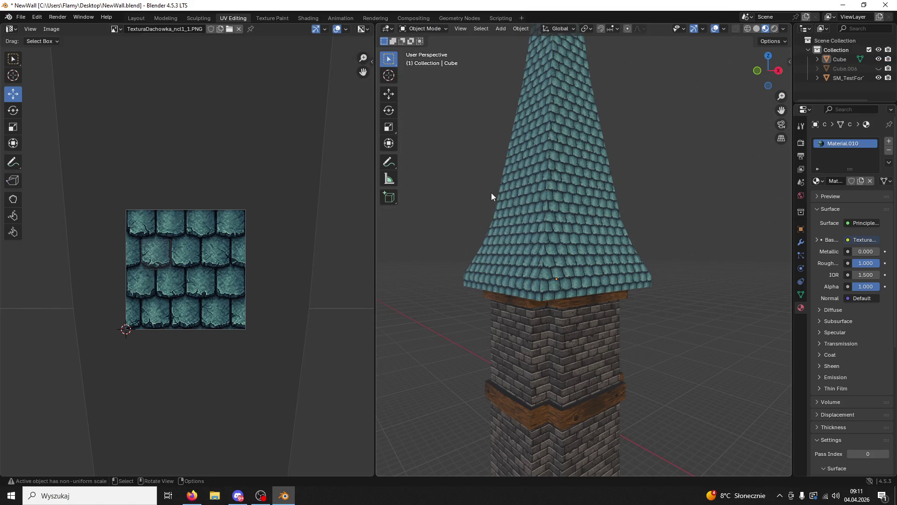
left_click(535, 224)
left_click(566, 380, "shift")
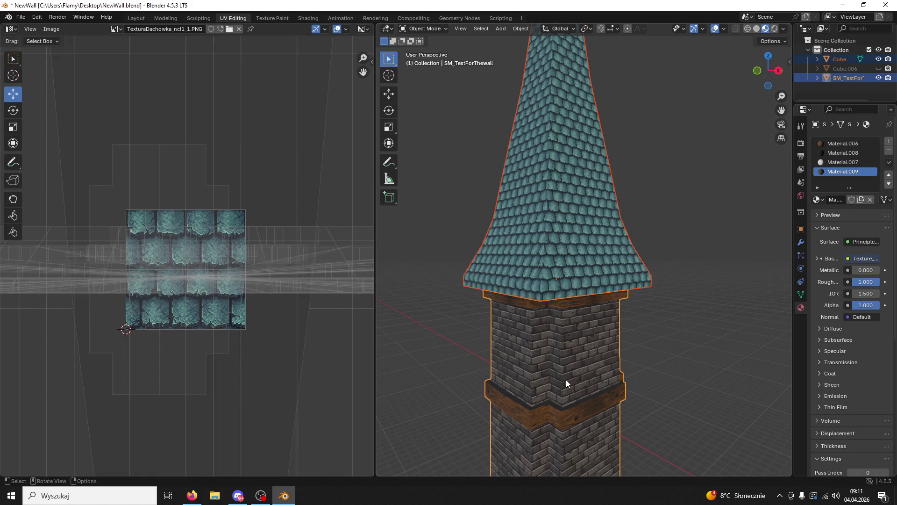
key("ctrl+j")
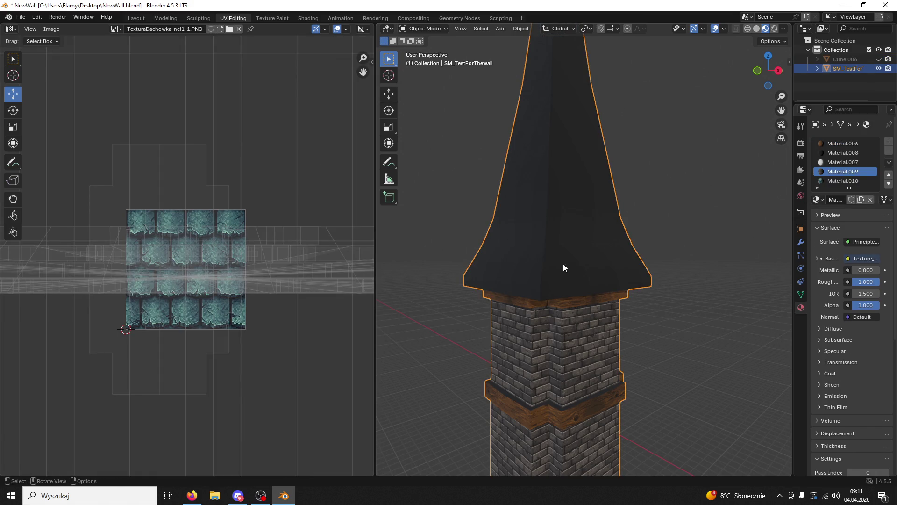
left_click(839, 181)
- Enter Edit Mode on the joined tower and select a connected set of roof faces
left_click(420, 28)
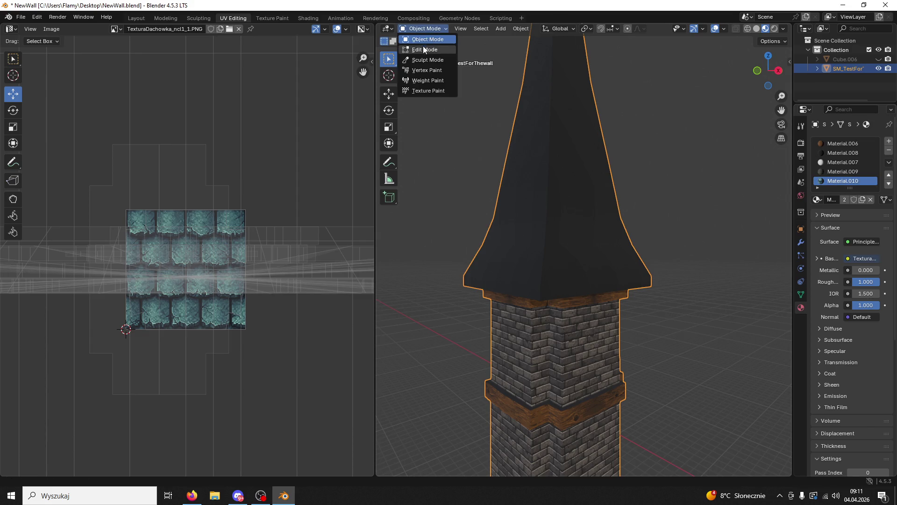
left_click(423, 47)
left_click(557, 148)
left_click(468, 29)
left_click(568, 191)
key("l")
- Extend the selection to the remaining roof faces, including the left side
mouse_move(569, 190)
middle_mouse_down()
mouse_move(580, 235)
mouse_move(608, 233)
mouse_move(587, 243)
mouse_move(675, 242)
middle_mouse_up()
left_click(608, 233, "shift")
key("l")
key("l")
left_click(598, 236, "shift")
left_click(597, 236, "shift")
left_click(574, 242, "shift")
key("l")
mouse_move(574, 242)
middle_mouse_down()
mouse_move(717, 234)
mouse_move(778, 200)
middle_mouse_up()
- Assign Material.010 to the selected roof faces and unwrap them
left_click(823, 211)
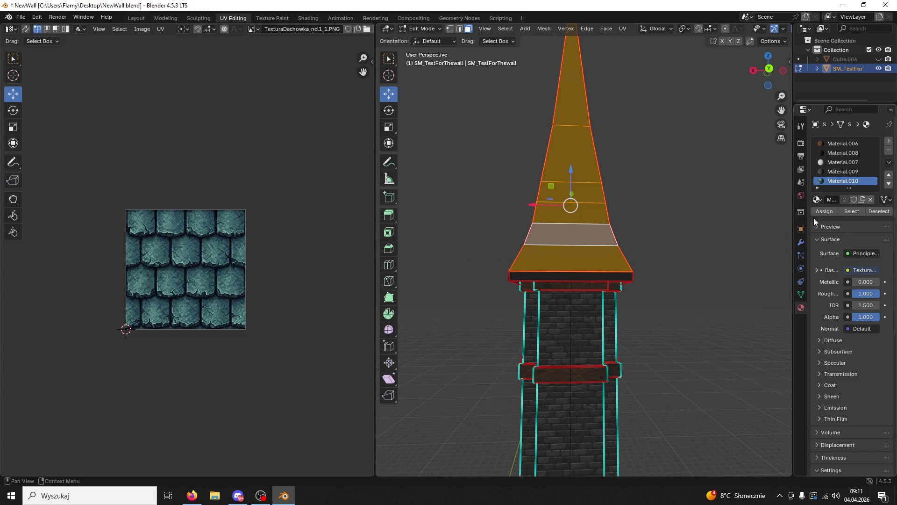
middle_click_drag(708, 241, 589, 250)
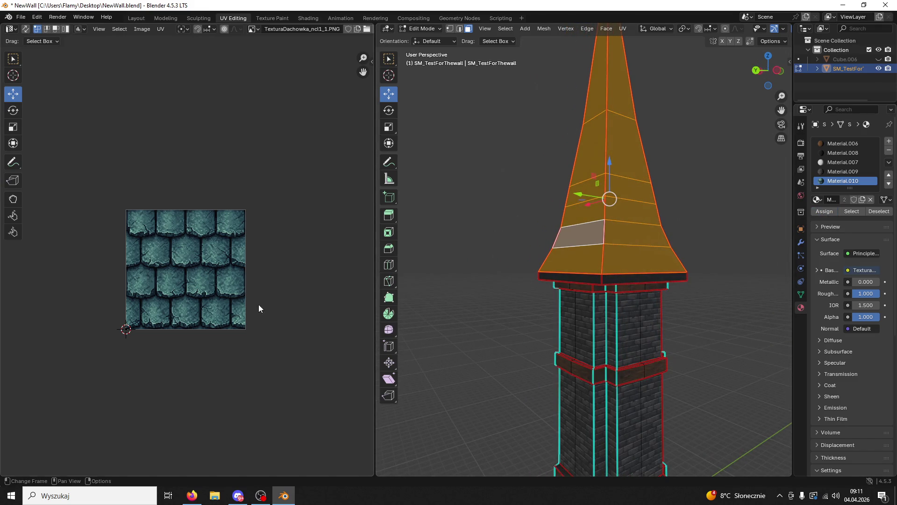
scroll(251, 309, "up", 1)
middle_click_drag(678, 279, 732, 282)
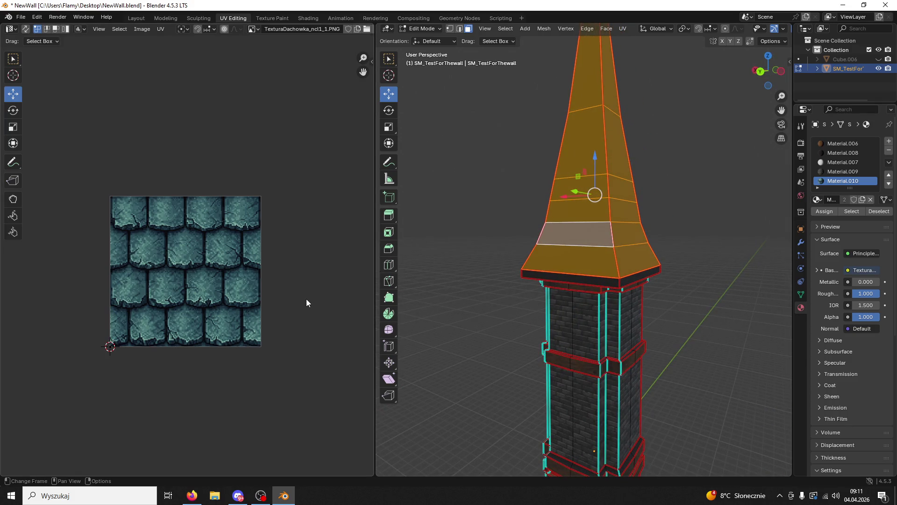
key("u")
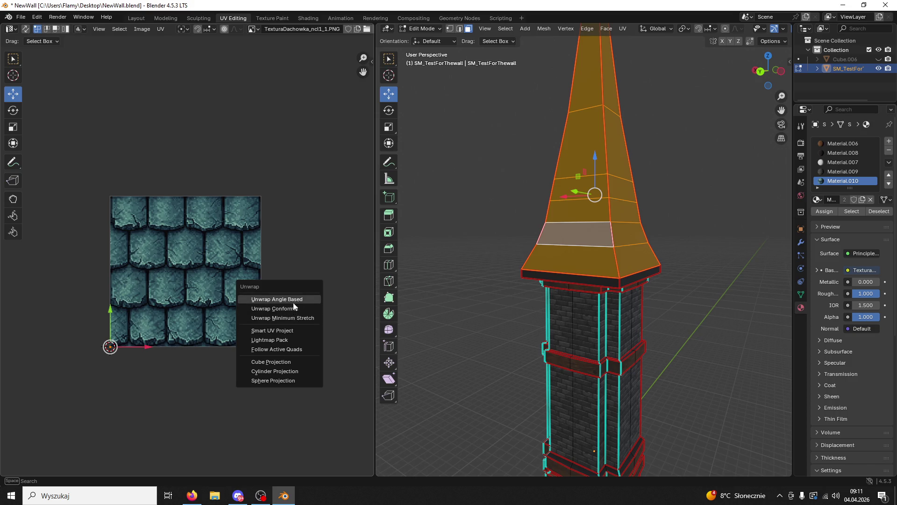
left_click(293, 302)
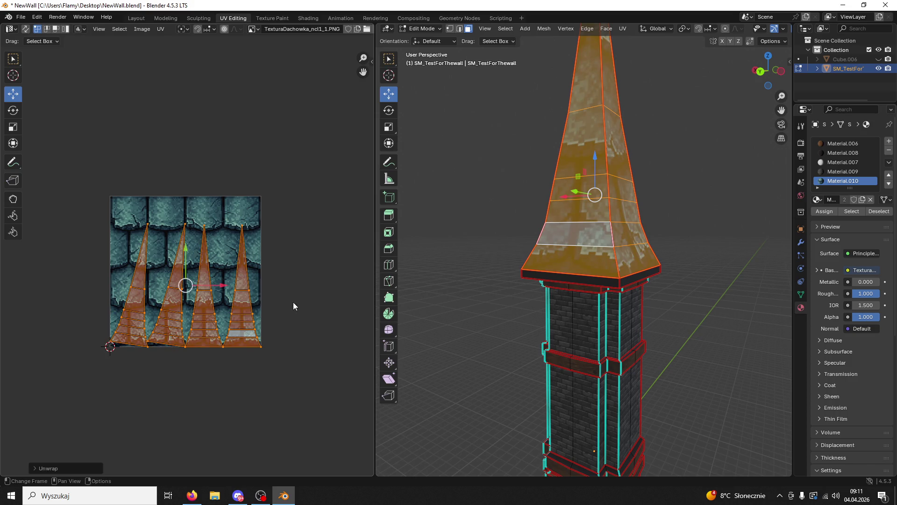
mouse_move(424, 304)
middle_mouse_down()
mouse_move(645, 294)
mouse_move(649, 313)
mouse_move(771, 310)
mouse_move(671, 310)
middle_mouse_up()
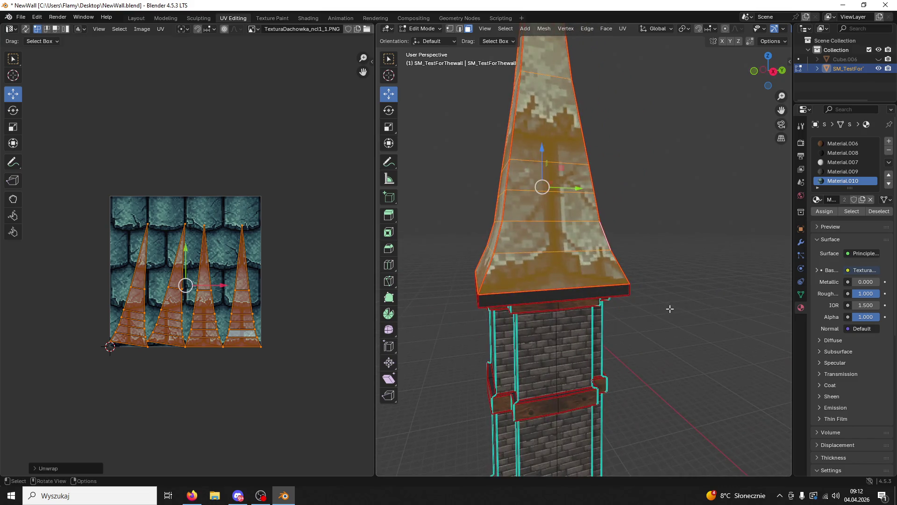
- Undo back to before the join so the roof Cube is separate again
key("ctrl+z")
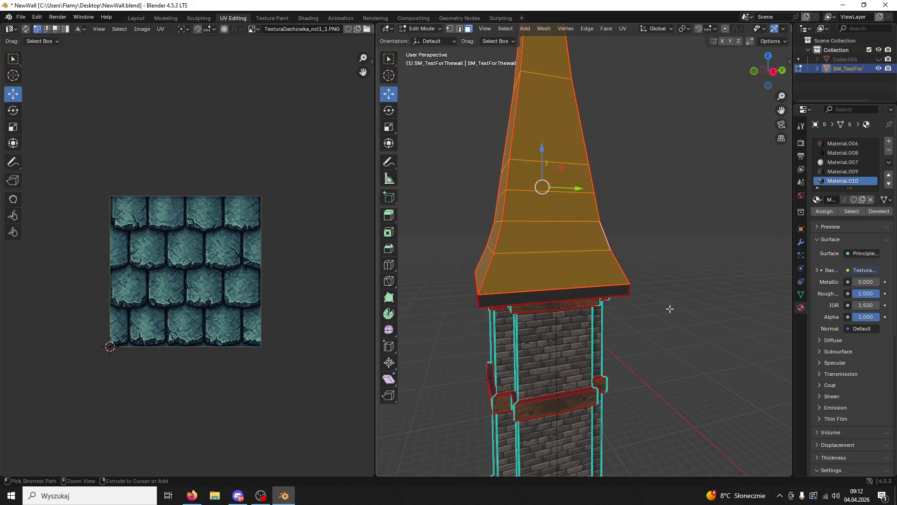
key("ctrl+z")
key("ctrl+shift+z")
key("2")
left_click(627, 194)
key("ctrl+z")
key("ctrl+z")
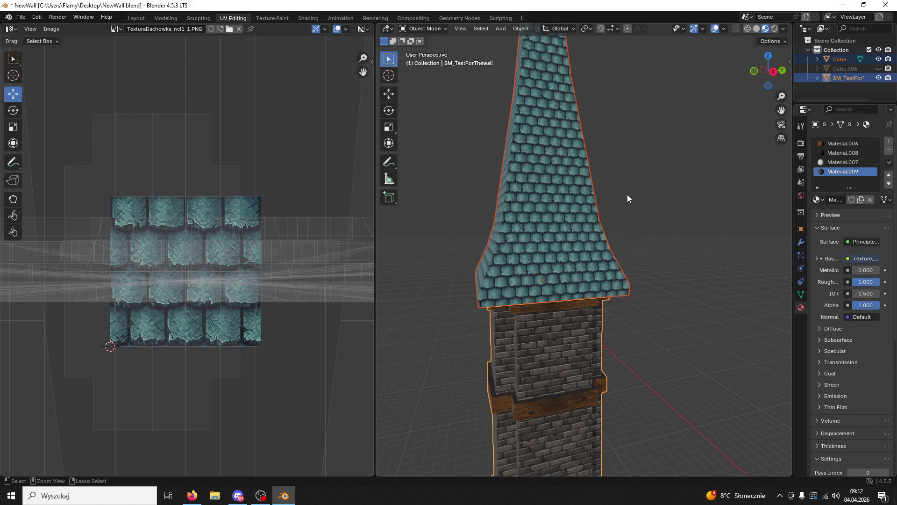
- Select the roof's underside face, then join the roof and tower body with Ctrl+J
middle_click_drag(640, 209, 602, 169)
key("ctrl+z")
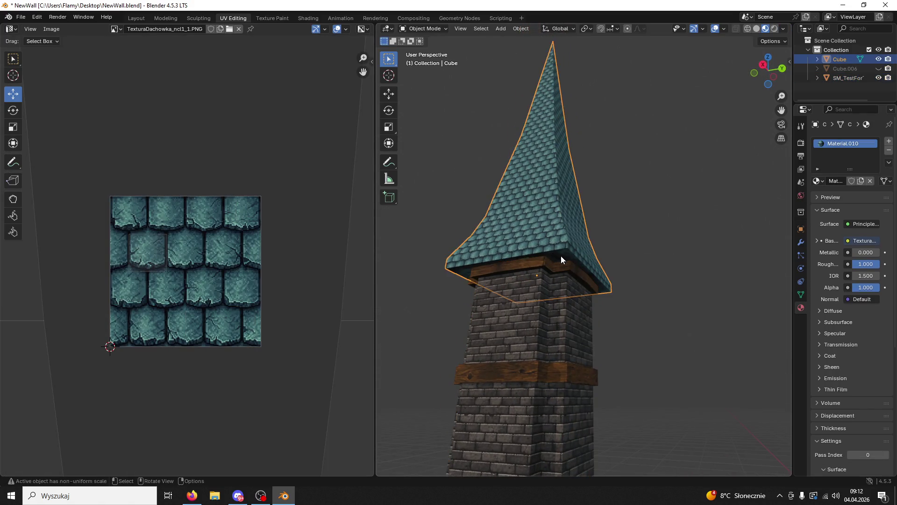
middle_click_drag(558, 256, 580, 222)
left_click(419, 29)
left_click(423, 48)
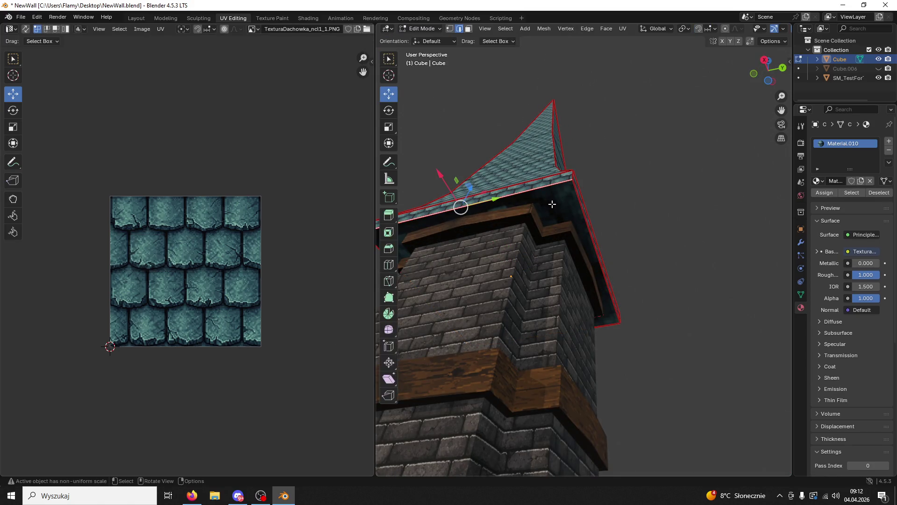
left_click(469, 29)
left_click(549, 204)
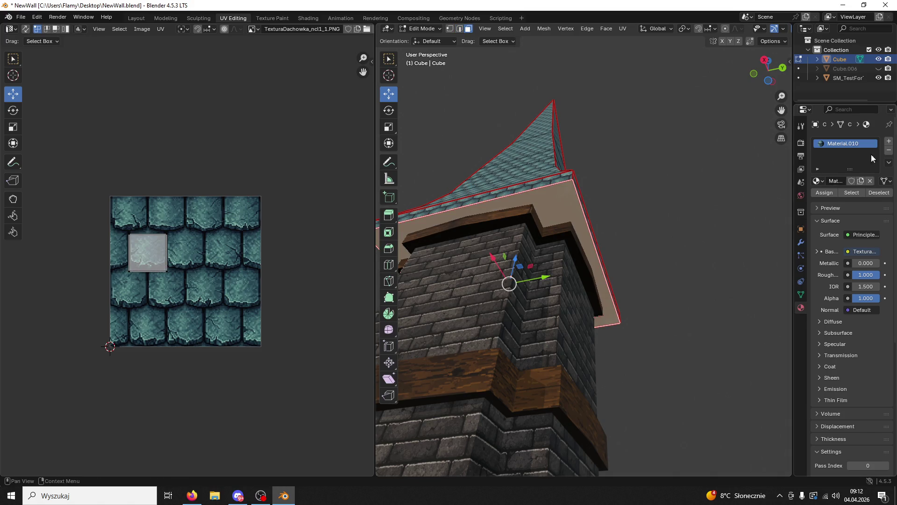
left_click(420, 29)
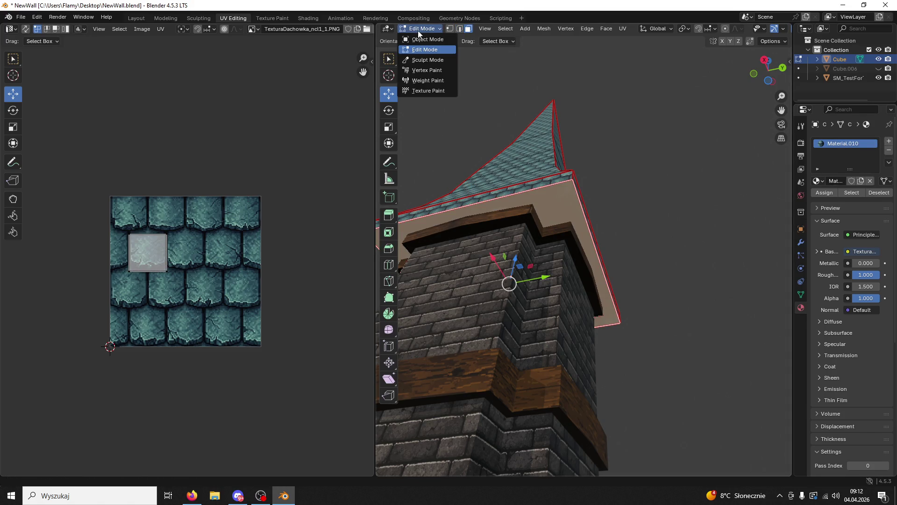
left_click(422, 38)
left_click(520, 322, "shift")
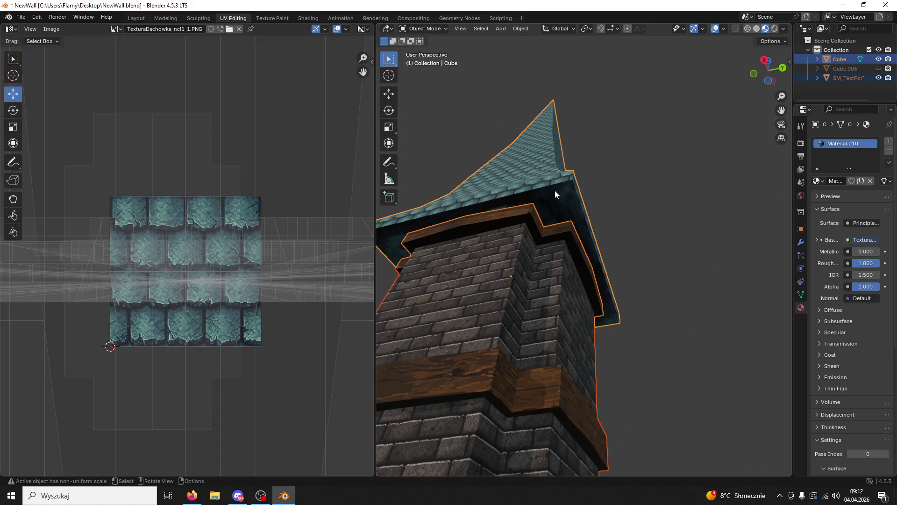
key("ctrl+j")
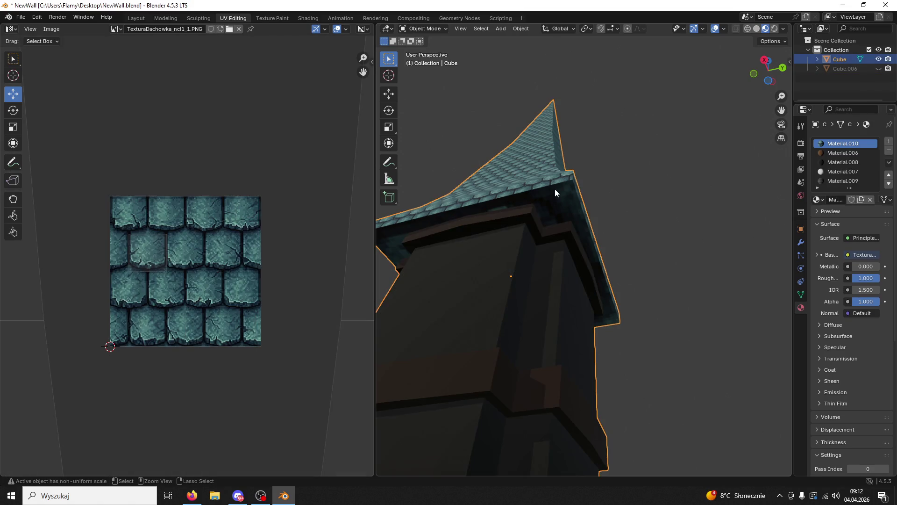
- Undo and retry the join with the tower body active, then undo again
middle_click_drag(573, 184, 564, 245)
key("ctrl+z")
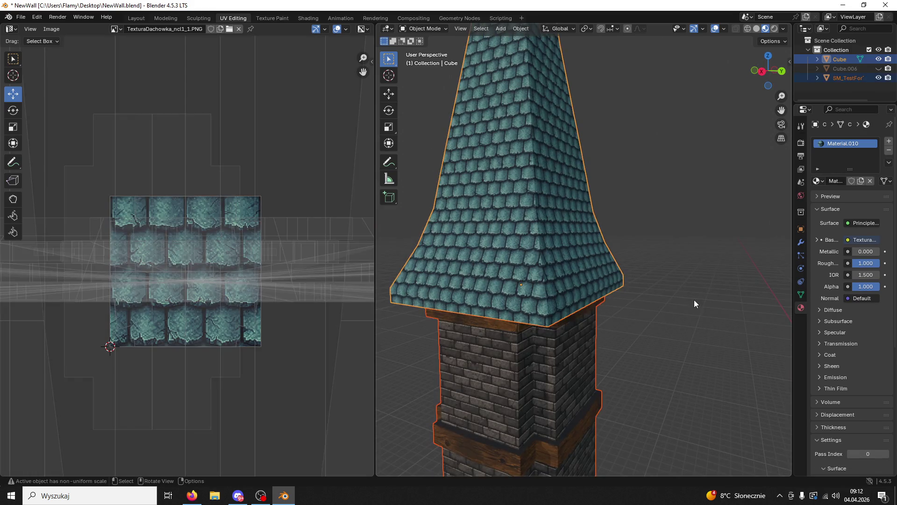
left_click(573, 380, "shift")
key("ctrl+j")
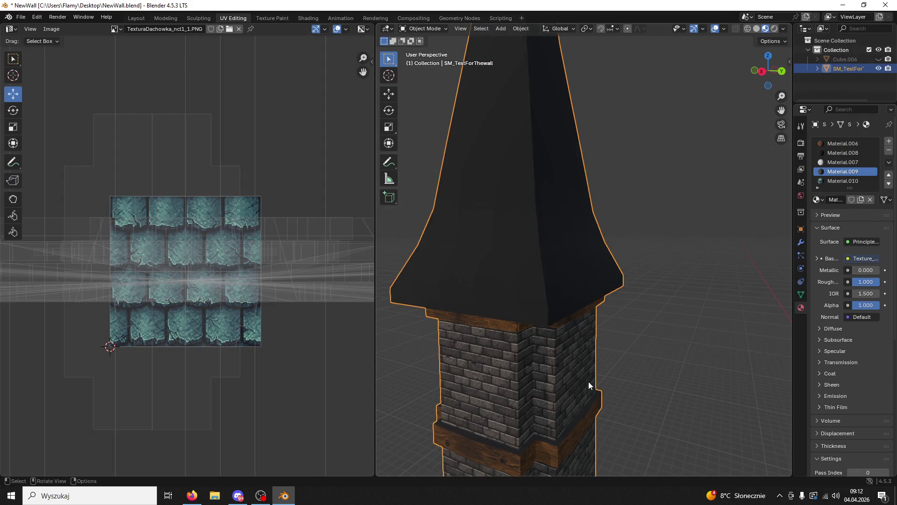
key("ctrl+z")
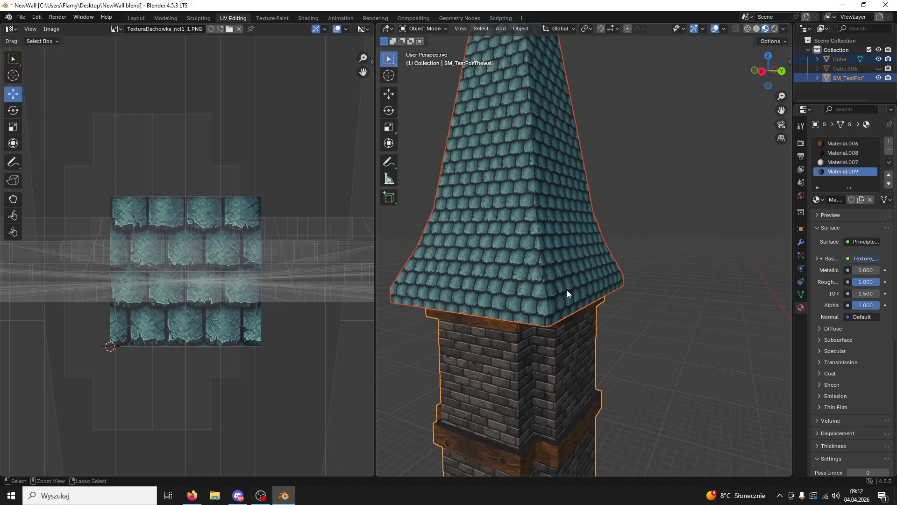
- Select the roof alone and join it into SM_TestForThewall with the tower active
left_click(602, 270)
mouse_move(685, 261)
middle_mouse_down()
mouse_move(540, 254)
mouse_move(554, 228)
mouse_move(607, 237)
mouse_move(608, 198)
mouse_move(622, 248)
middle_mouse_up()
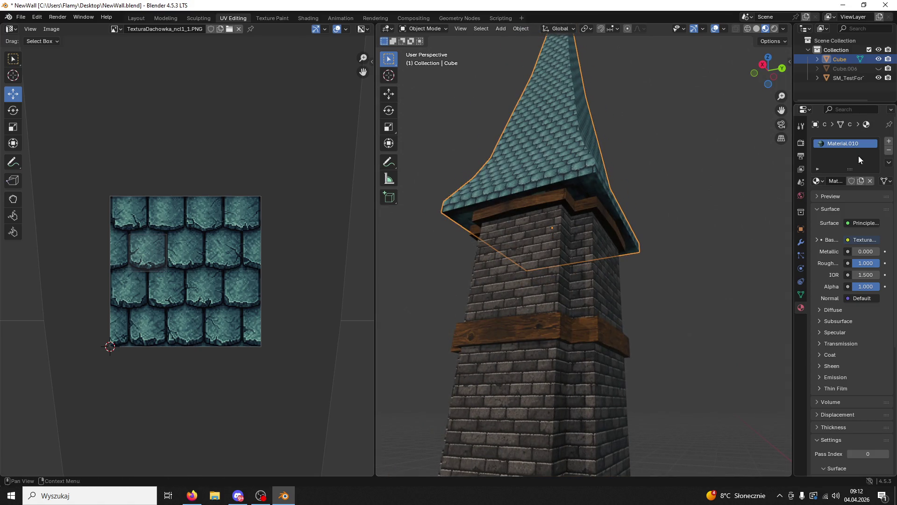
left_click(890, 142)
key("ctrl+z")
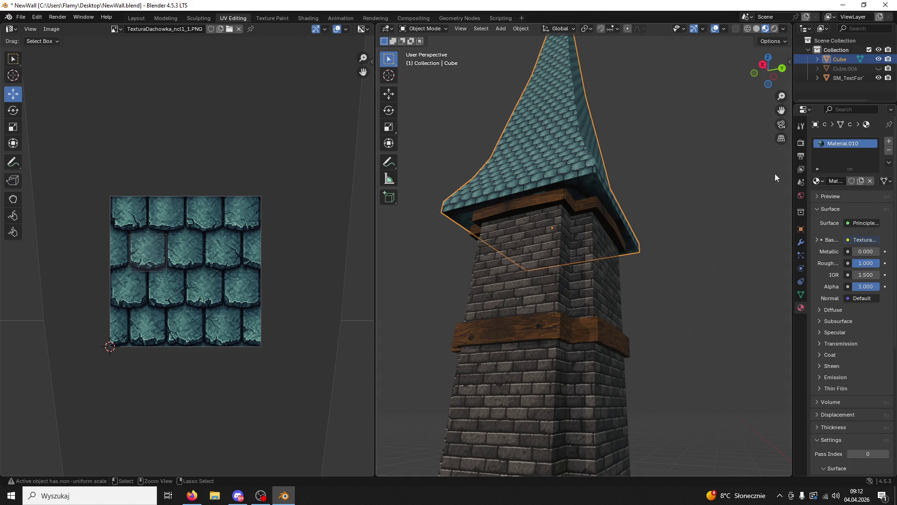
left_click(579, 269, "shift")
key("ctrl+j")
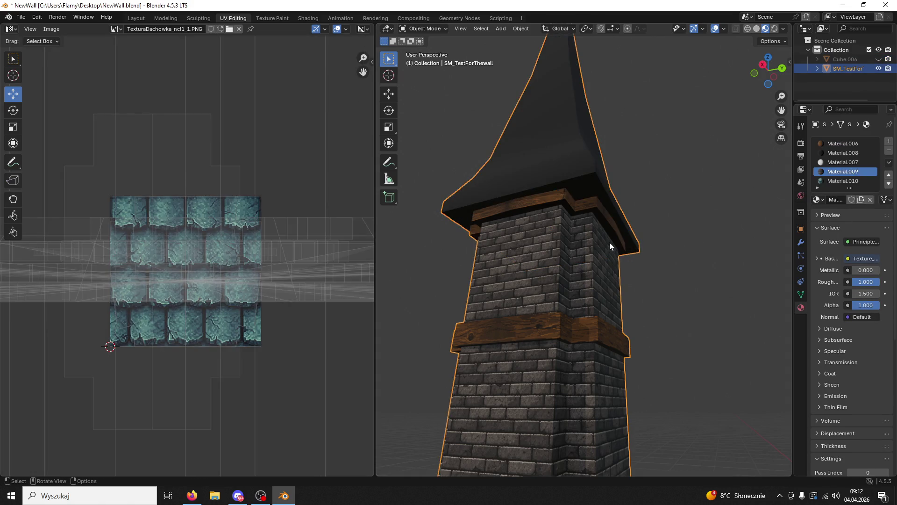
left_click(417, 28)
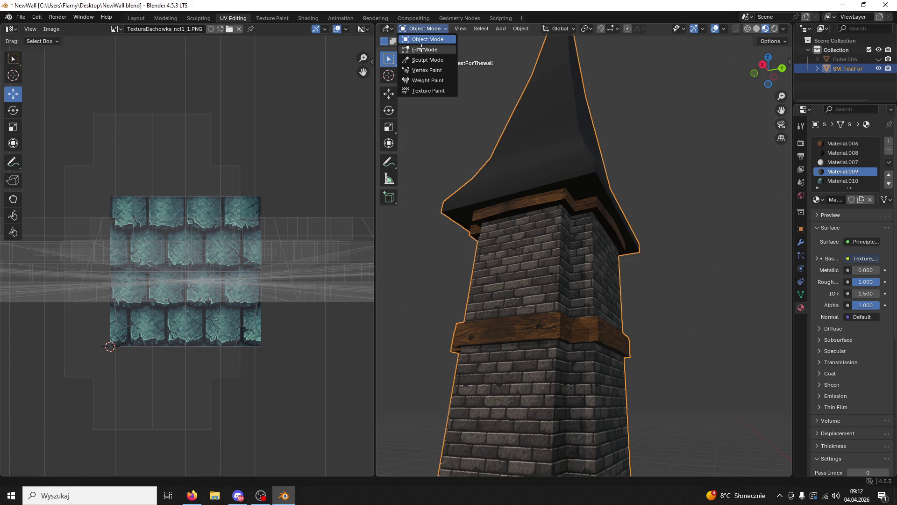
- Enter Edit Mode on the joined tower and select the roof's bottom rim faces
left_click(423, 45)
scroll(566, 148, "up", 2)
key("ctrl+l")
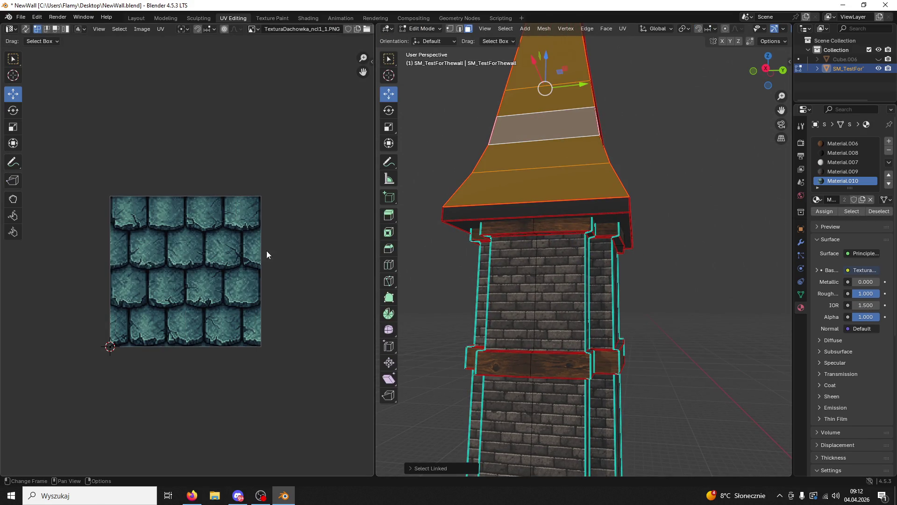
scroll(209, 281, "down", 5)
scroll(231, 282, "up", 3)
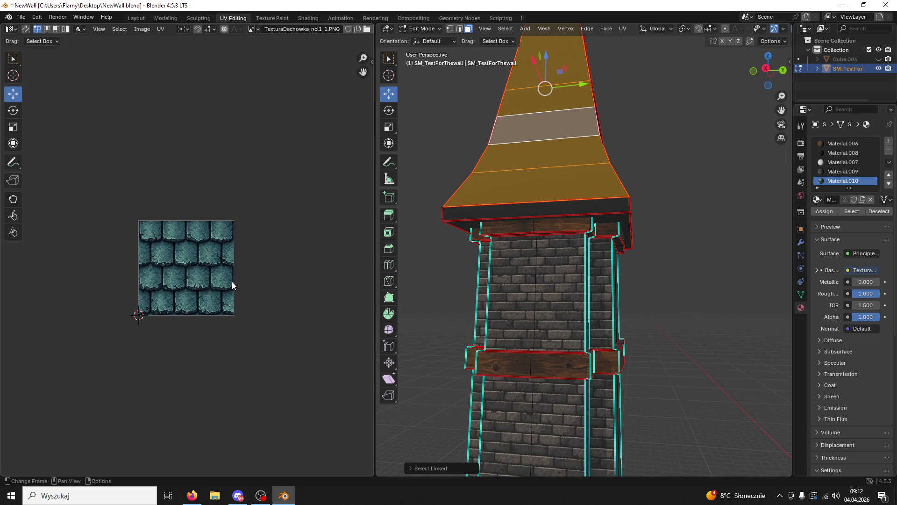
middle_click_drag(697, 233, 608, 237)
left_click(609, 236)
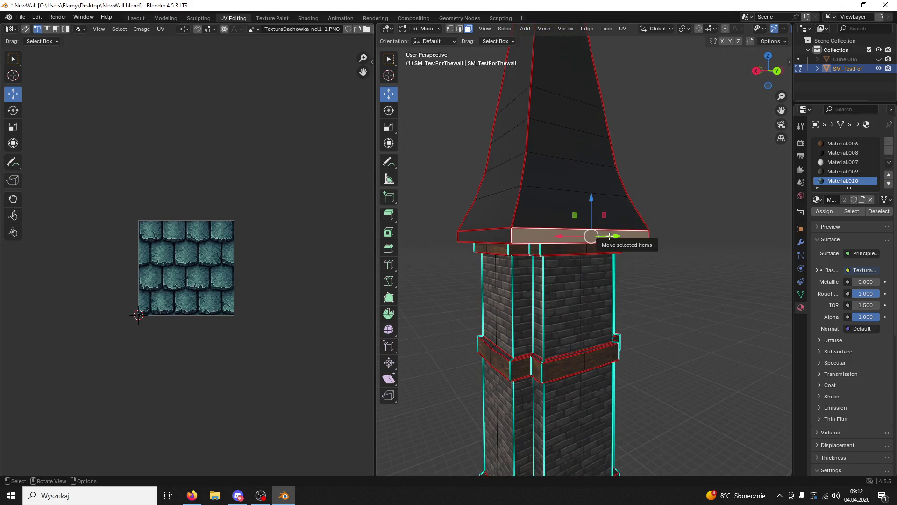
left_click(506, 236)
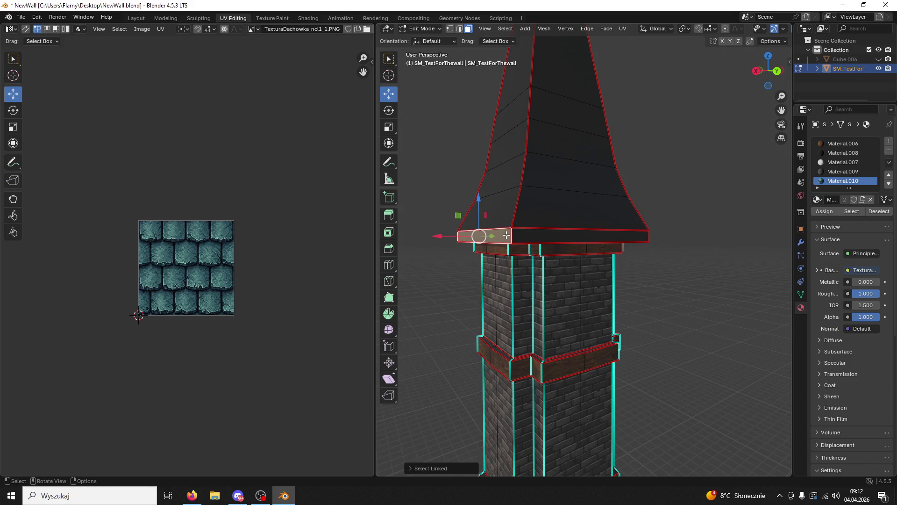
left_click(525, 232)
middle_click_drag(524, 232, 501, 116)
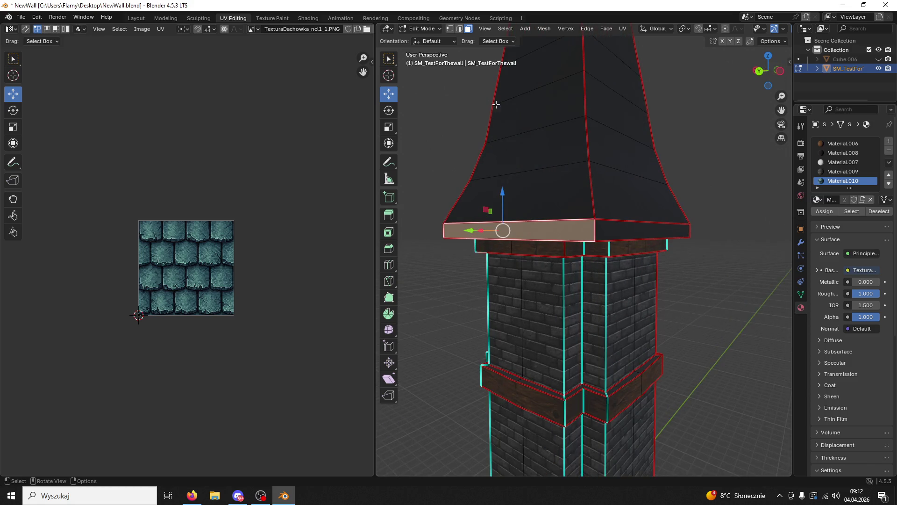
- In edge select, pick the roof rim's corner edges and mark them sharp
left_click(461, 30)
left_click(594, 227)
mouse_move(594, 227)
middle_mouse_down()
mouse_move(643, 213)
mouse_move(623, 190)
mouse_move(716, 221)
mouse_move(569, 206)
mouse_move(516, 226)
mouse_move(507, 262)
middle_mouse_up()
left_click(626, 188)
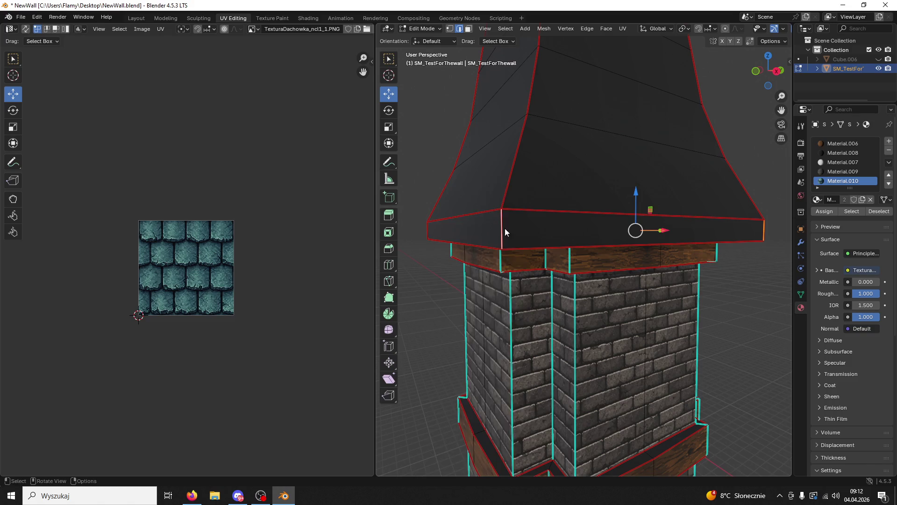
right_click(498, 299)
left_click(476, 385)
- In face select, select the front rim face and all faces linked to it
left_click(470, 30)
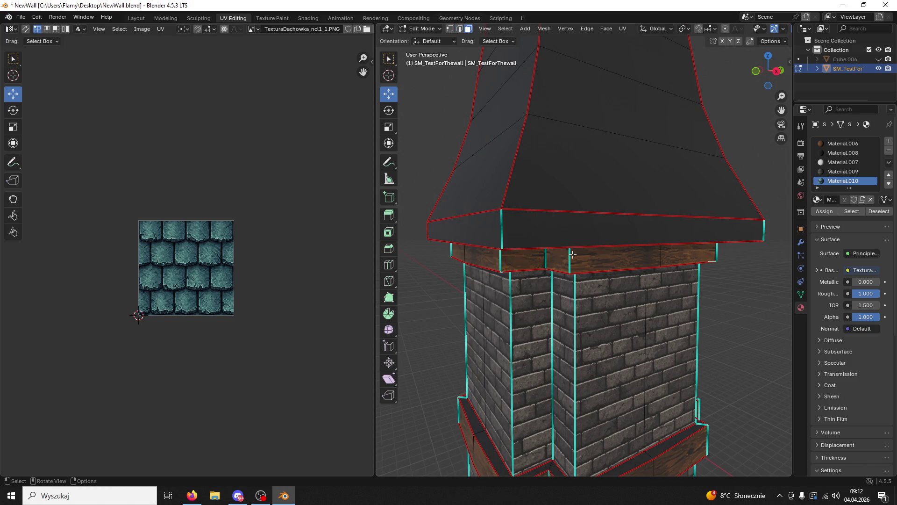
left_click(562, 229)
key("ctrl+l")
- Assign Material.006 to the rim faces and unwrap them with Lightmap Pack
left_click(843, 143)
left_click(825, 212)
scroll(158, 344, "up", 3)
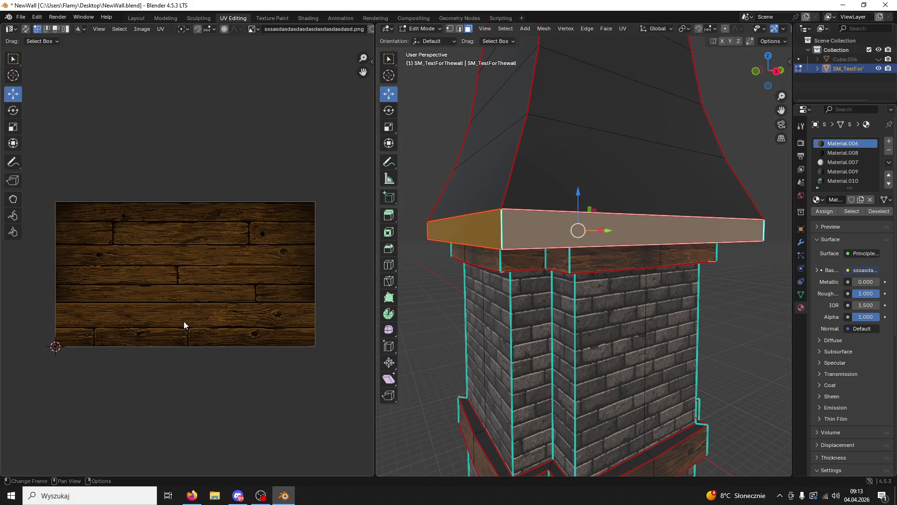
key("u")
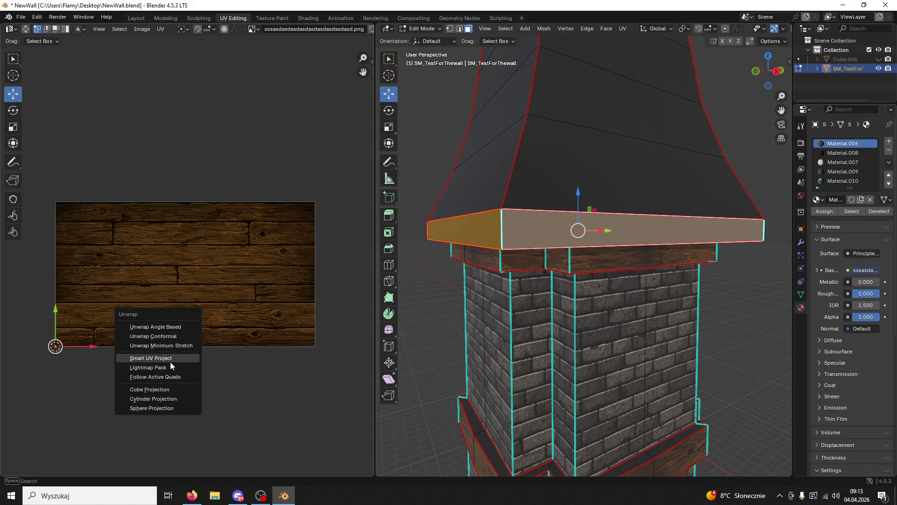
left_click(166, 367)
left_click(162, 426)
- Re-unwrap the rim with Follow Active Quads, resize it and rotate the UV strip 180 degrees
key("u")
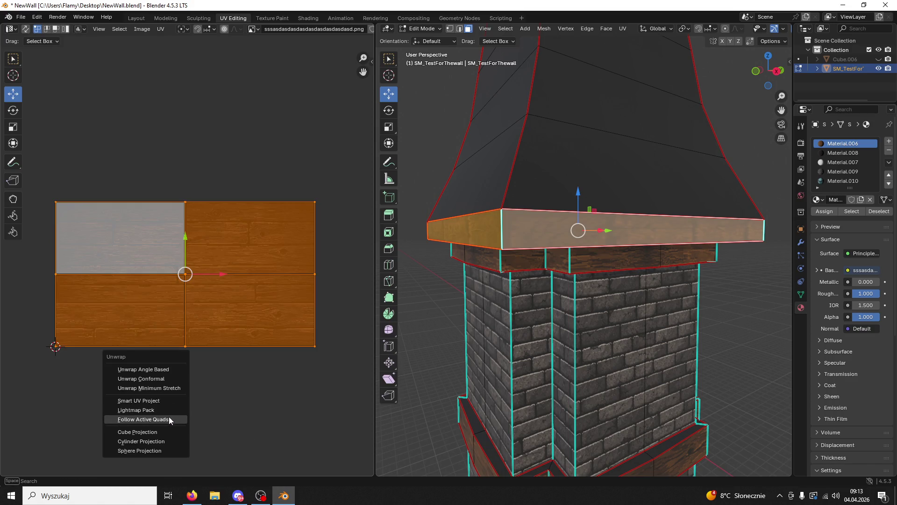
left_click(170, 416)
left_click(171, 434)
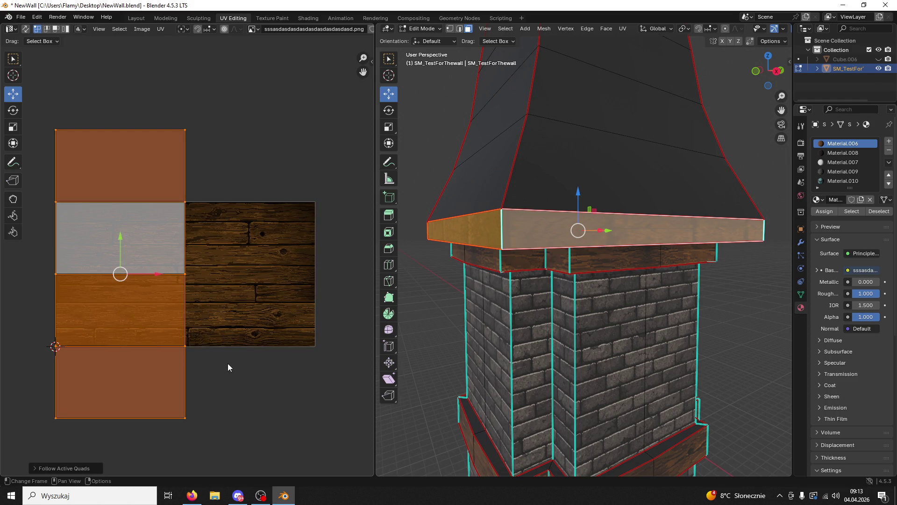
key("s")
left_click(269, 314)
key("r")
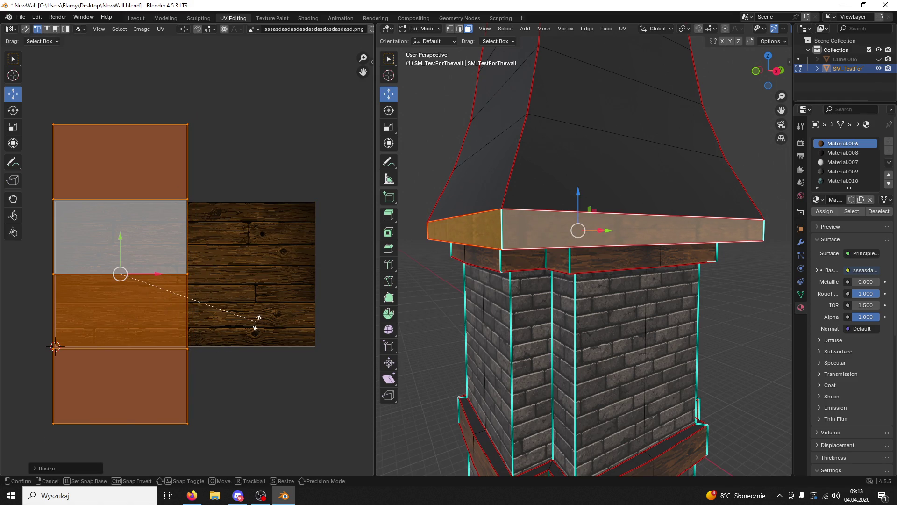
key("8")
key("0")
key("Return")
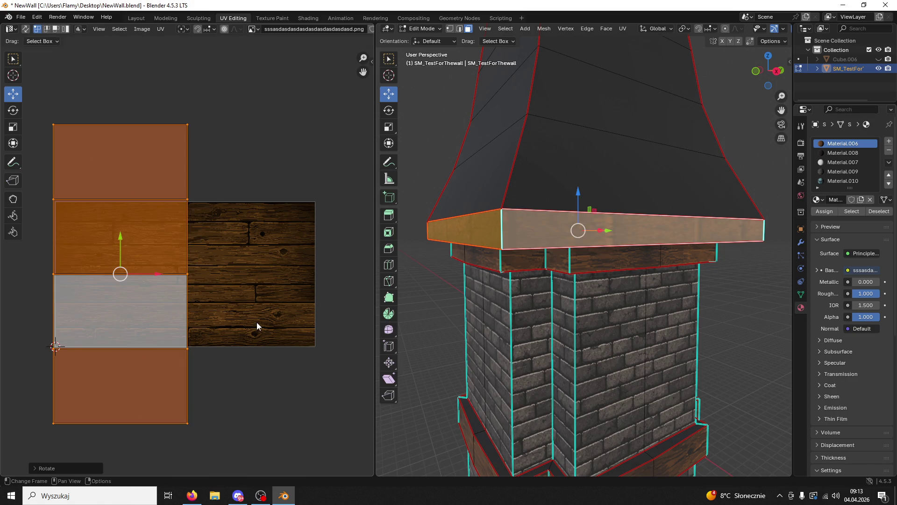
- Rotate the UV strip 90 degrees, scale it down and move it across the planks
key("r")
key("9")
key("0")
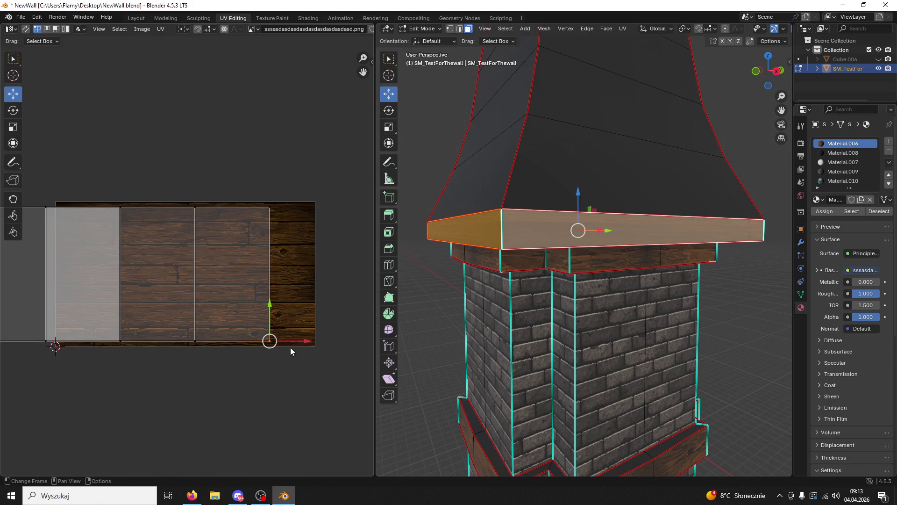
key("Return")
key("s")
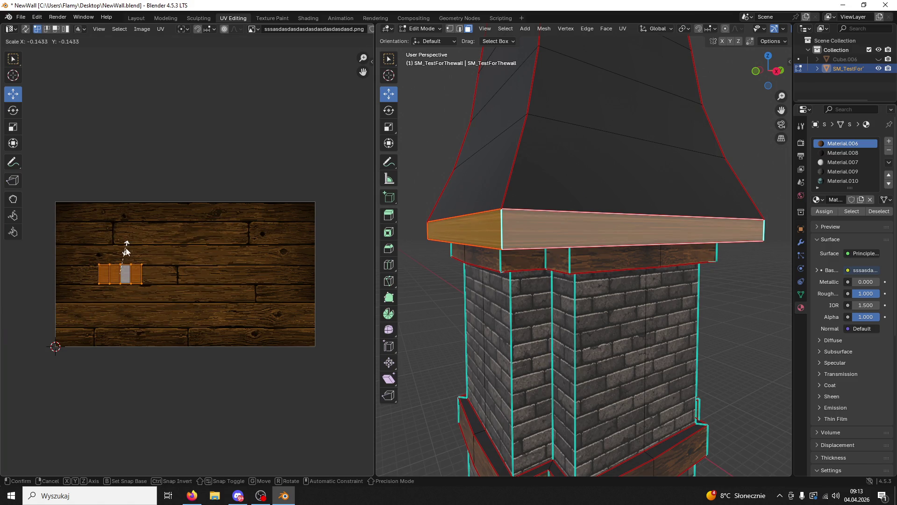
left_click(126, 243)
scroll(201, 346, "up", 3)
key("s")
left_click(172, 330)
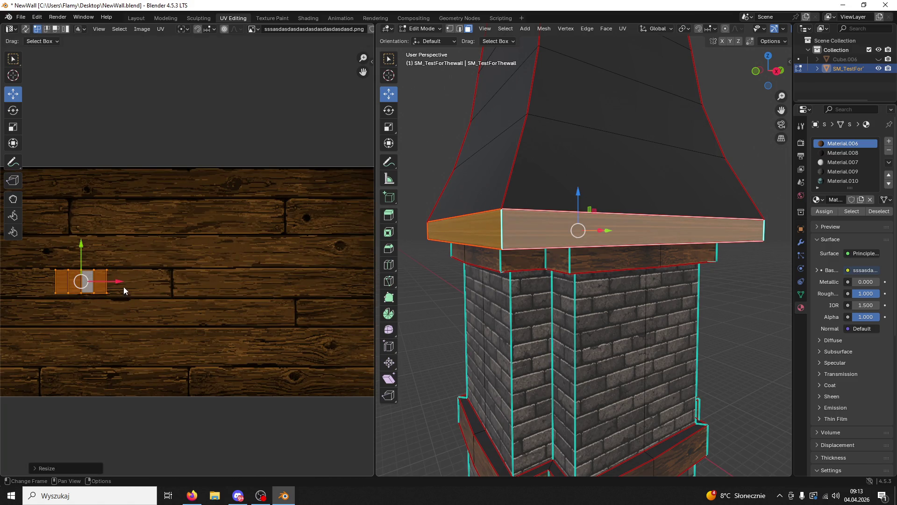
key("g")
left_click(175, 286)
- Reselect all rim UVs and stretch them along X so the planks run along the rim
left_click(147, 246)
key("a")
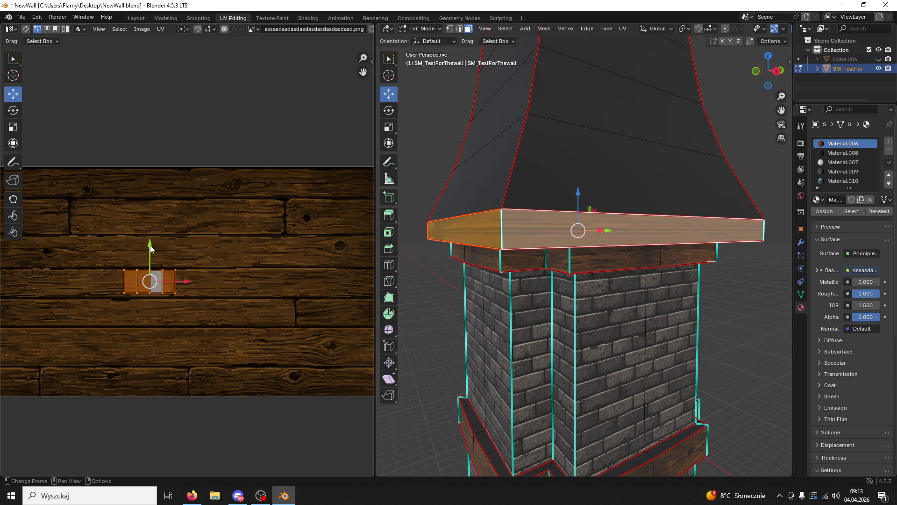
left_click(150, 248)
key("a")
key("s")
key("x")
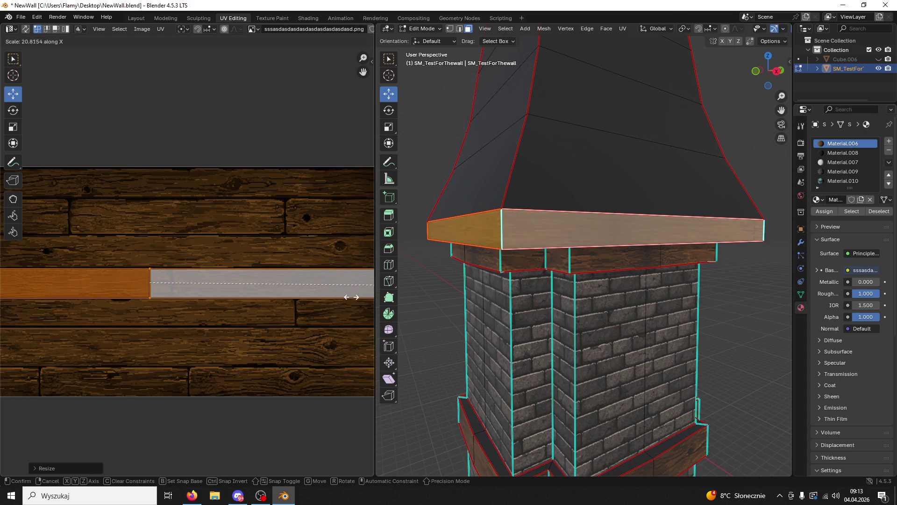
left_click(346, 259)
- Select the roof's bottom face and its whole linked roof strip
left_click(607, 355)
mouse_move(608, 356)
middle_mouse_down()
mouse_move(597, 180)
mouse_move(601, 205)
middle_mouse_up()
left_click(596, 180)
key("ctrl+l")
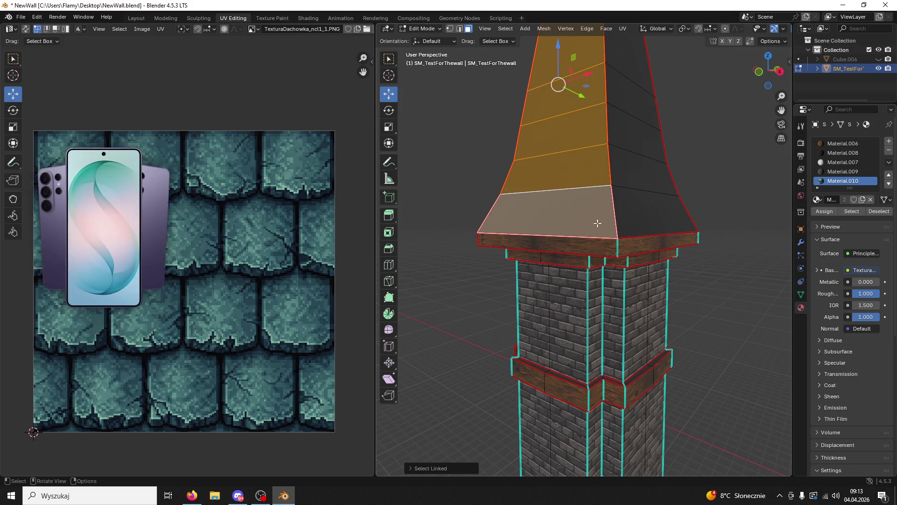
- Unwrap the roof strip Conformally, then slightly rotate and shift its UVs
scroll(190, 290, "down", 3)
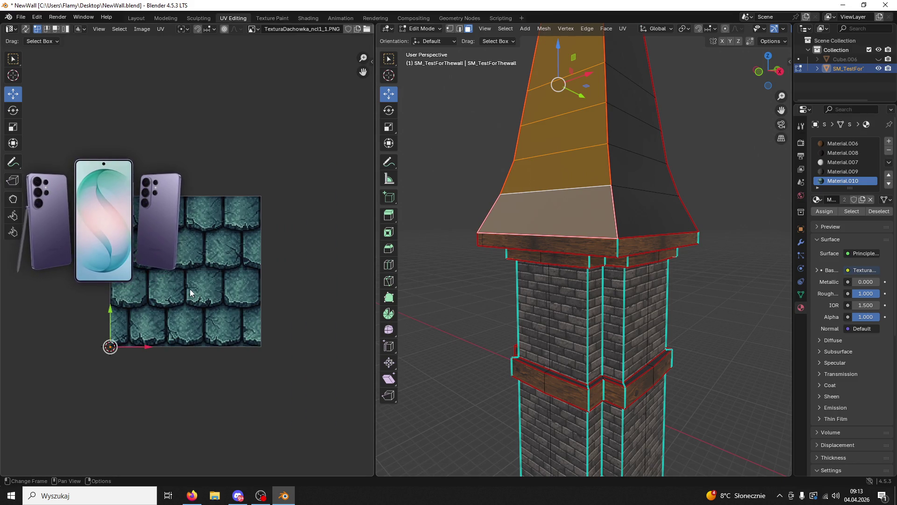
key("u")
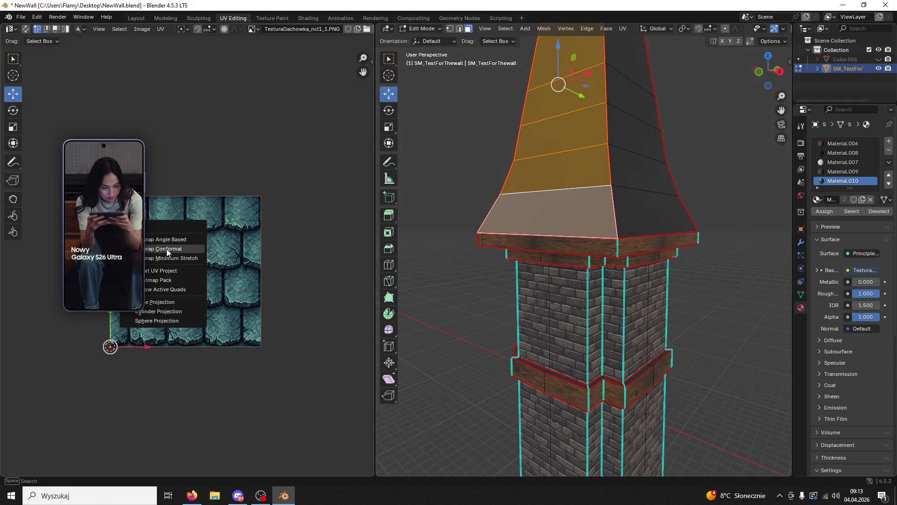
left_click(167, 249)
scroll(191, 310, "up", 2)
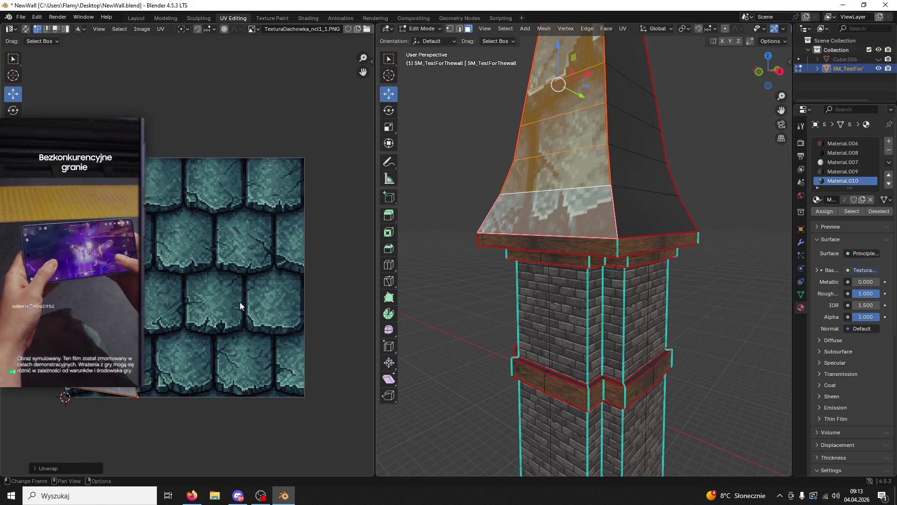
key("r")
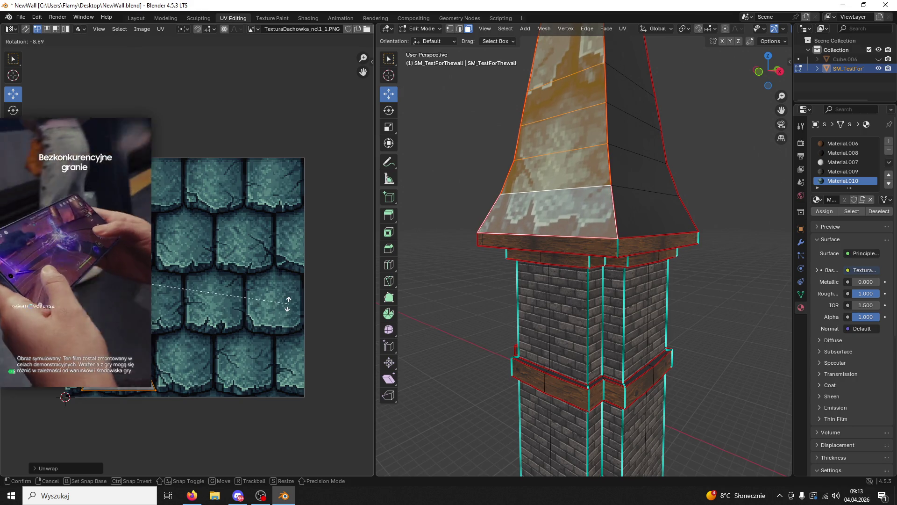
left_click(287, 304)
key("g")
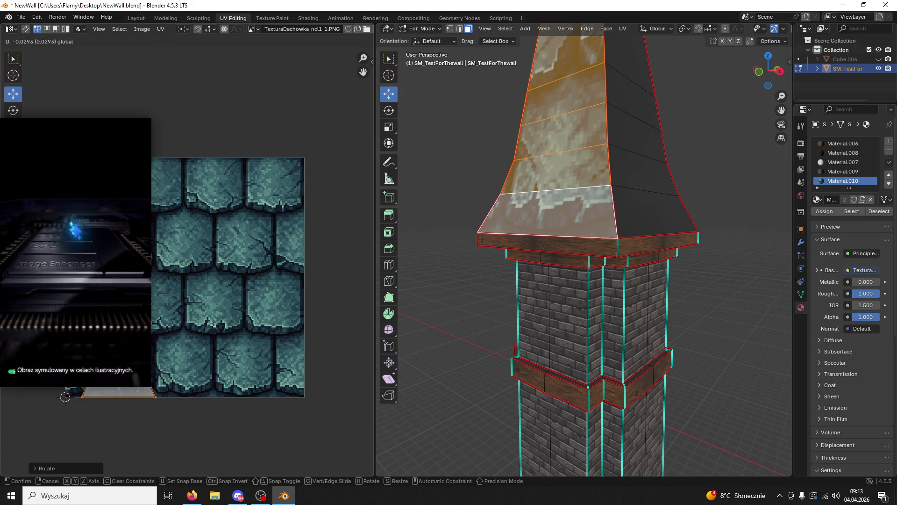
left_click(276, 260)
- Select and re-unwrap the upper and lower front roof strips
left_click(644, 207)
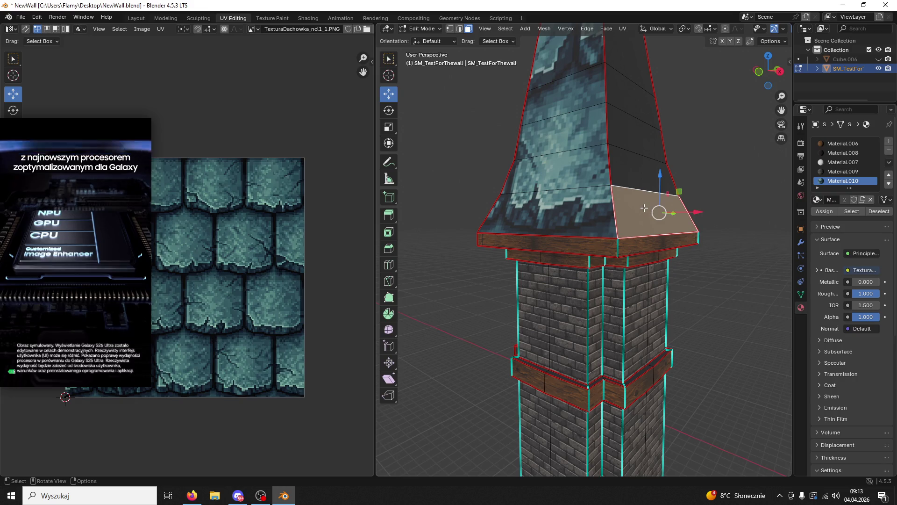
left_click(643, 141, "alt")
key("u")
left_click(260, 282)
mouse_move(550, 252)
middle_mouse_down()
mouse_move(436, 266)
mouse_move(545, 208)
middle_mouse_up()
left_click(577, 217)
key("ctrl+l")
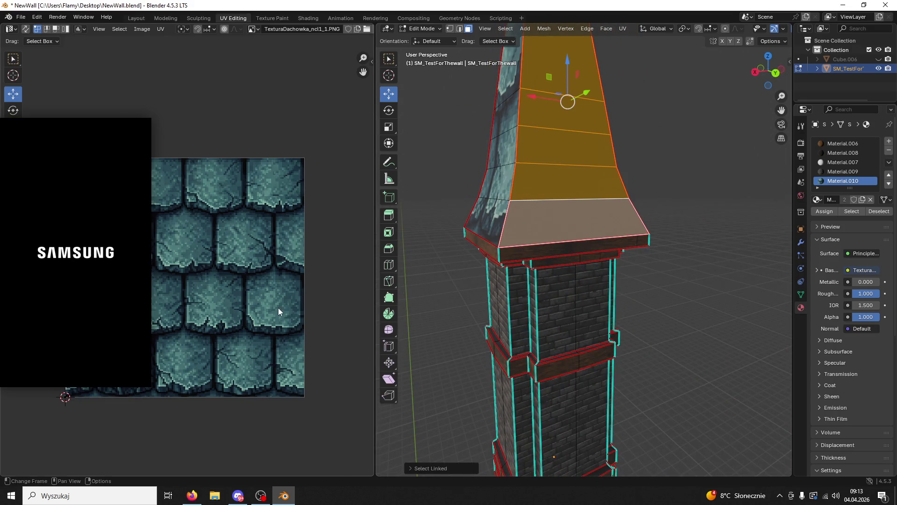
key("u")
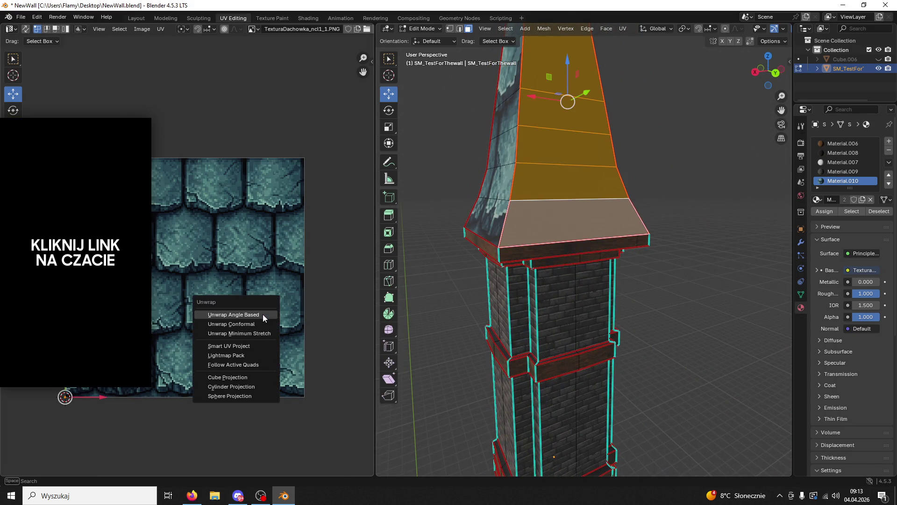
left_click(263, 314)
- Unwrap the roof ledge strip and stand its UV island upright
middle_click_drag(537, 262, 592, 232)
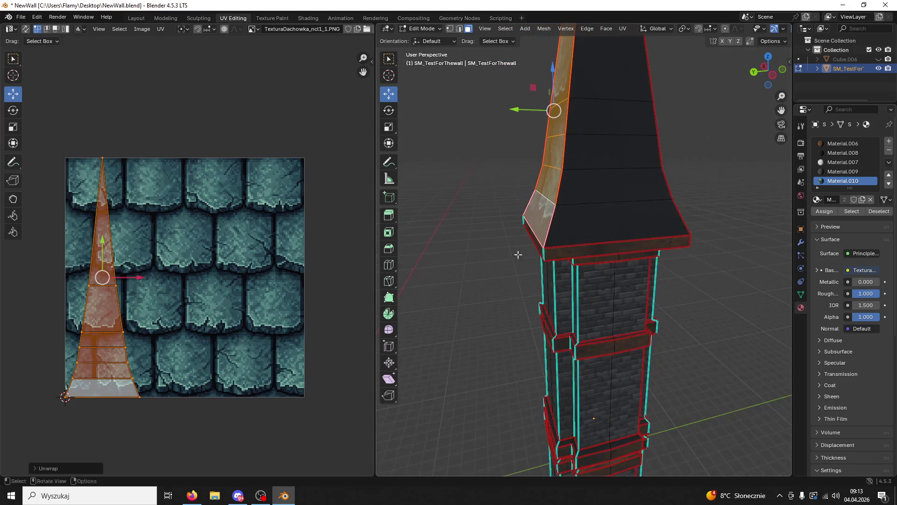
left_click(593, 232)
key("ctrl+l")
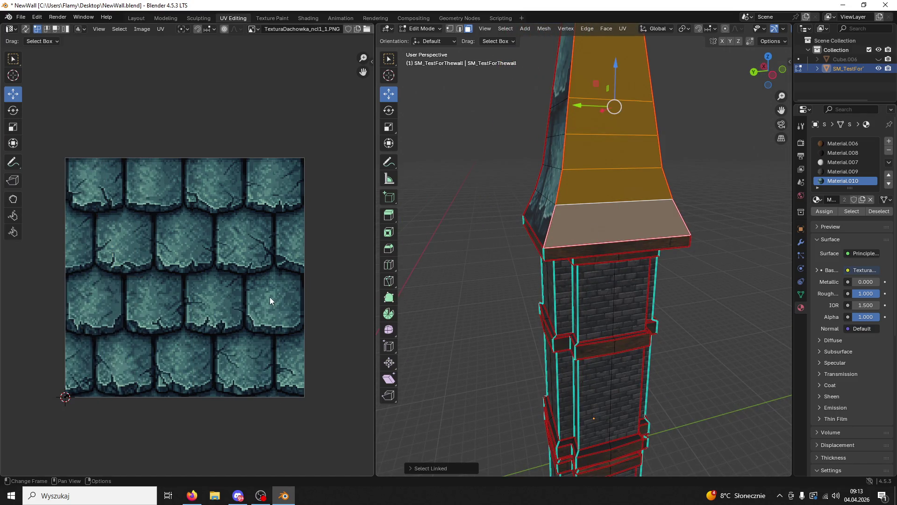
key("u")
left_click(270, 298)
key("r")
left_click(289, 316)
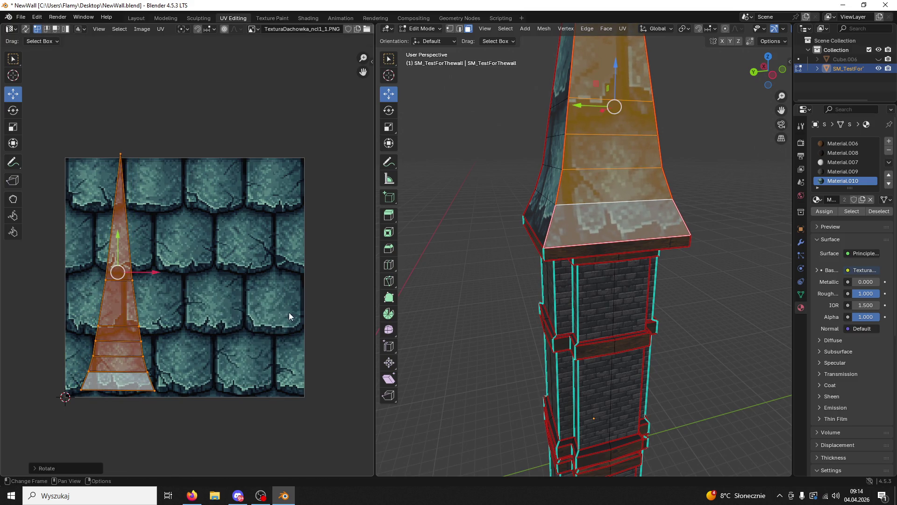
left_click_drag(118, 243, 115, 248)
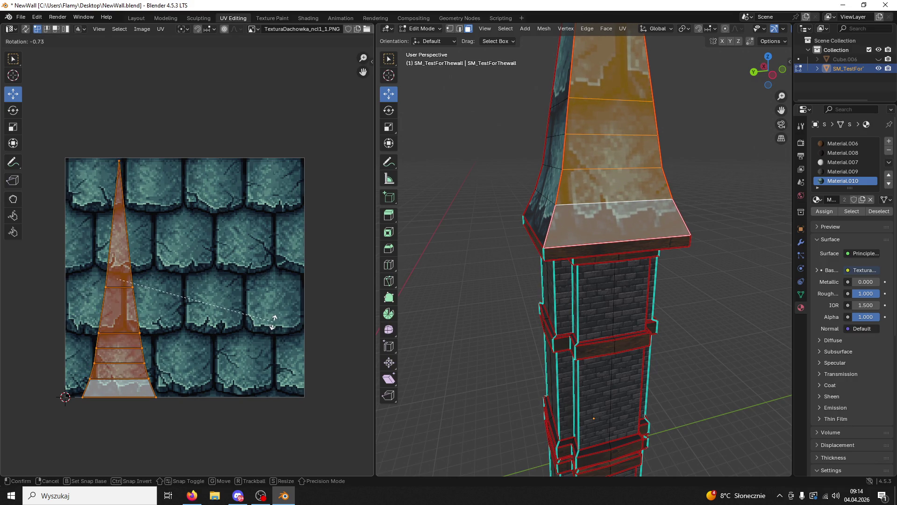
left_click(271, 321)
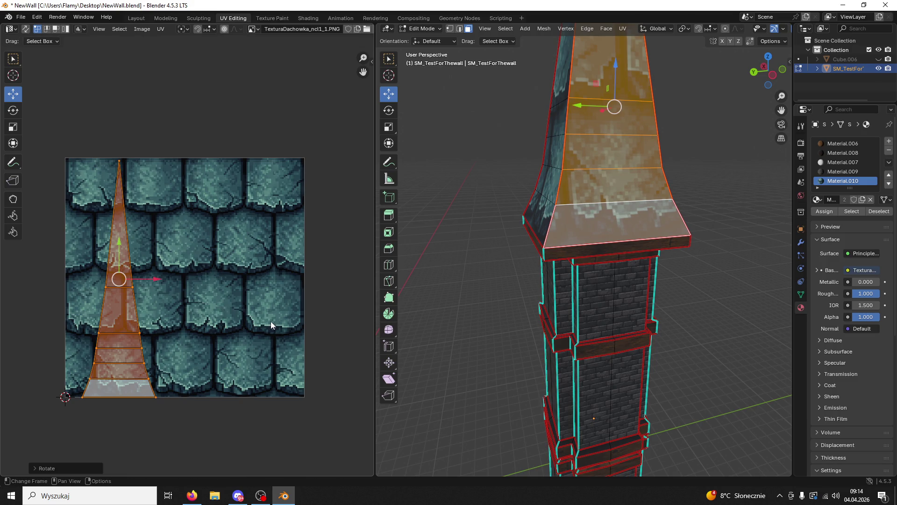
- Add two faces from the roof's left side to the selection
mouse_move(558, 216)
middle_mouse_down()
mouse_move(575, 187)
mouse_move(524, 193)
mouse_move(645, 178)
middle_mouse_up()
left_click(576, 187, "shift")
left_click(523, 192, "shift")
- Select all linked roof faces and enlarge the roof UV islands
key("l")
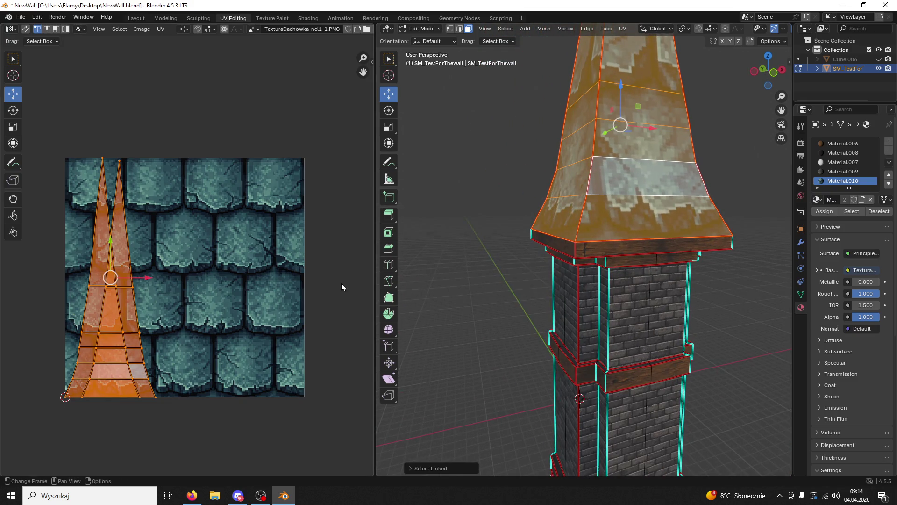
scroll(333, 283, "down", 3)
scroll(268, 294, "up", 2)
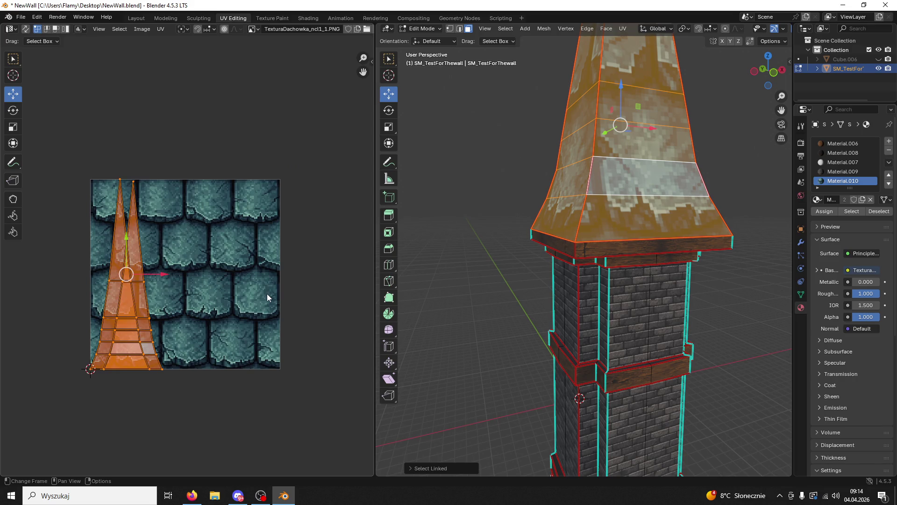
scroll(281, 283, "up", 2)
middle_click_drag(228, 287, 344, 239)
scroll(325, 238, "up", 1)
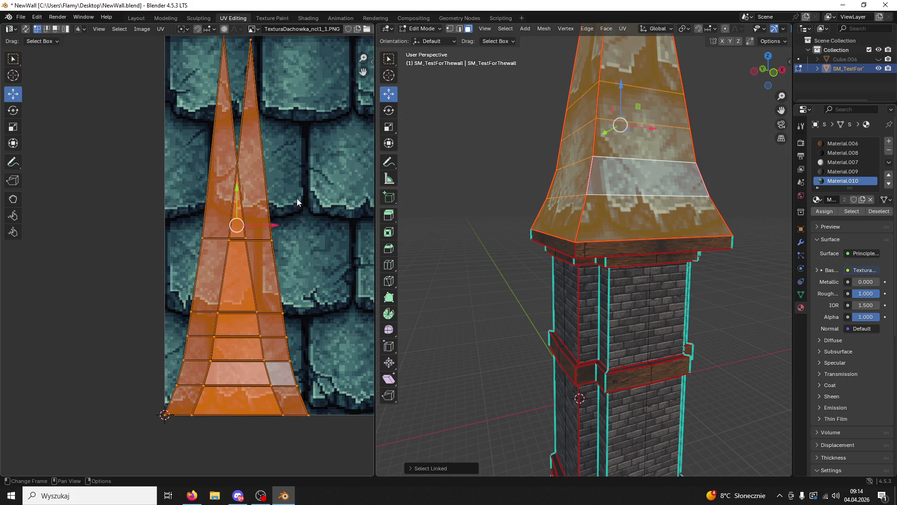
middle_click_drag(296, 201, 293, 265)
scroll(292, 264, "down", 3)
key("s")
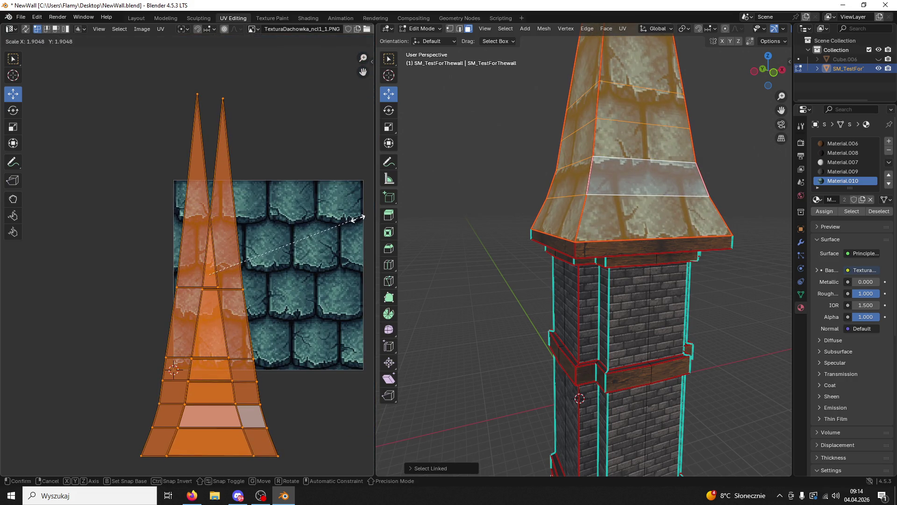
left_click(200, 136)
- Rescale the roof UV islands, preview the tiles, then shrink the islands slightly
scroll(518, 167, "down", 1)
scroll(518, 167, "down", 2)
middle_click_drag(523, 187, 579, 187)
key("s")
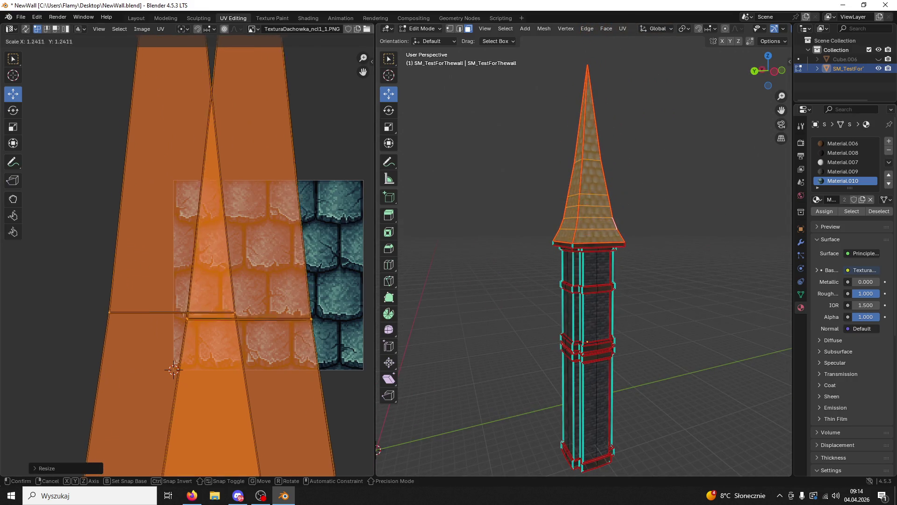
left_click(333, 289)
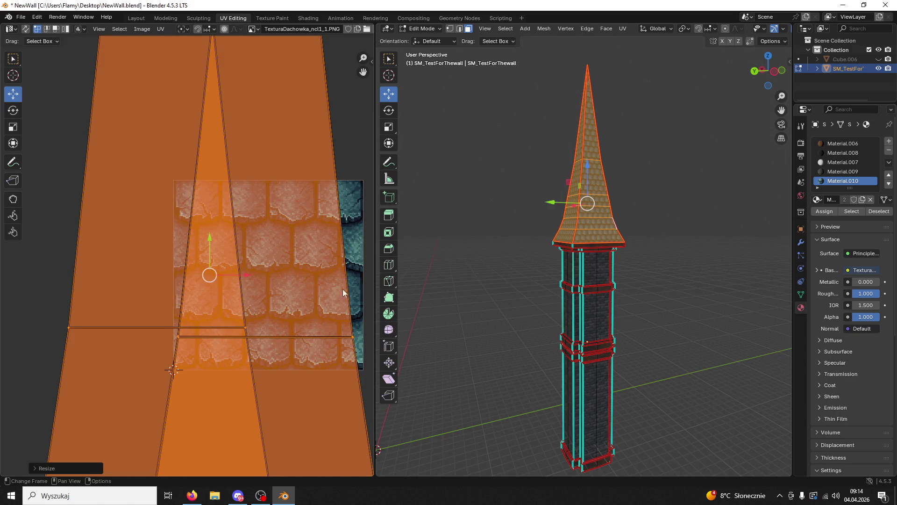
middle_click_drag(584, 200, 577, 200)
left_click(513, 302)
scroll(513, 301, "up", 3)
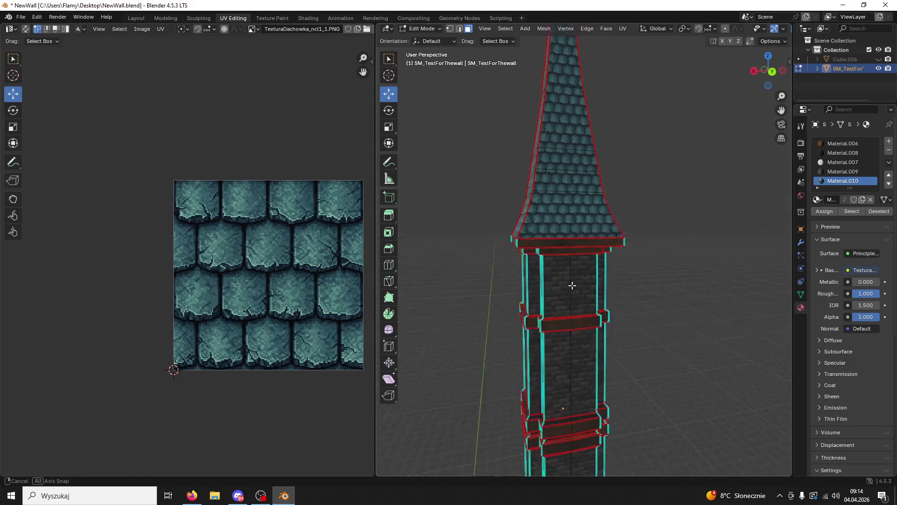
key("ctrl+z")
key("s")
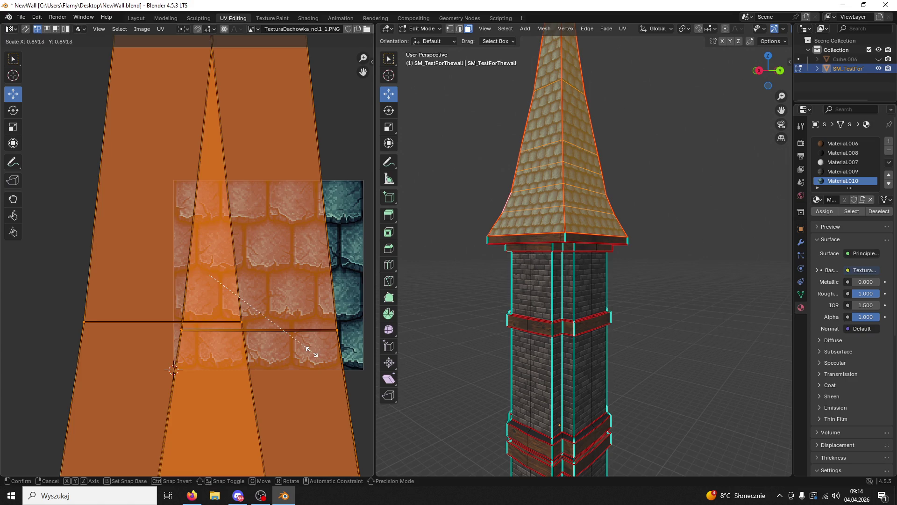
left_click(310, 351)
- Check the evenly tiled teal roof and return to Object Mode
left_click(491, 257)
middle_click_drag(491, 257, 549, 250)
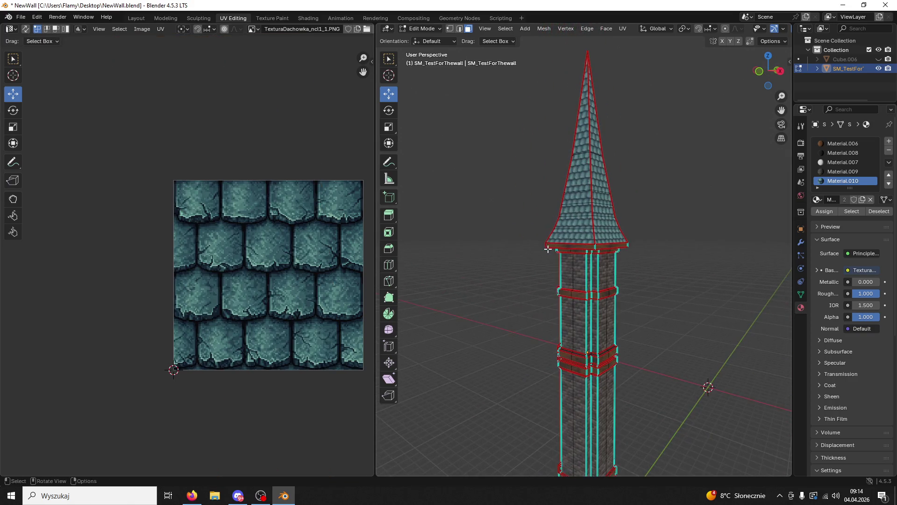
left_click(422, 29)
left_click(428, 40)
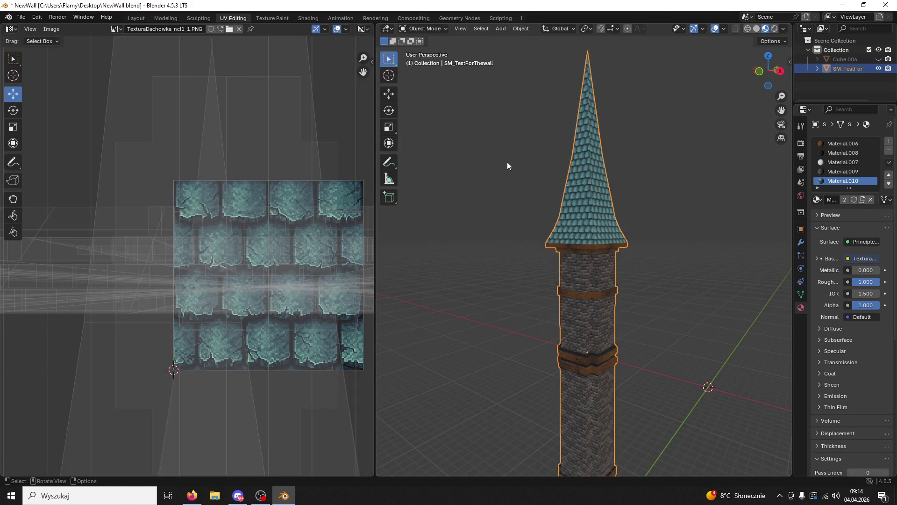
- Save NewWall.blend and look over the textured tower
scroll(523, 187, "down", 4)
key("ctrl+s")
mouse_move(548, 210)
middle_mouse_down()
mouse_move(613, 281)
mouse_move(568, 282)
middle_mouse_up()
scroll(567, 282, "up", 4)
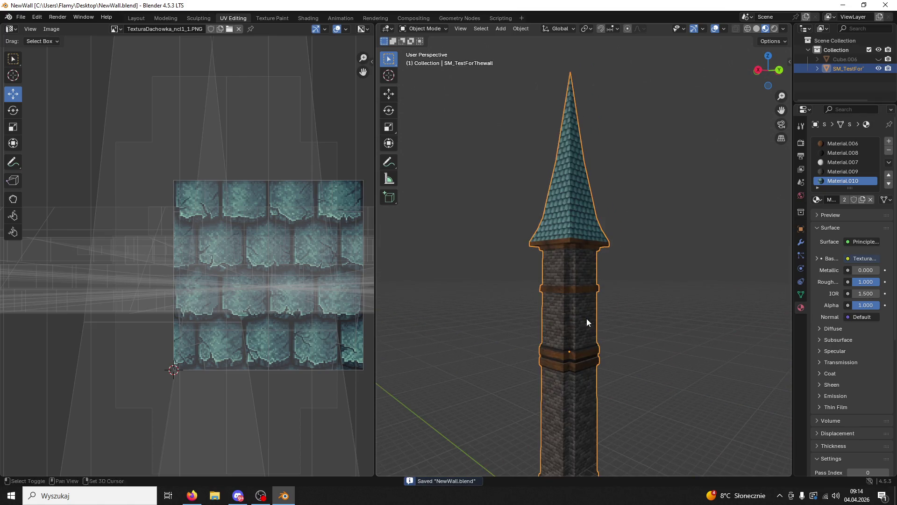
middle_click_drag(587, 318, 579, 229, "shift")
- Select the SM_TestForThewall tower object and bring up the File menu
key("alt+a")
left_click(560, 189)
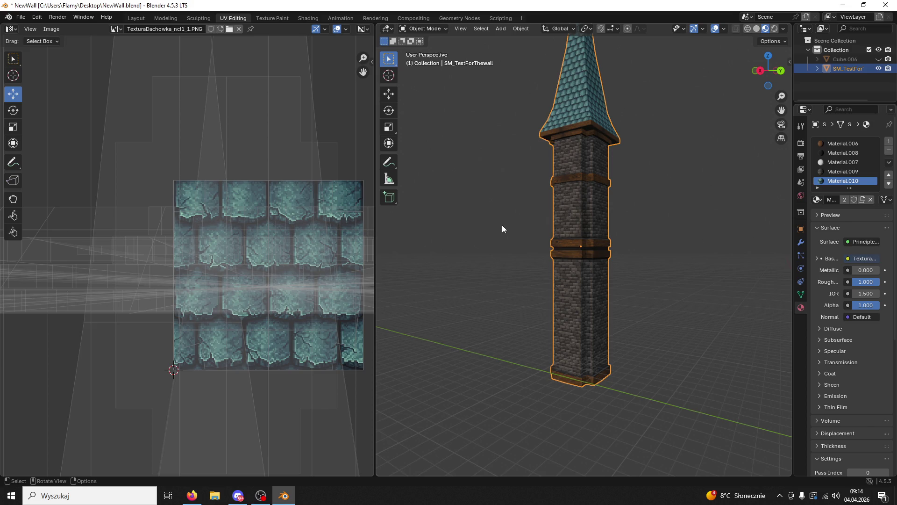
left_click(546, 254)
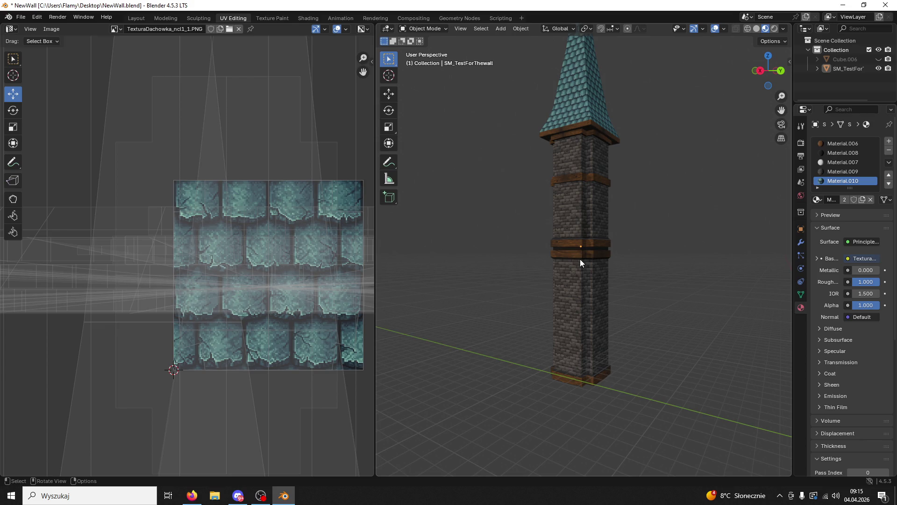
left_click(579, 259)
mouse_move(579, 259)
middle_mouse_down()
mouse_move(613, 270)
mouse_move(386, 165)
middle_mouse_up()
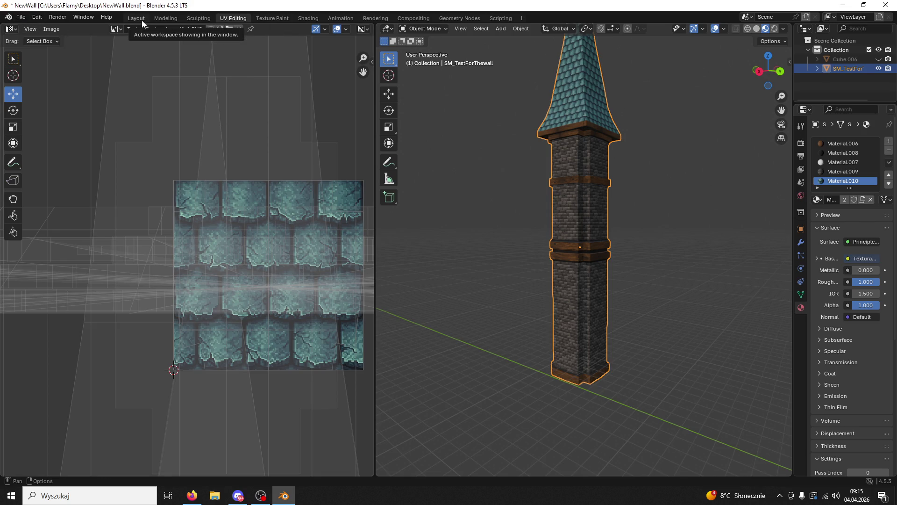
left_click(21, 16)
- Export the tower as Tower06.fbx to the Desktop, then minimize Blender and open the PAAAASZTEEEET folder
mouse_move(37, 155)
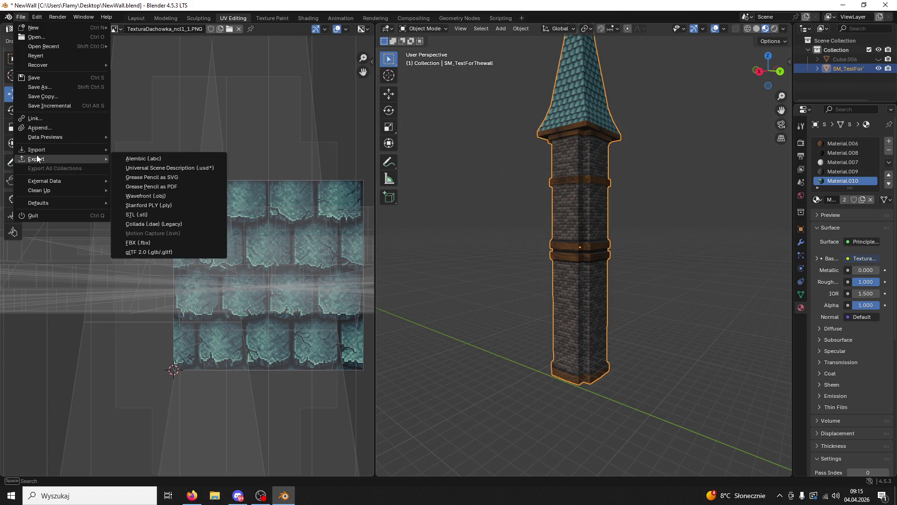
left_click(128, 242)
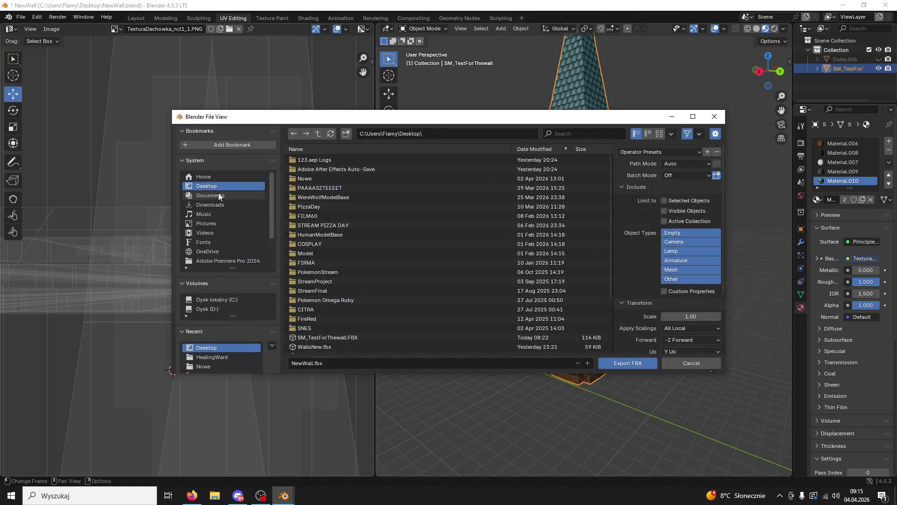
left_click(335, 365)
type("Tower06")
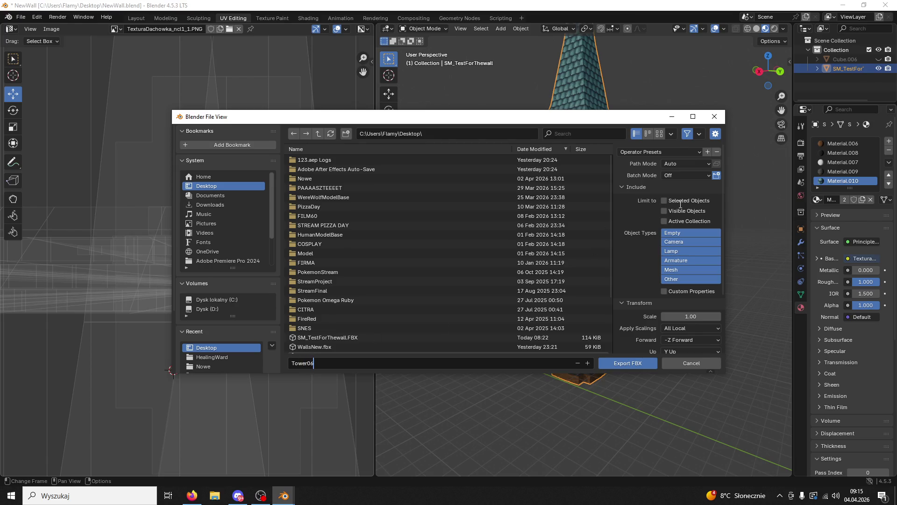
left_click(628, 361)
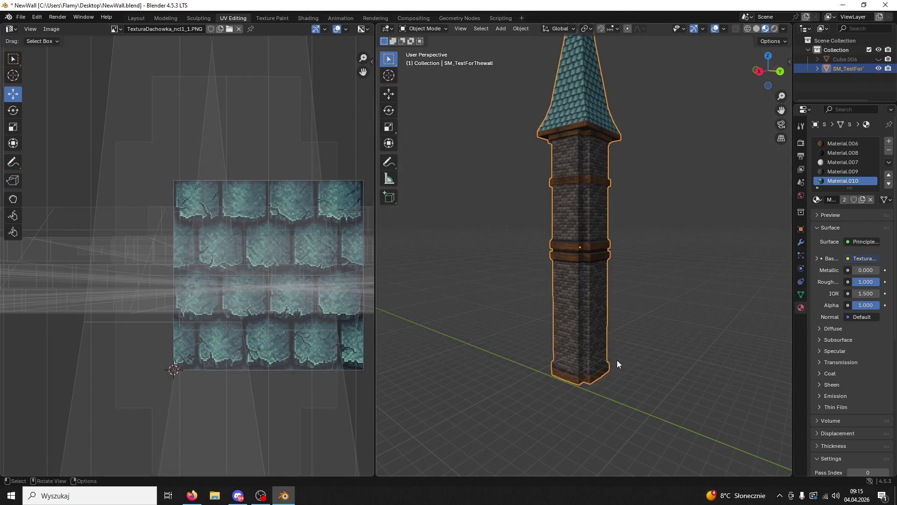
left_click(843, 5)
double_click(864, 397)
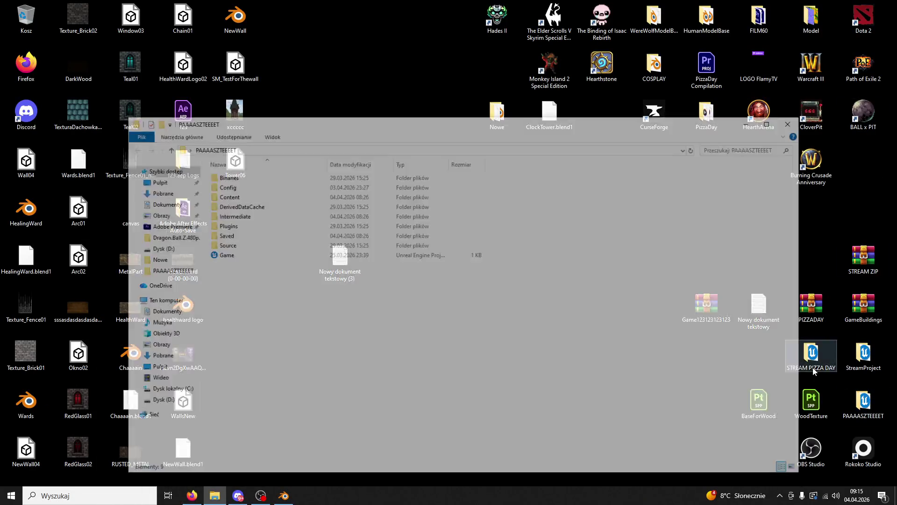
- Launch the Game Unreal project from PAAAASZTEEEET and close File Explorer
double_click(225, 255)
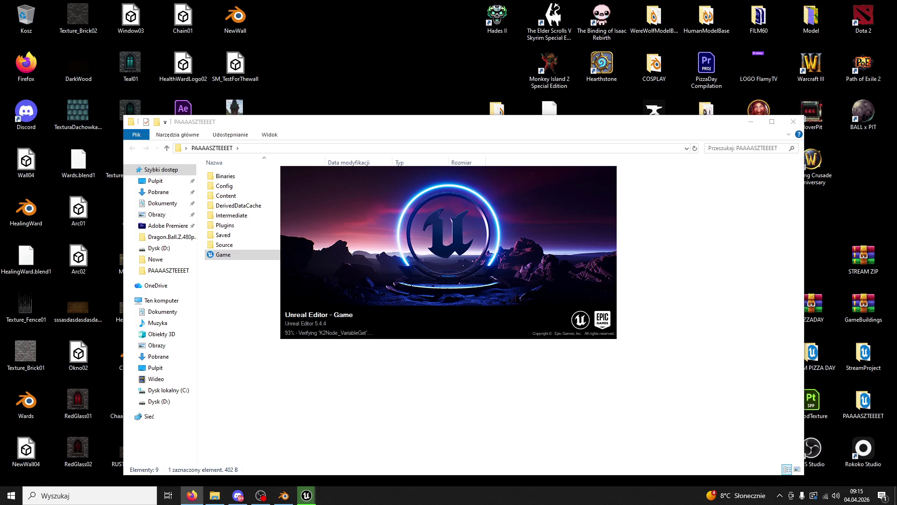
left_click(787, 125)
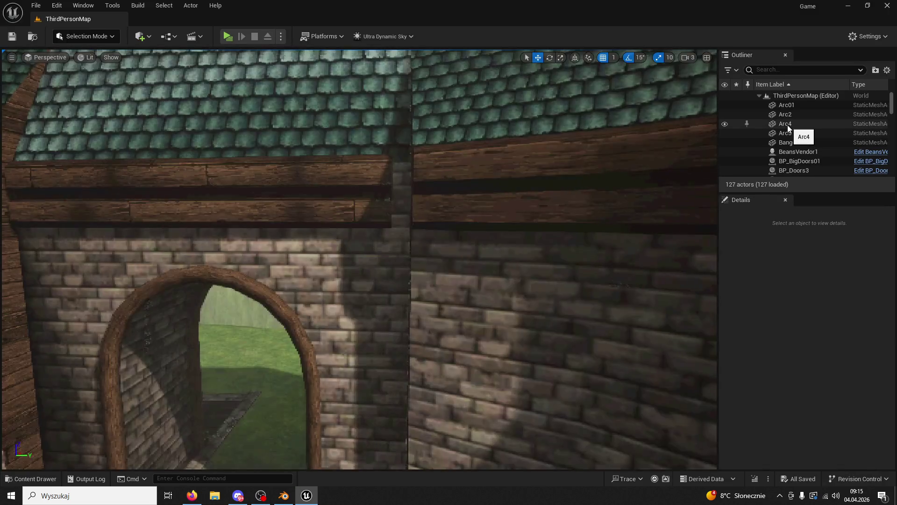
- Browse the Content Drawer to /Game/ModularV3/Towers, then restore the Unreal window
left_click_drag(480, 156, 472, 196)
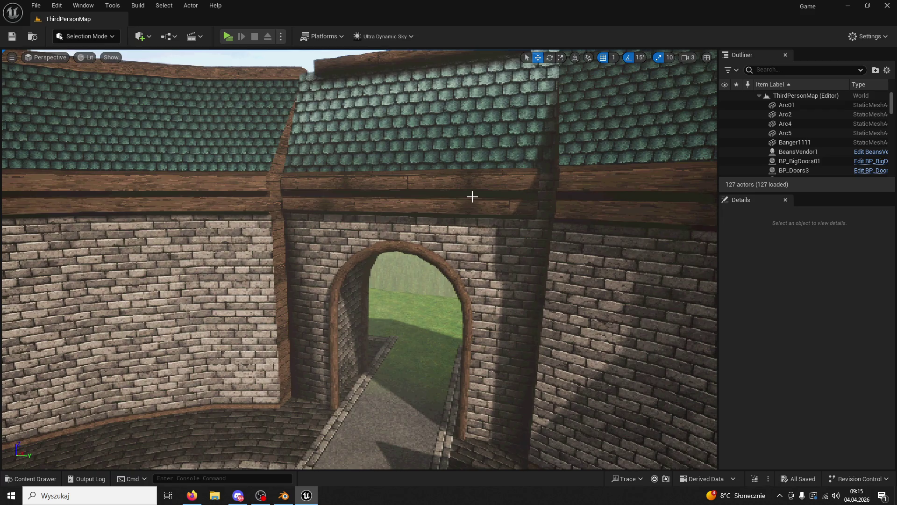
left_click(31, 479)
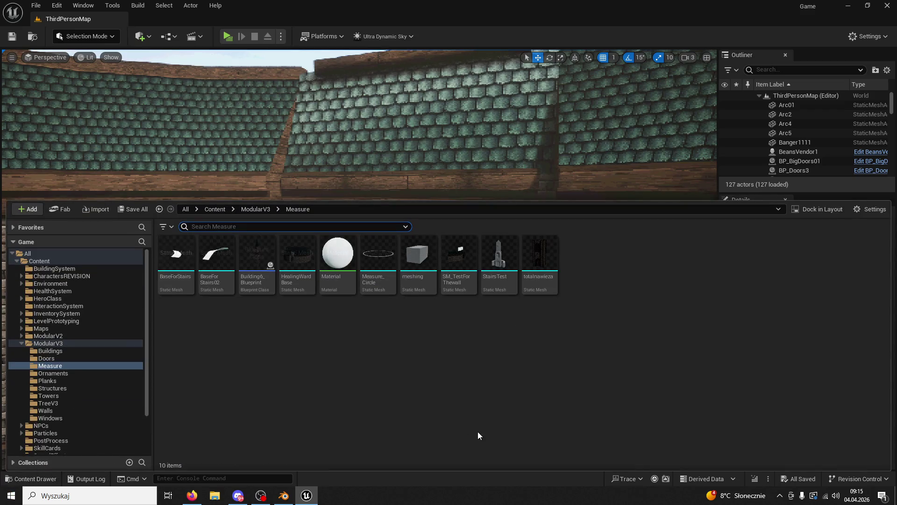
left_click(259, 210)
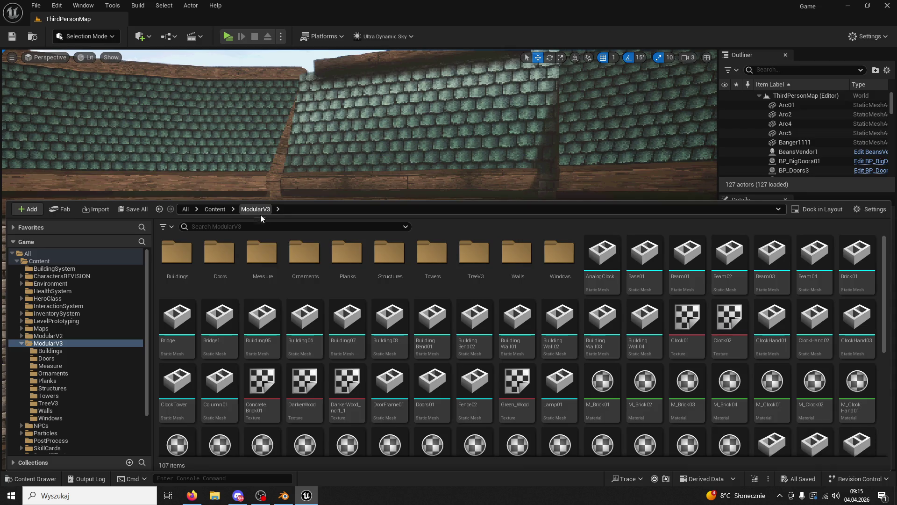
left_click(419, 260)
double_click(419, 260)
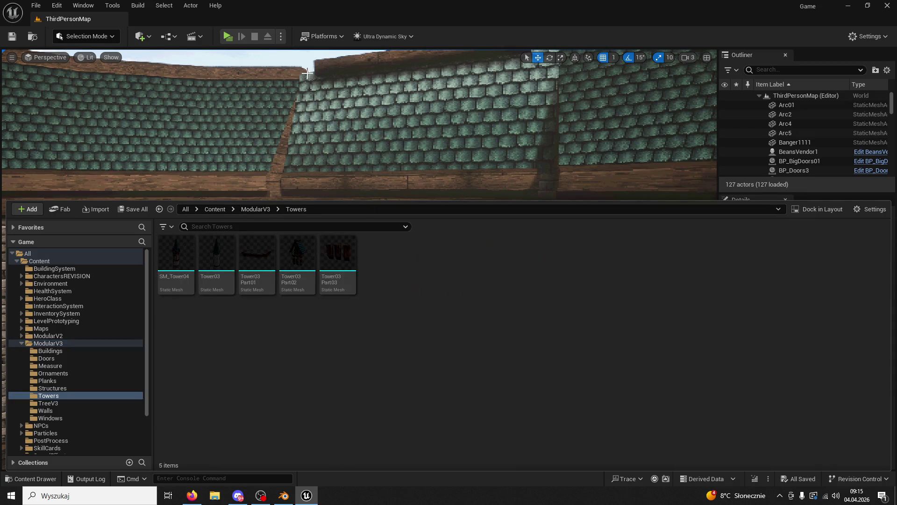
double_click(254, 12)
- Import Tower06 into the Towers folder and check the imported mesh in its editor
mouse_move(235, 159)
left_mouse_down()
mouse_move(744, 251)
mouse_move(652, 209)
left_mouse_up()
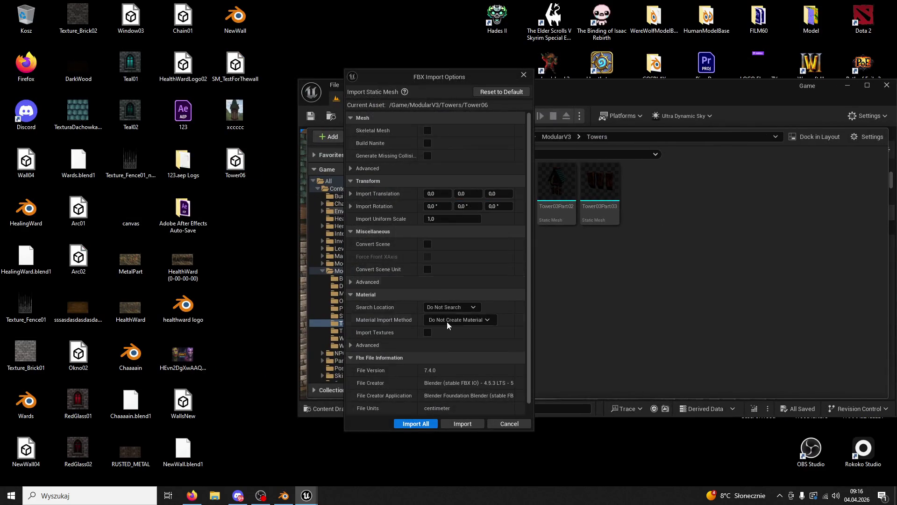
left_click(474, 418)
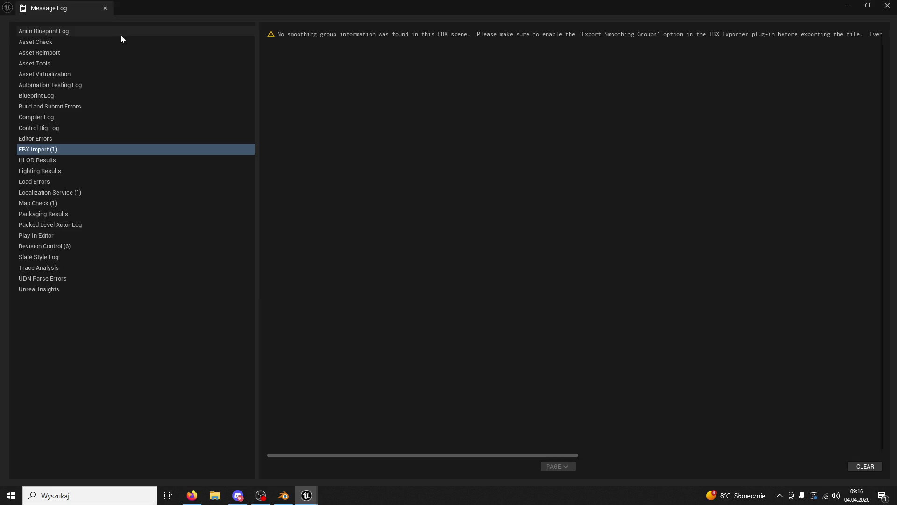
left_click(107, 12)
double_click(503, 167)
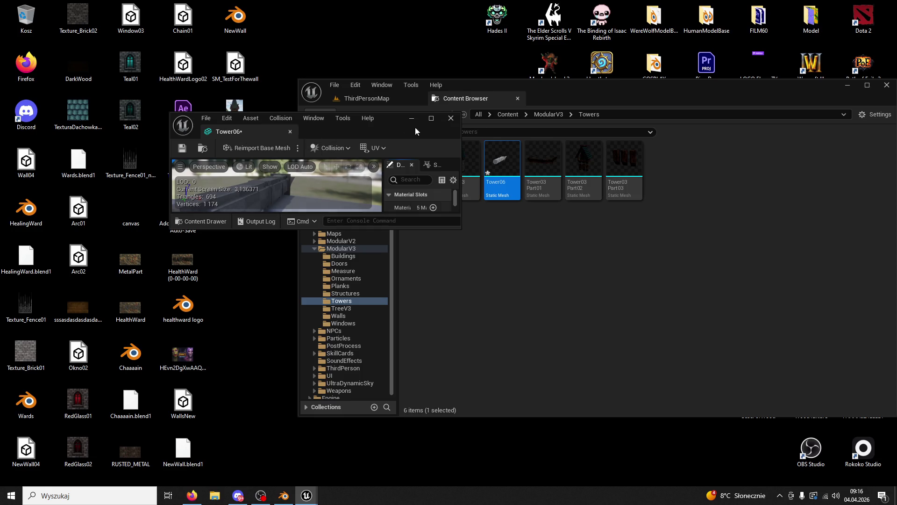
left_click(450, 118)
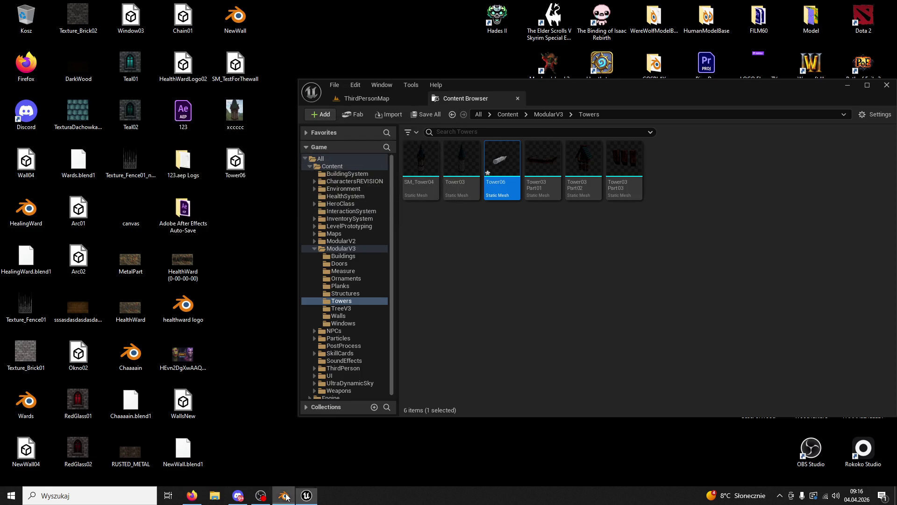
- Drag Tower06 from the Content Drawer into the ThirdPersonMap level and view it
left_click(283, 495)
mouse_move(470, 378)
middle_mouse_down()
mouse_move(517, 362)
mouse_move(380, 385)
mouse_move(757, 380)
mouse_move(383, 391)
mouse_move(388, 326)
mouse_move(478, 316)
mouse_move(555, 331)
mouse_move(448, 397)
middle_mouse_up()
left_click(306, 495)
left_click(366, 98)
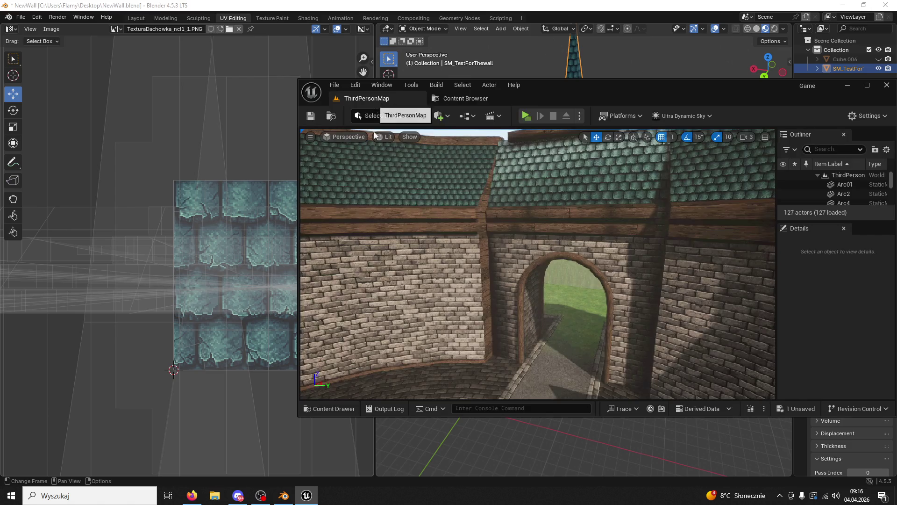
left_click(333, 409)
mouse_move(509, 268)
left_mouse_down()
mouse_move(476, 349)
mouse_move(491, 292)
left_mouse_up()
mouse_move(498, 280)
right_mouse_down()
mouse_move(395, 396)
mouse_move(367, 325)
mouse_move(389, 108)
right_mouse_up()
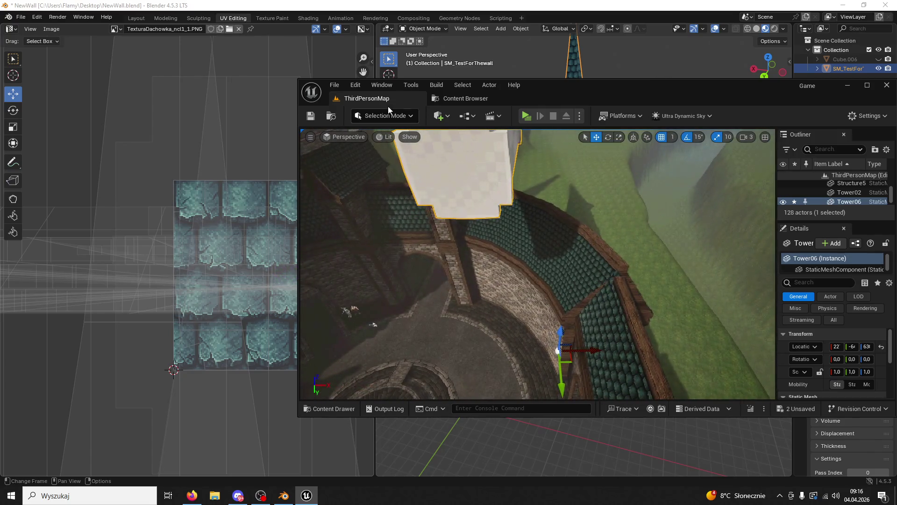
left_click(383, 121)
- In Modeling Mode, use XForm Edit Pivot to move Tower06's pivot to the Right side
left_click(391, 175)
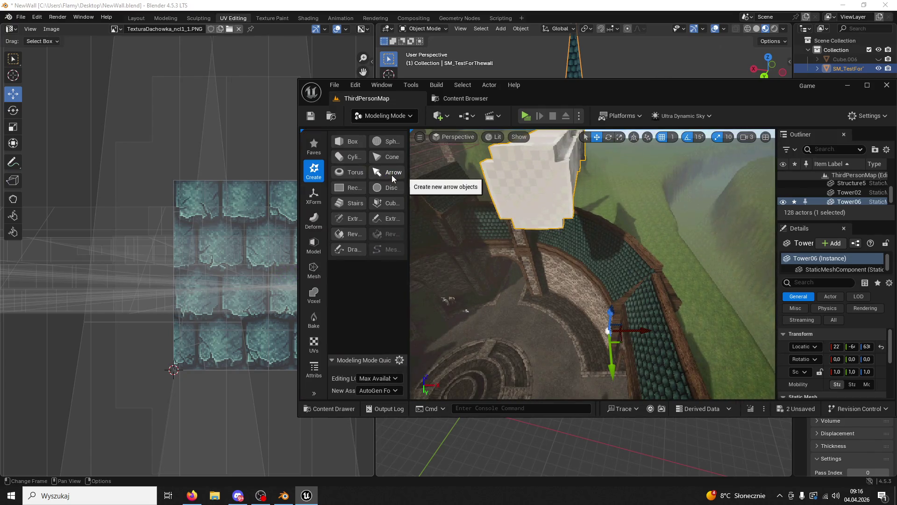
left_click(312, 200)
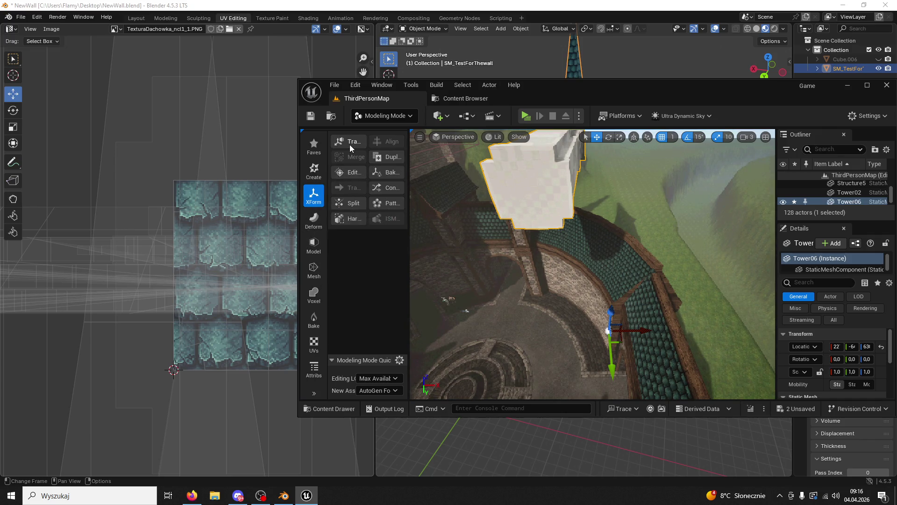
double_click(543, 86)
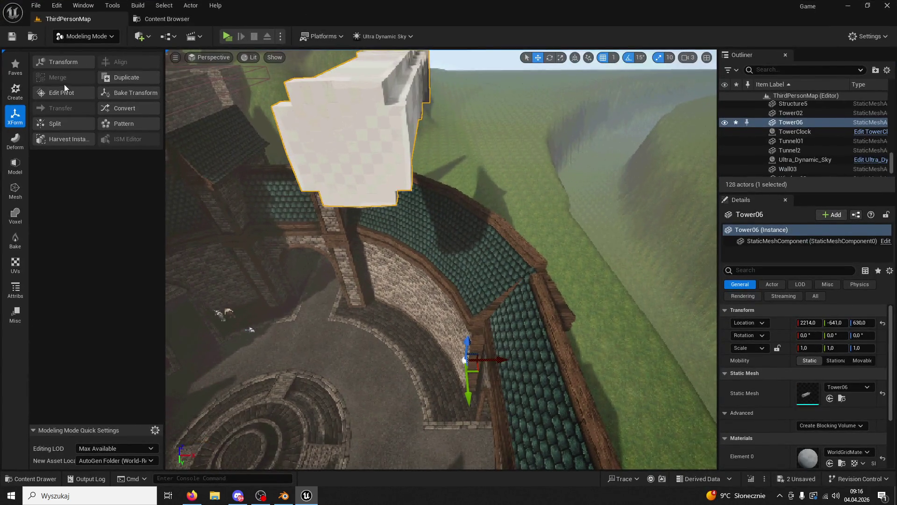
left_click(60, 64)
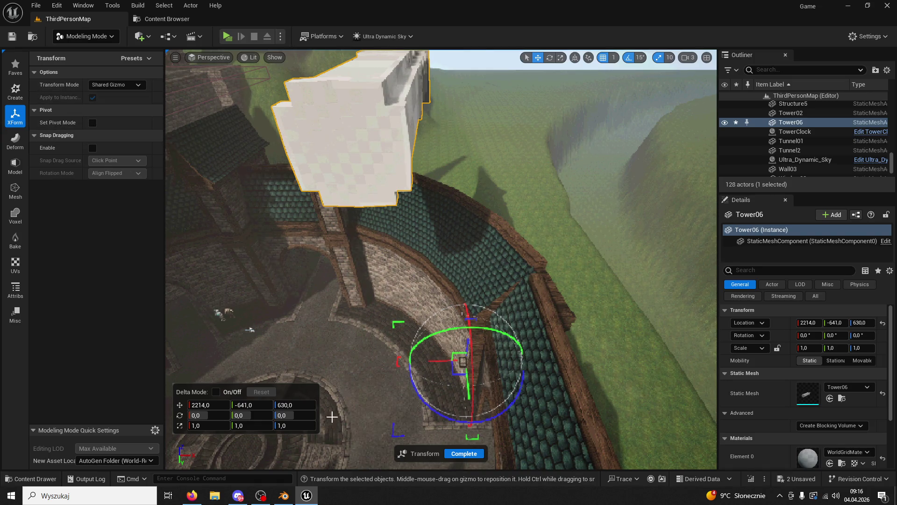
key("Return")
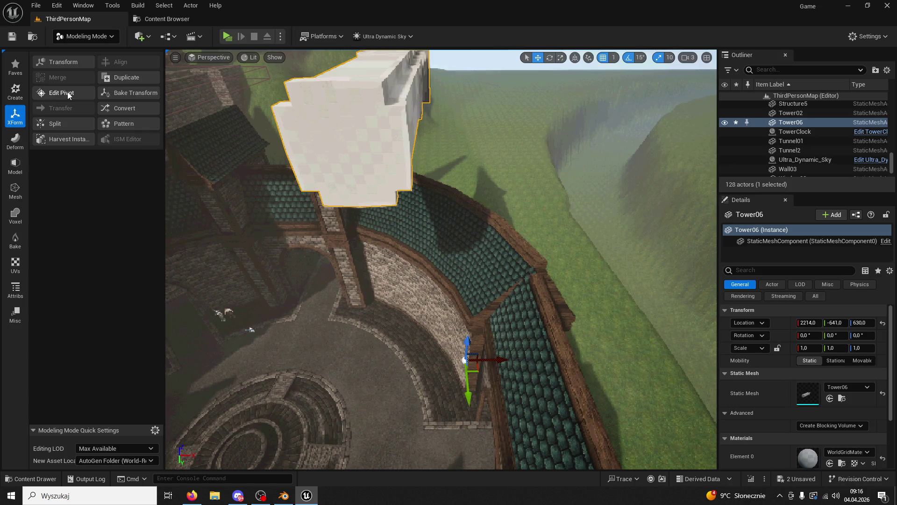
left_click(67, 91)
left_click(81, 176)
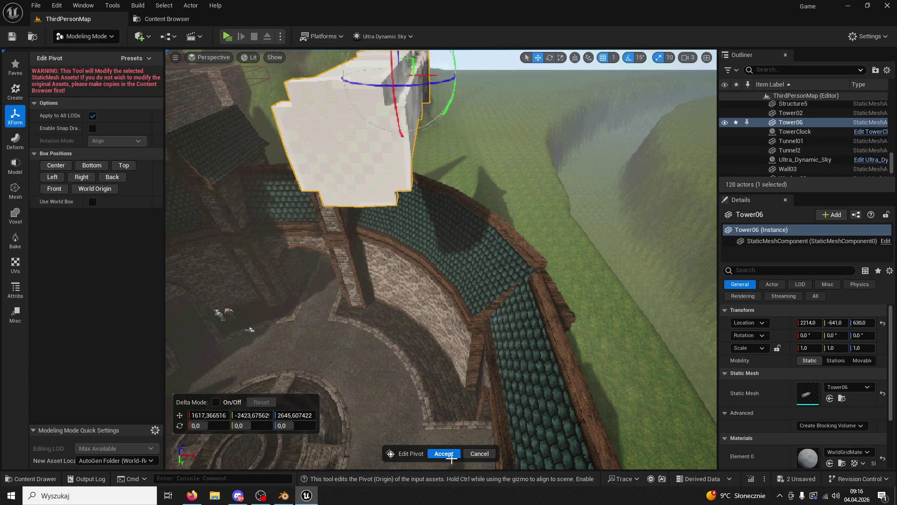
left_click(445, 453)
- Rotate the spire 90° on X so it stands upright
left_click(550, 60)
right_click_drag(421, 280, 421, 243)
left_click_drag(401, 112, 403, 201)
right_click_drag(403, 201, 403, 178)
left_click(538, 57)
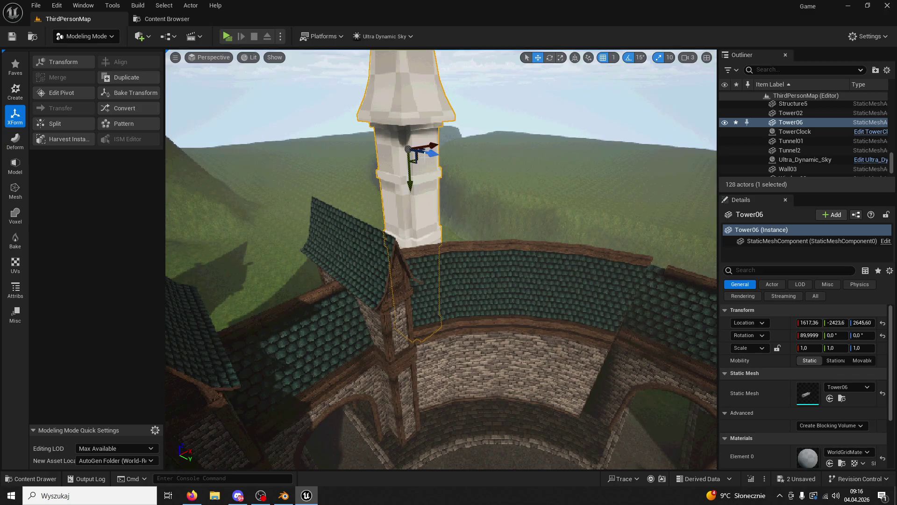
- Move Tower06 along Y, Z and X until it sits against the castle wall beside the archway
left_click_drag(433, 149, 468, 173)
mouse_move(468, 174)
right_mouse_down()
mouse_move(486, 168)
mouse_move(496, 178)
right_mouse_up()
mouse_move(553, 189)
right_mouse_down()
mouse_move(554, 168)
mouse_move(554, 188)
right_mouse_up()
left_click_drag(473, 55, 474, 199)
left_click_drag(488, 167, 589, 177)
mouse_move(589, 178)
right_mouse_down()
mouse_move(607, 196)
mouse_move(638, 202)
right_mouse_up()
right_click_drag(480, 199, 480, 200)
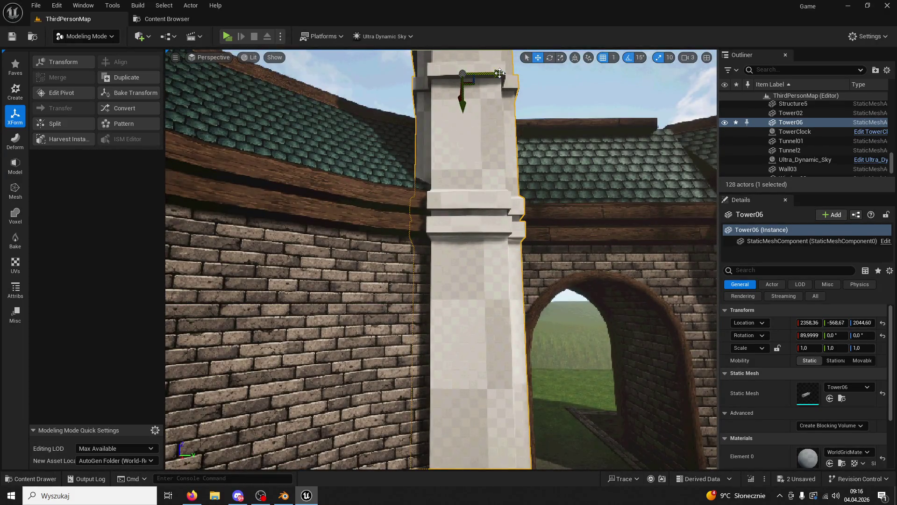
left_click_drag(500, 74, 484, 77)
mouse_move(484, 77)
right_mouse_down()
mouse_move(504, 84)
mouse_move(432, 79)
mouse_move(446, 87)
right_mouse_up()
right_click_drag(511, 114, 509, 147)
left_click_drag(502, 148, 498, 145)
right_click_drag(505, 153, 509, 231)
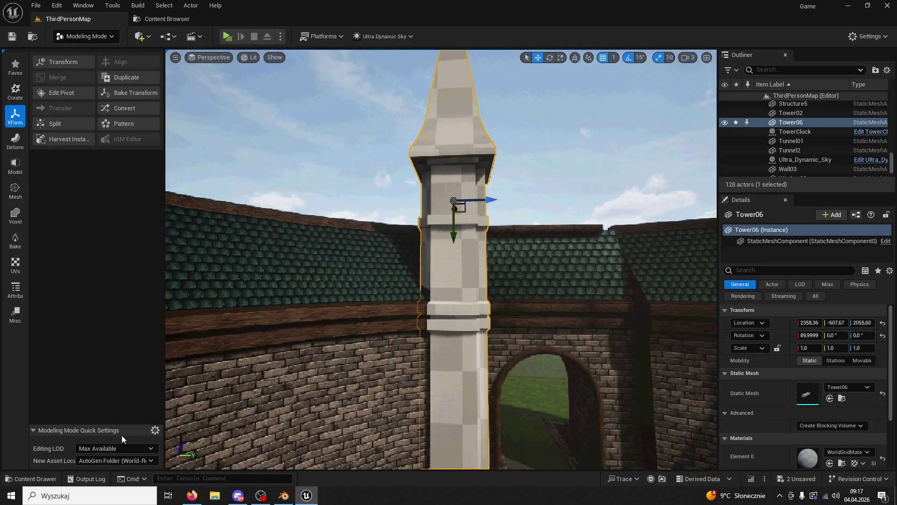
- Browse the ModularV3 folder in the Content Drawer and select the M_Brick01 material
left_click(50, 479)
left_click(256, 209)
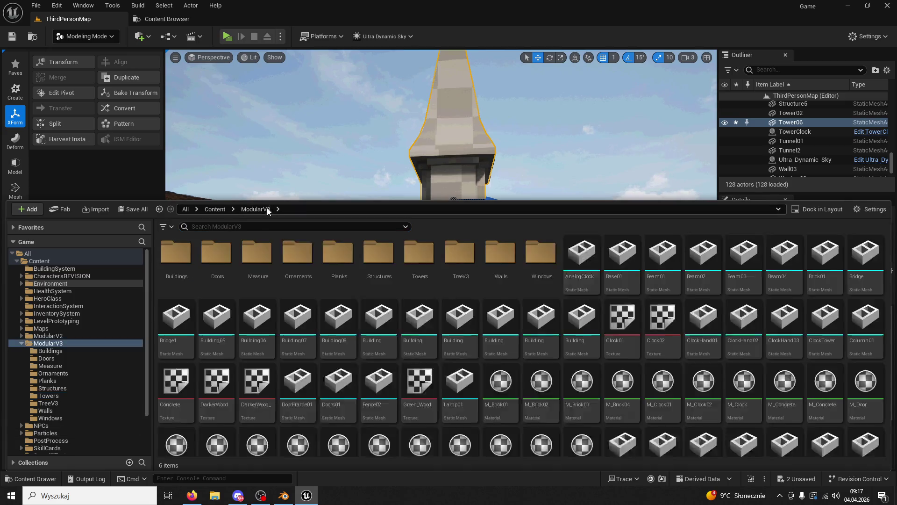
left_click(616, 380)
key("ctrl+space")
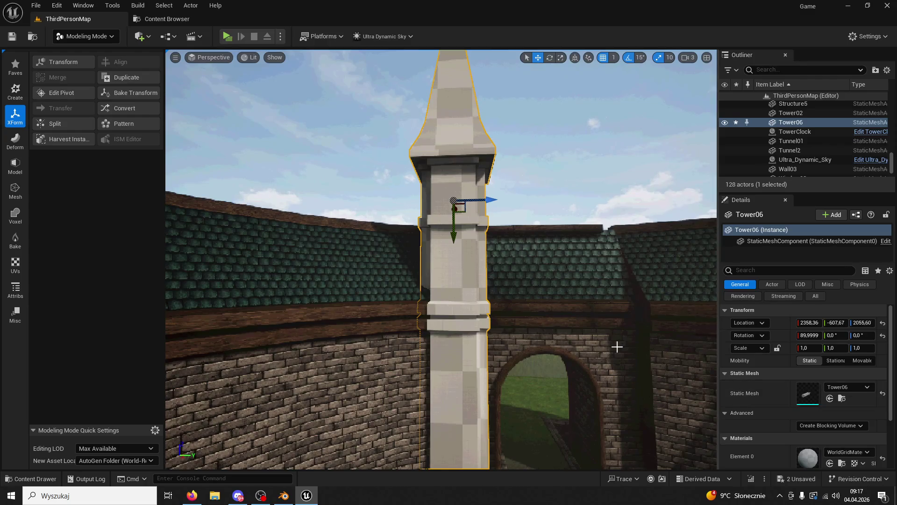
left_click(31, 479)
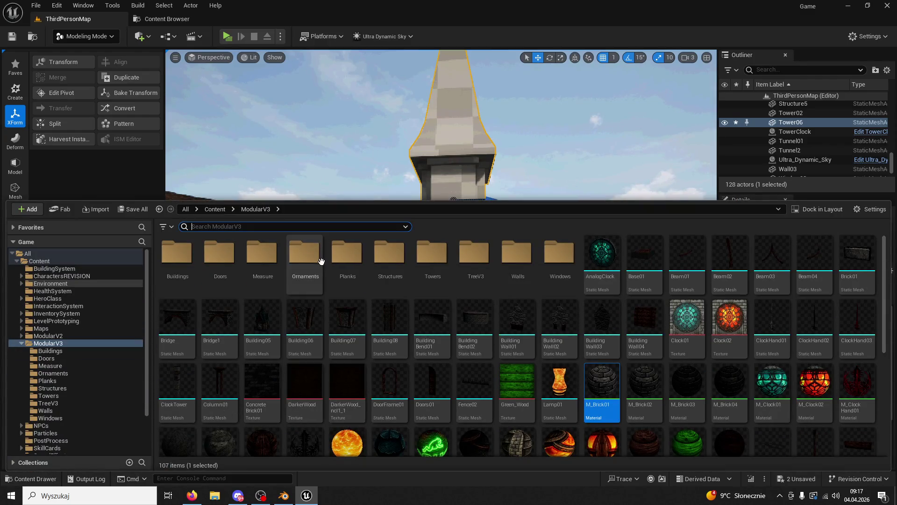
left_click(286, 498)
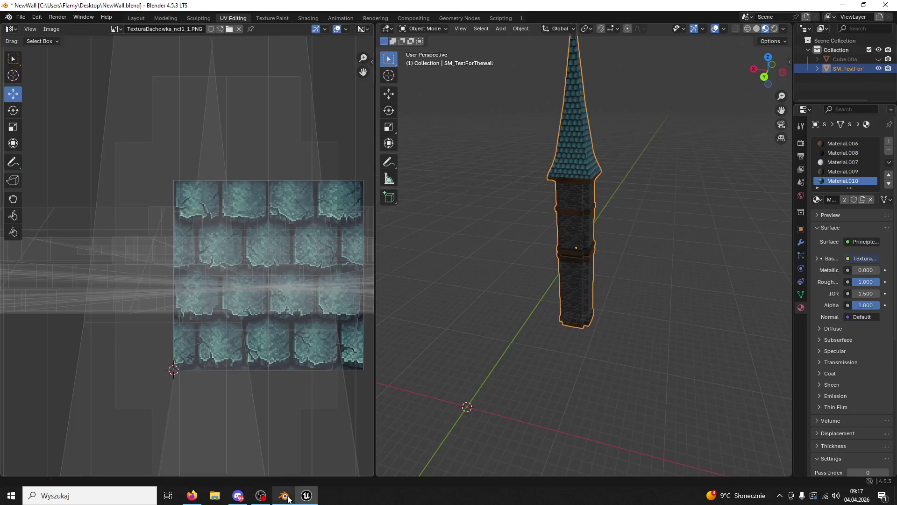
- Set the spire's Location X, Y and Z to 0 in Object Properties
left_click(801, 230)
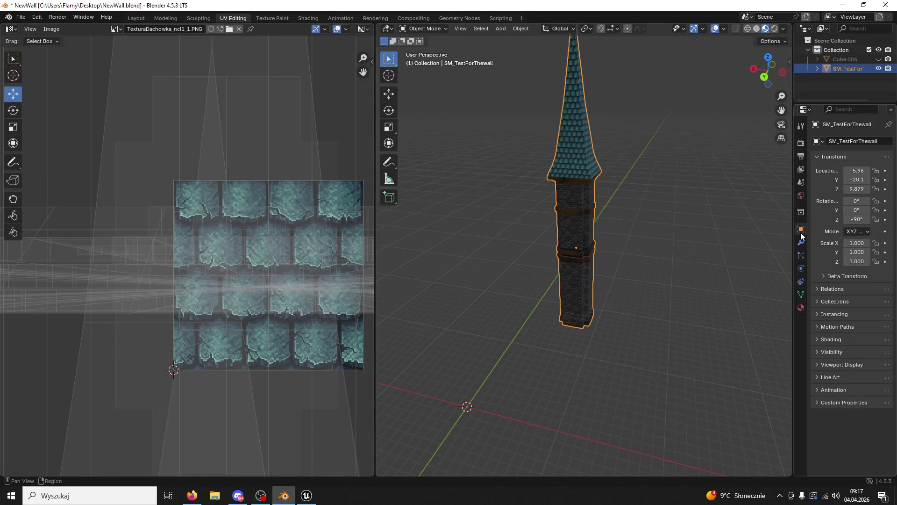
key("Return")
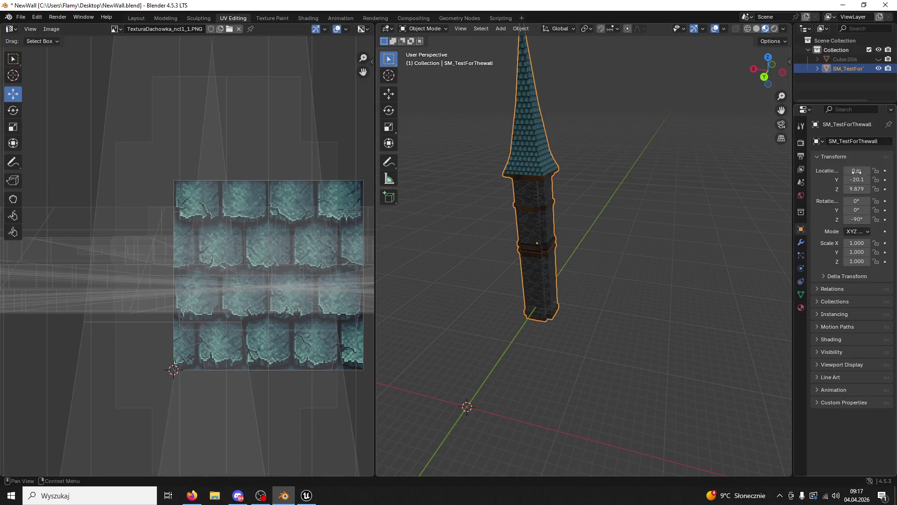
left_click(854, 181)
type("0")
key("Return")
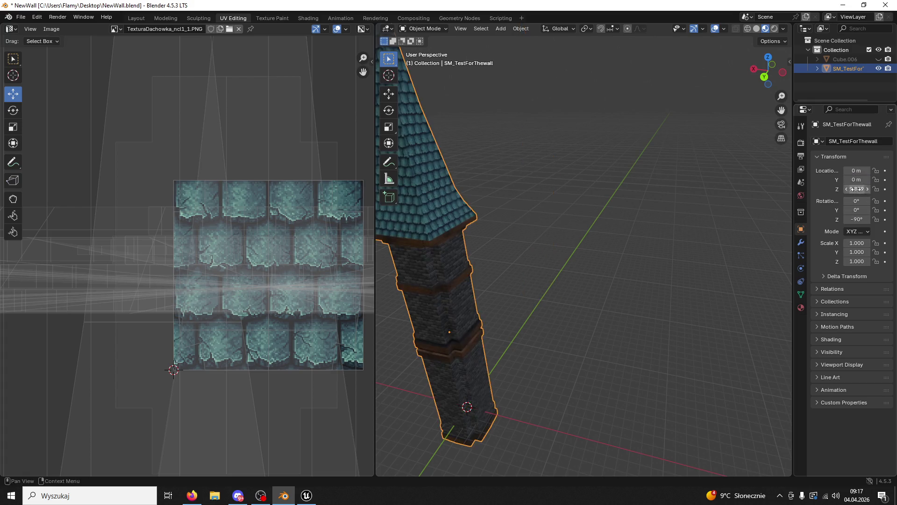
key("Return")
left_click(856, 219)
type("0")
scroll(654, 318, "down", 5)
mouse_move(653, 320)
middle_mouse_down()
mouse_move(616, 301)
mouse_move(632, 313)
mouse_move(601, 304)
mouse_move(635, 243)
middle_mouse_up()
- Save NewWall.blend and start an FBX (.fbx) export
key("ctrl+s")
left_click(20, 17)
left_click(21, 18)
left_click(22, 17)
mouse_move(44, 160)
left_click(162, 242)
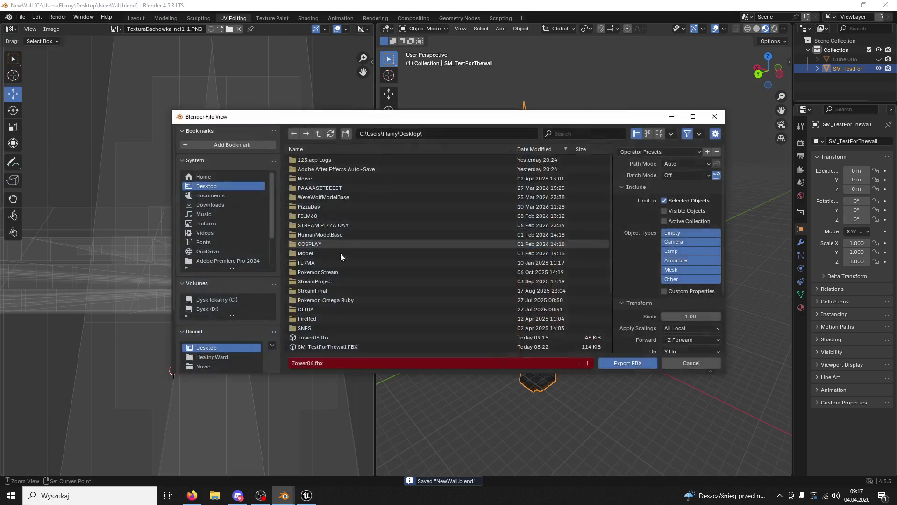
- Export Tower06.fbx from Blender and reimport Tower06 in Unreal from the updated file
left_click(637, 362)
left_click(307, 496)
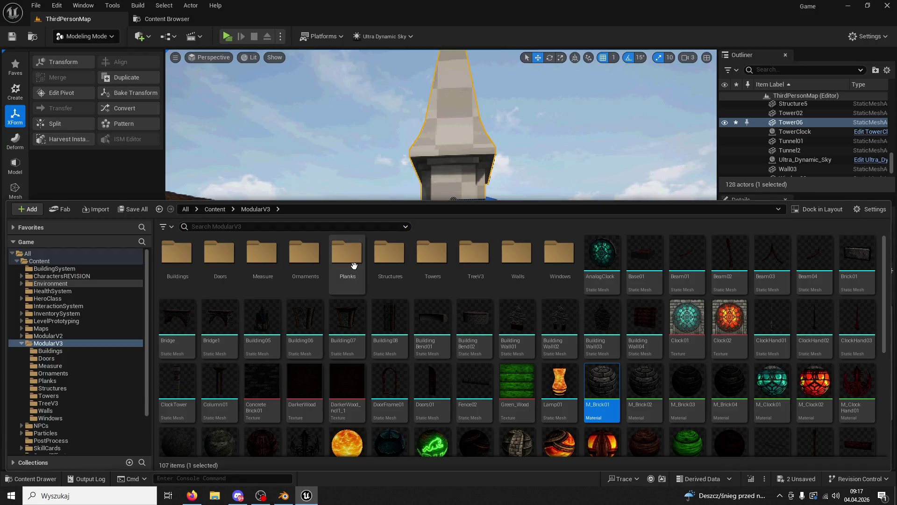
double_click(426, 259)
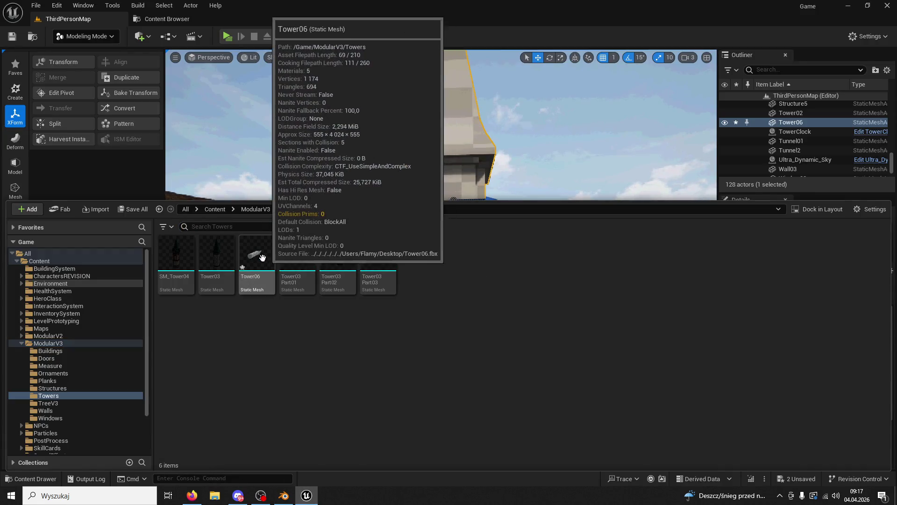
right_click(255, 257)
mouse_move(307, 217)
left_click(308, 239)
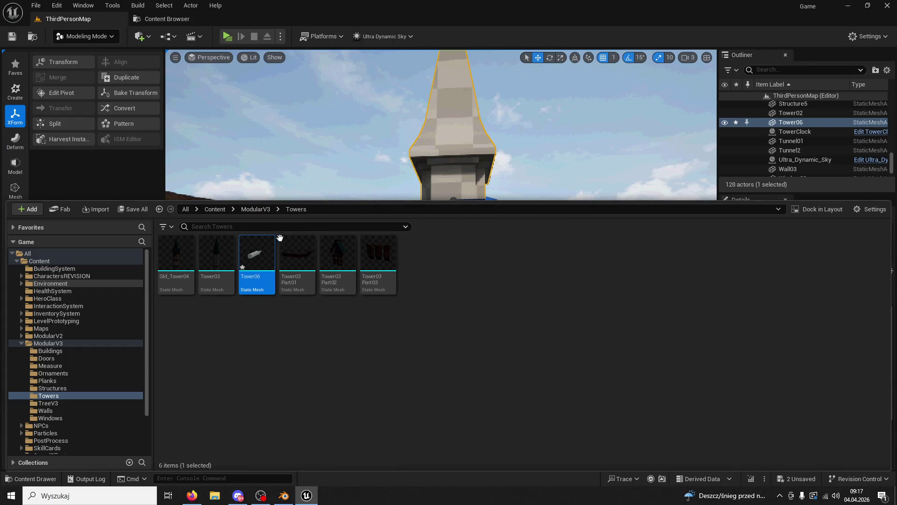
- Lower the spire onto the castle wall, to about Z 1263.60
right_click_drag(299, 141, 299, 169)
left_click_drag(414, 182, 415, 295)
mouse_move(429, 287)
right_mouse_down()
mouse_move(412, 286)
mouse_move(429, 287)
right_mouse_up()
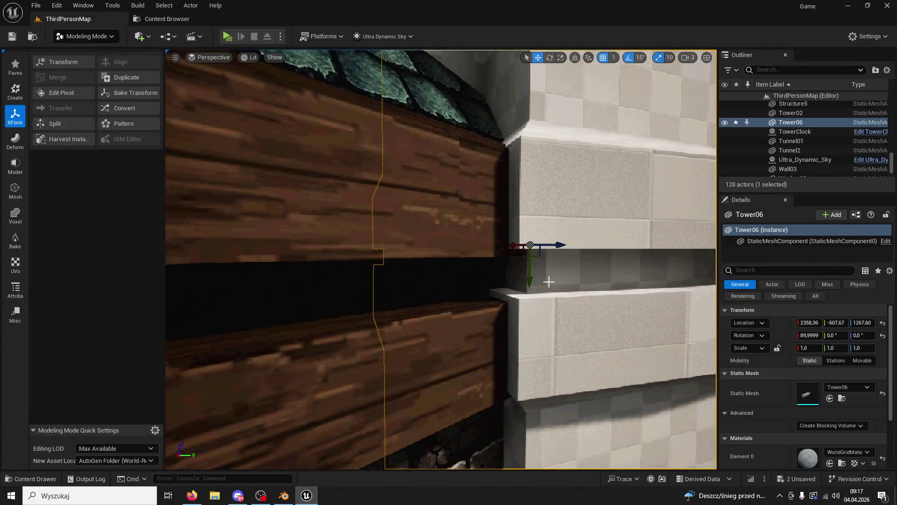
left_click_drag(531, 279, 523, 286)
- Open Tower06 in a docked Static Mesh Editor tab and orbit around its five WorldGridMaterial slots
left_click(31, 479)
double_click(268, 253)
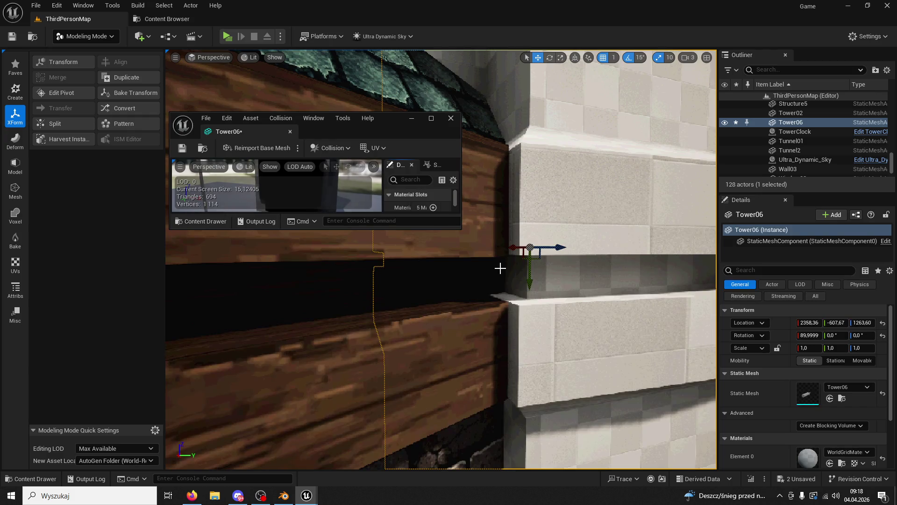
mouse_move(264, 137)
left_mouse_down()
mouse_move(279, 27)
mouse_move(251, 35)
left_mouse_up()
mouse_move(380, 170)
left_mouse_down()
mouse_move(400, 245)
mouse_move(675, 107)
left_mouse_up()
left_click_drag(330, 257, 430, 262)
mouse_move(172, 108)
left_mouse_down()
mouse_move(187, 109)
mouse_move(172, 107)
left_mouse_up()
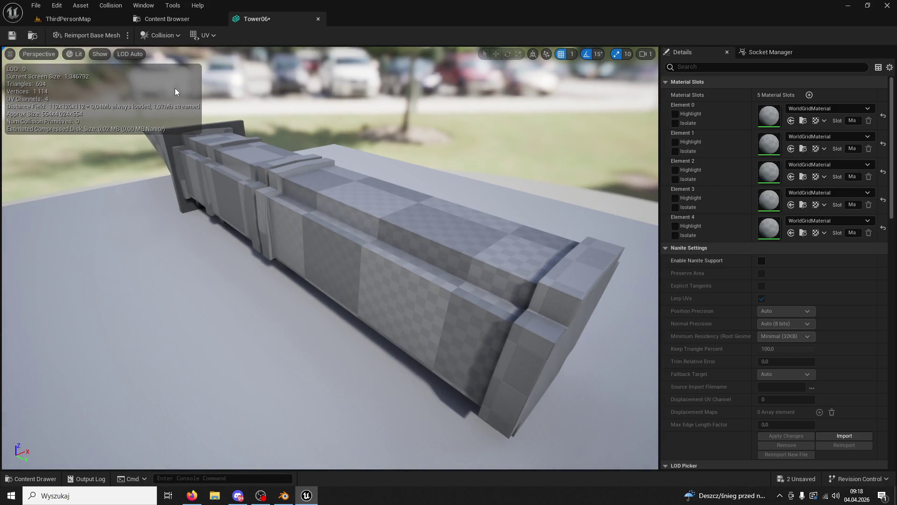
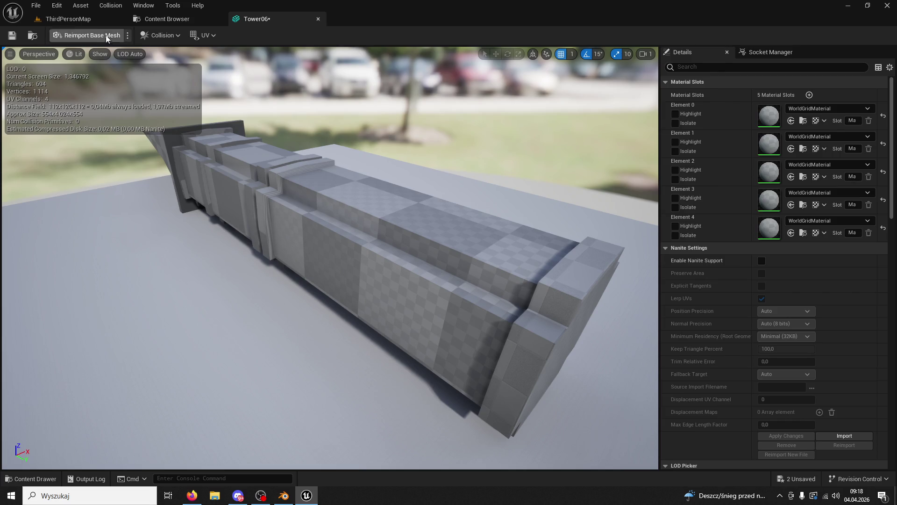
- Apply M_Brick01 from the ModularV3 folder to Tower06's first material slot
left_click(167, 18)
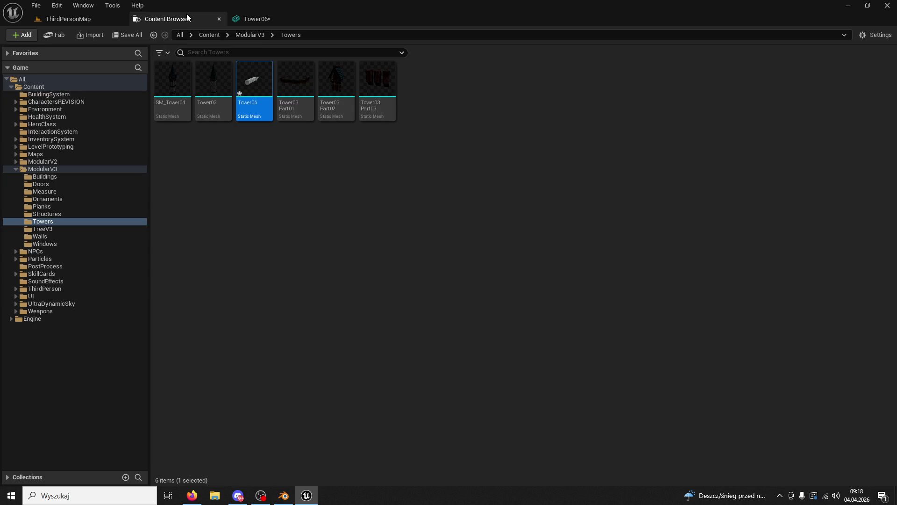
left_click(248, 35)
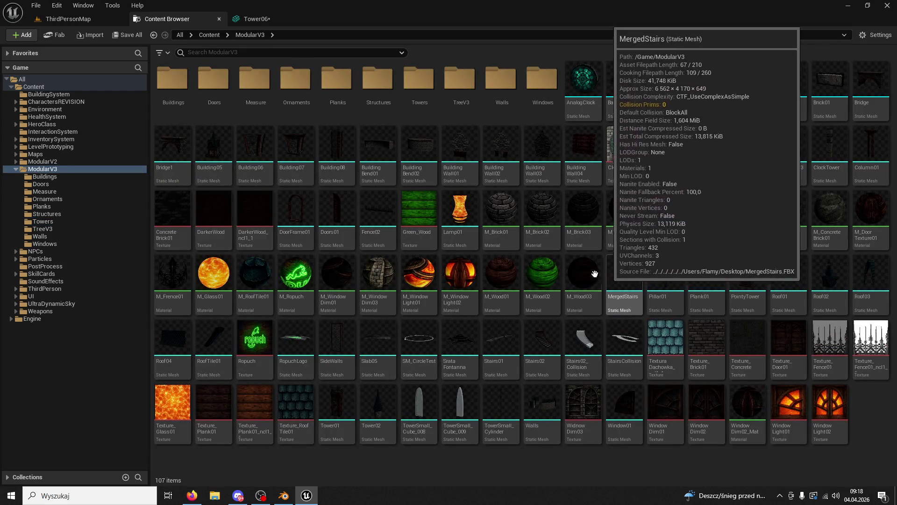
left_click(258, 20)
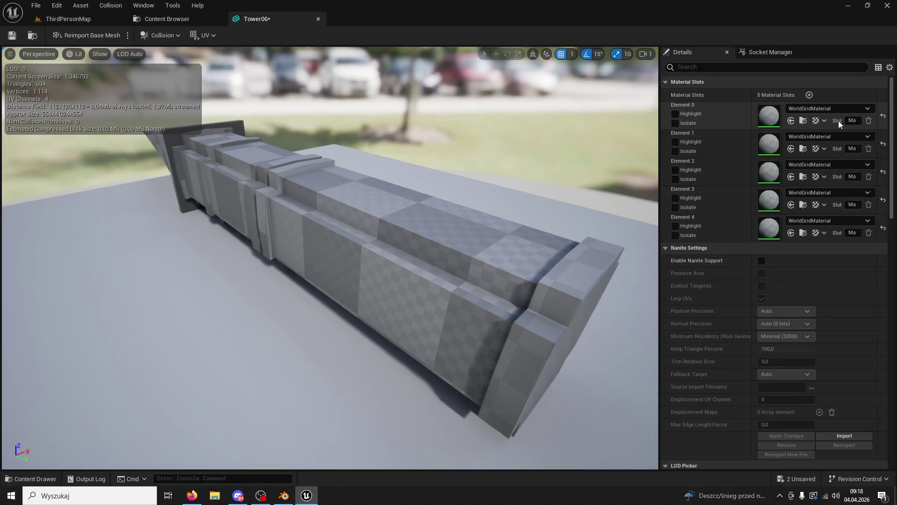
left_click(791, 121)
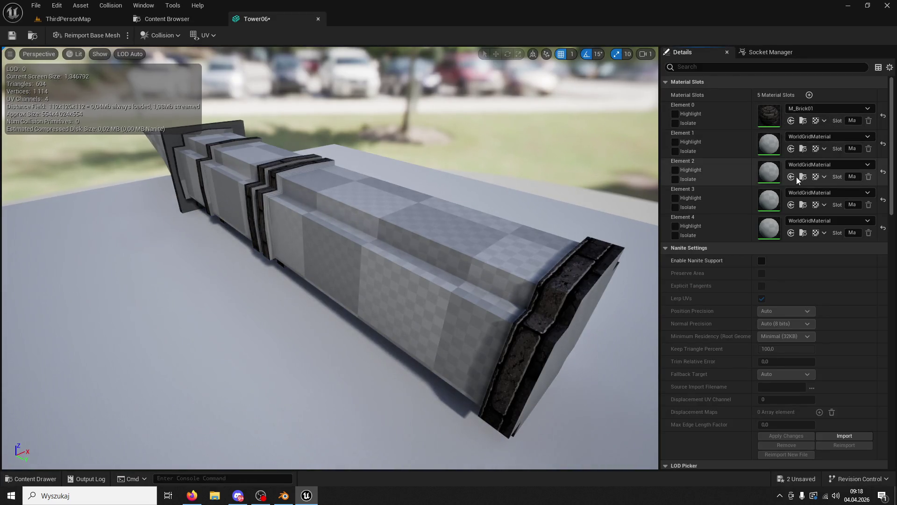
- Replace it with M_Plank03 from the Planks folder, save Tower06, and return to ThirdPersonMap
left_click(24, 477)
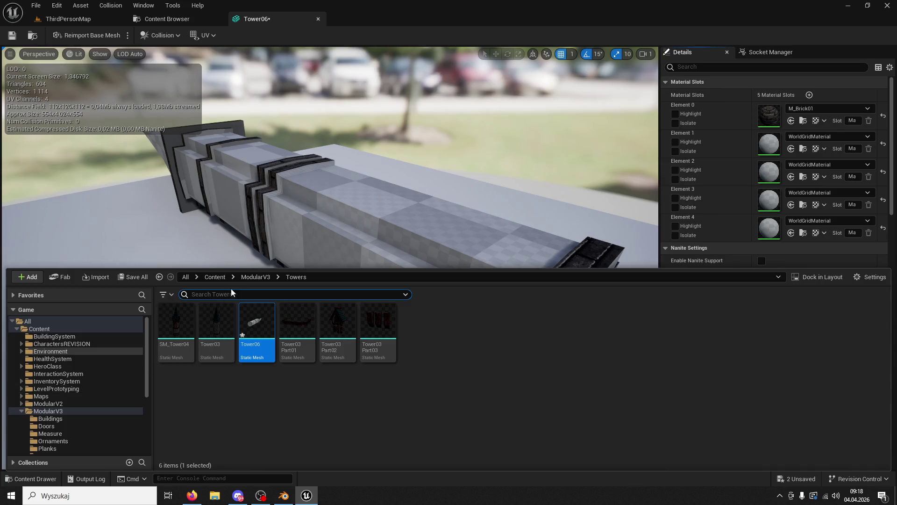
left_click(256, 276)
double_click(348, 325)
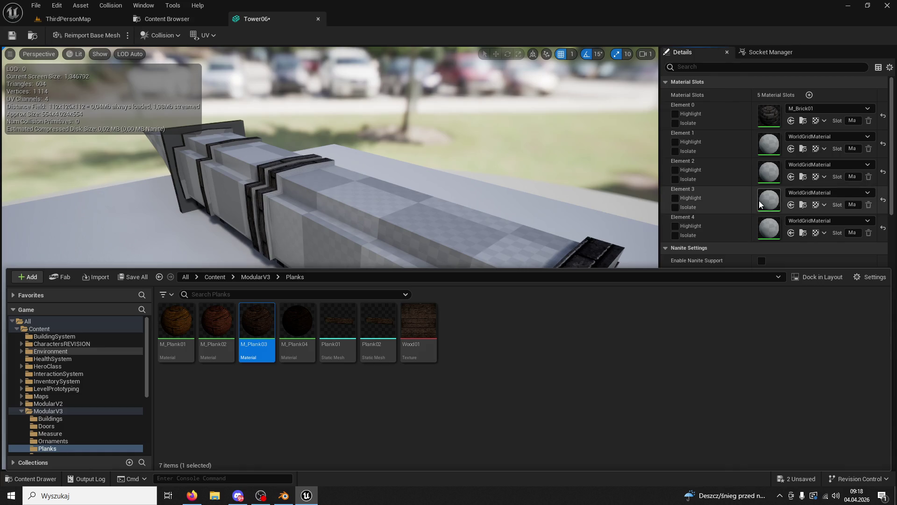
left_click(791, 121)
right_click_drag(537, 316, 537, 280)
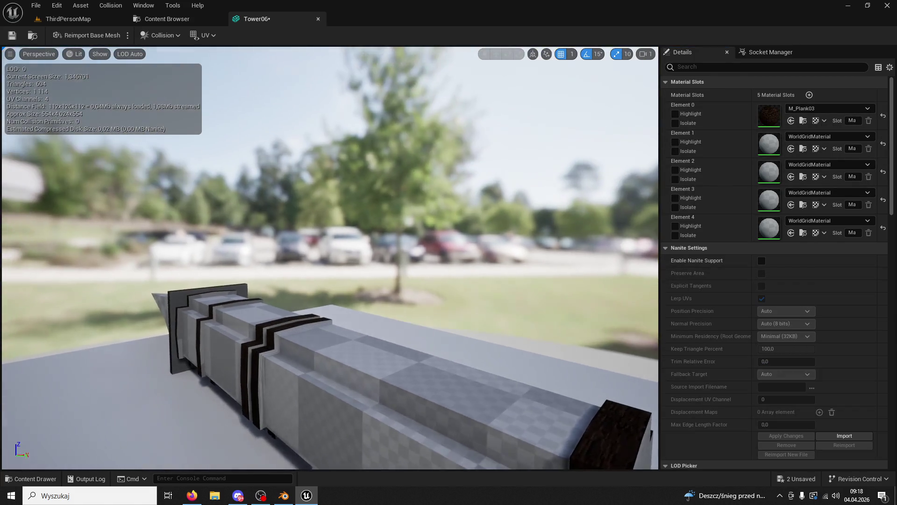
left_click_drag(383, 210, 369, 187)
left_click(10, 36)
left_click(65, 19)
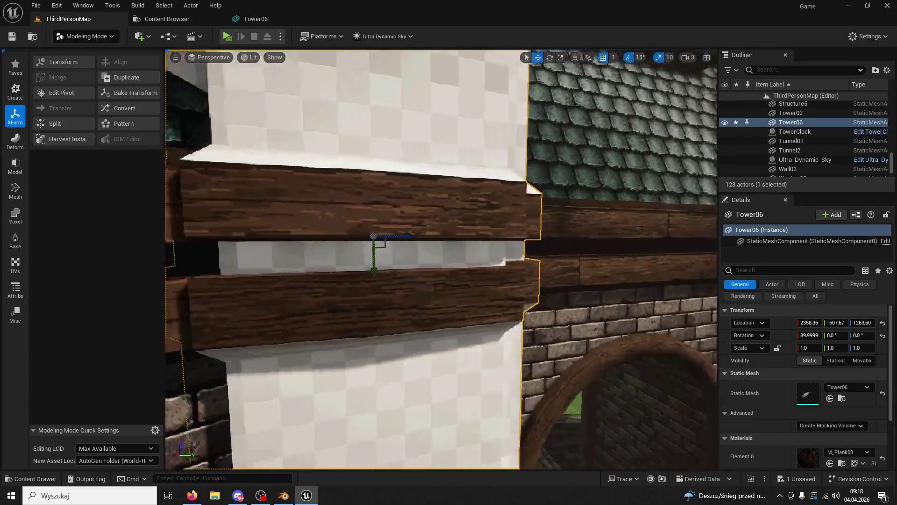
- Open the ModularV3 Planks folder in the Content Browser, then go back to Tower06's mesh editor
mouse_move(274, 174)
right_mouse_down()
mouse_move(322, 173)
mouse_move(275, 174)
right_mouse_up()
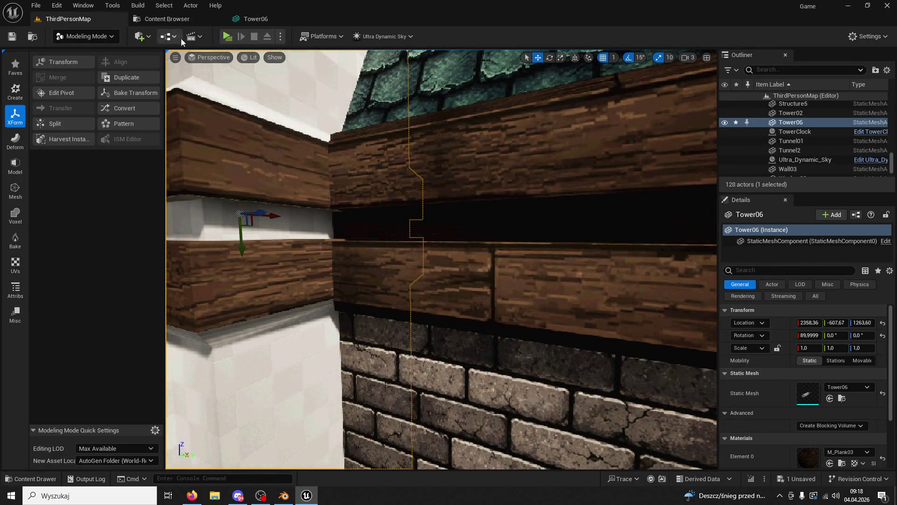
left_click(194, 21)
left_click(254, 19)
left_click(184, 20)
double_click(337, 79)
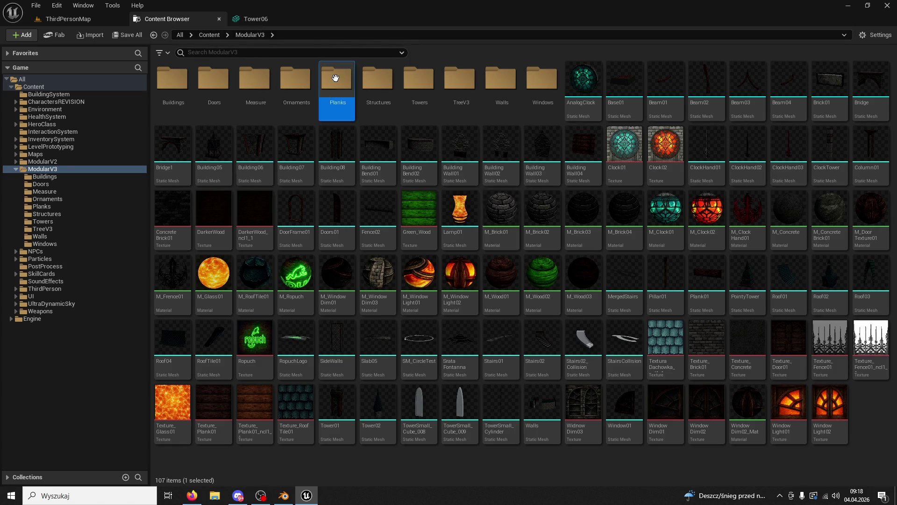
left_click(253, 18)
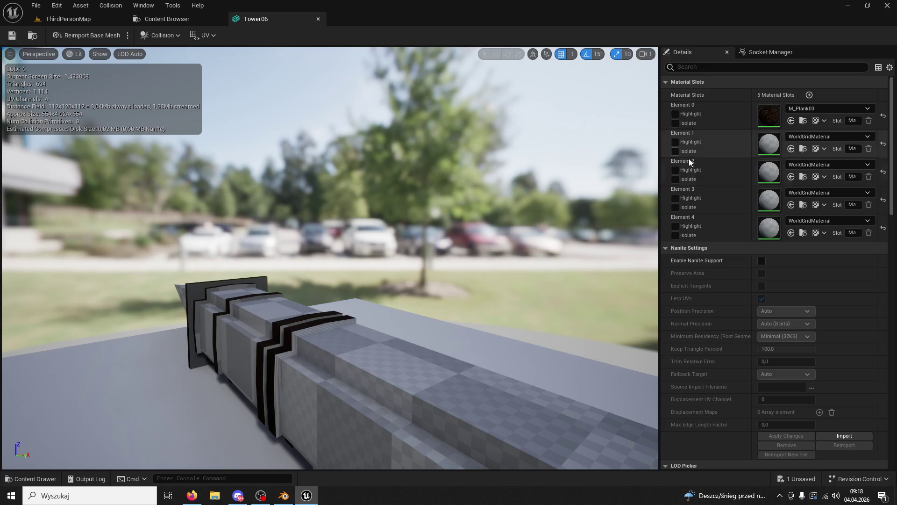
- Assign M_Plank04 to slot 2 and M_Brick01 to slot 4, undoing a mistaken slot-5 assignment
left_click(792, 148)
mouse_move(327, 257)
left_mouse_down()
mouse_move(401, 231)
mouse_move(462, 270)
left_mouse_up()
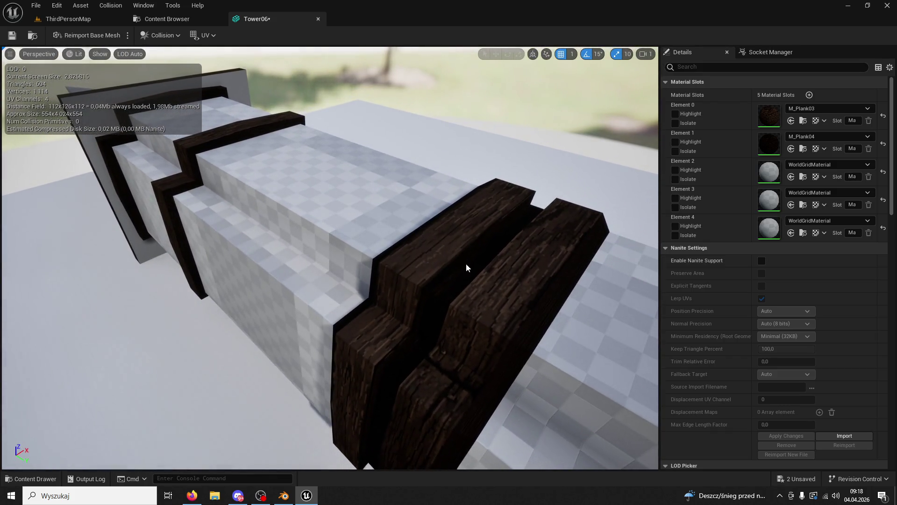
left_click(26, 479)
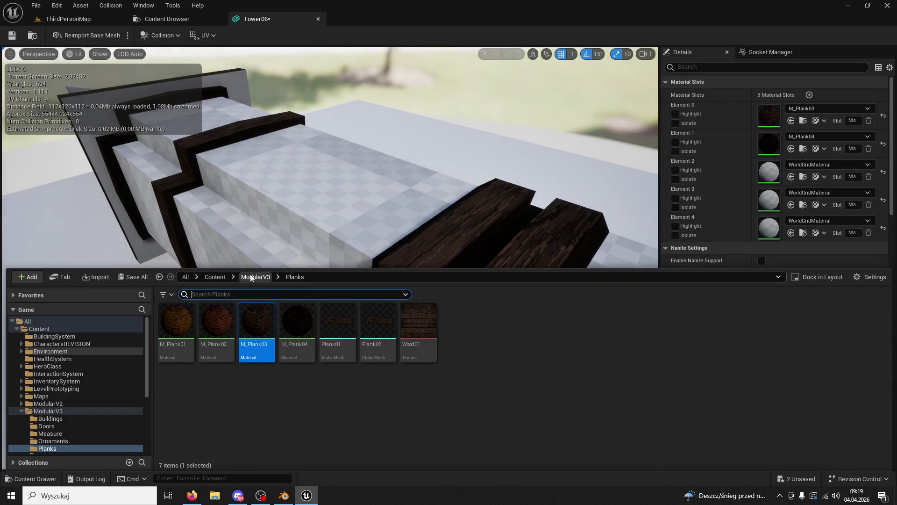
left_click(252, 277)
scroll(616, 411, "down", 3)
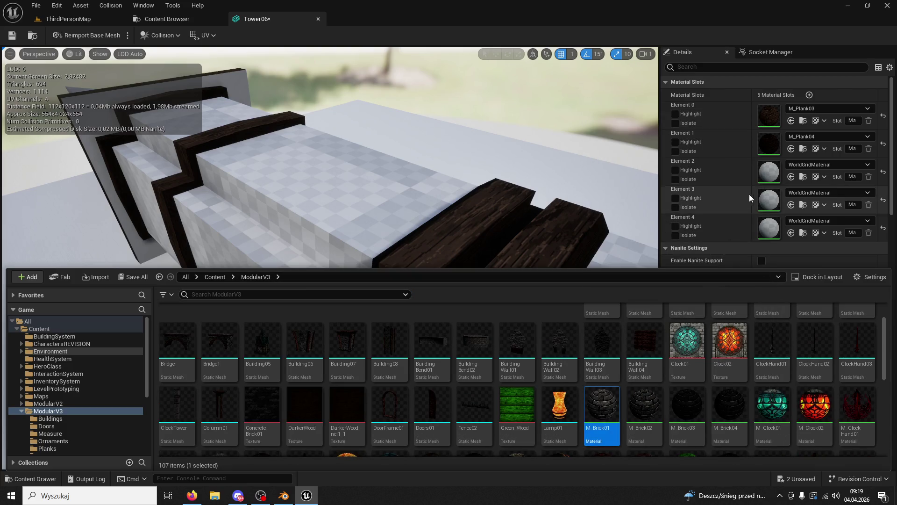
left_click(791, 233)
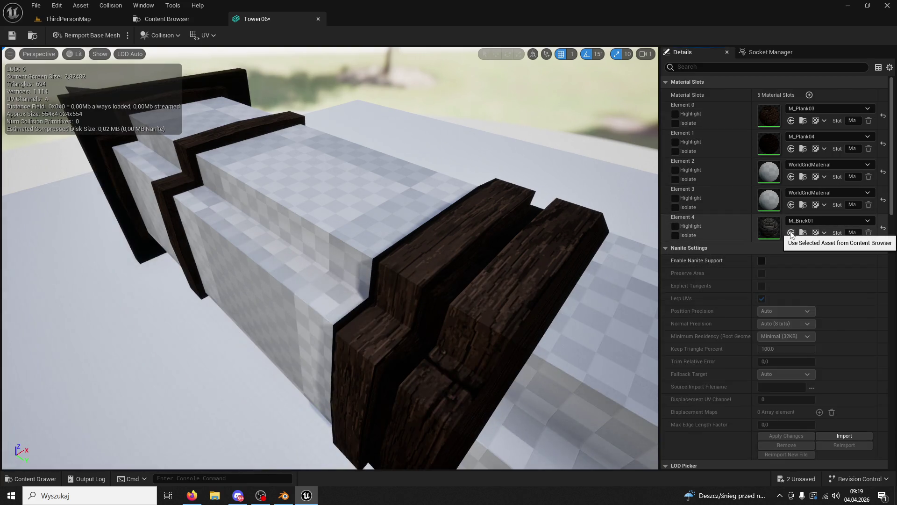
key("ctrl+z")
left_click(791, 204)
mouse_move(479, 245)
left_mouse_down()
mouse_move(449, 252)
mouse_move(406, 222)
mouse_move(637, 216)
left_mouse_up()
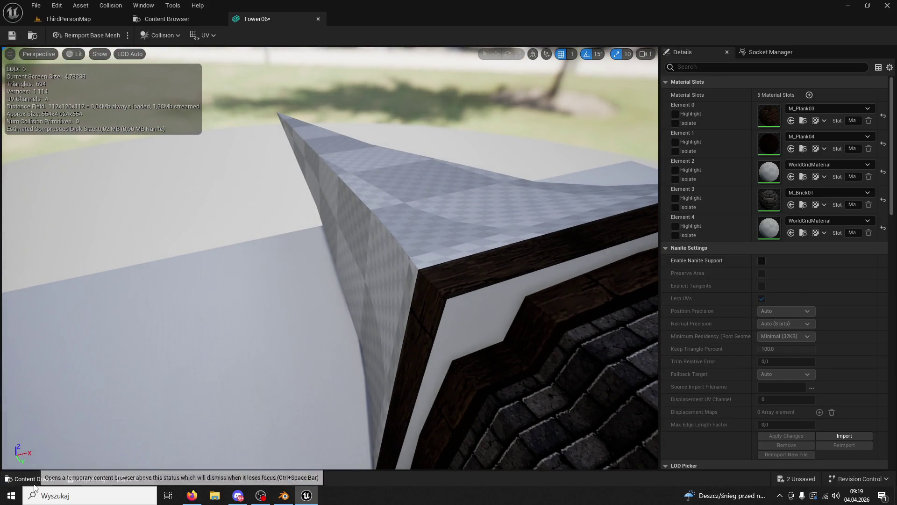
- Assign M_RoofTile01 to Tower06's fifth material slot
left_click(32, 479)
scroll(605, 387, "down", 2)
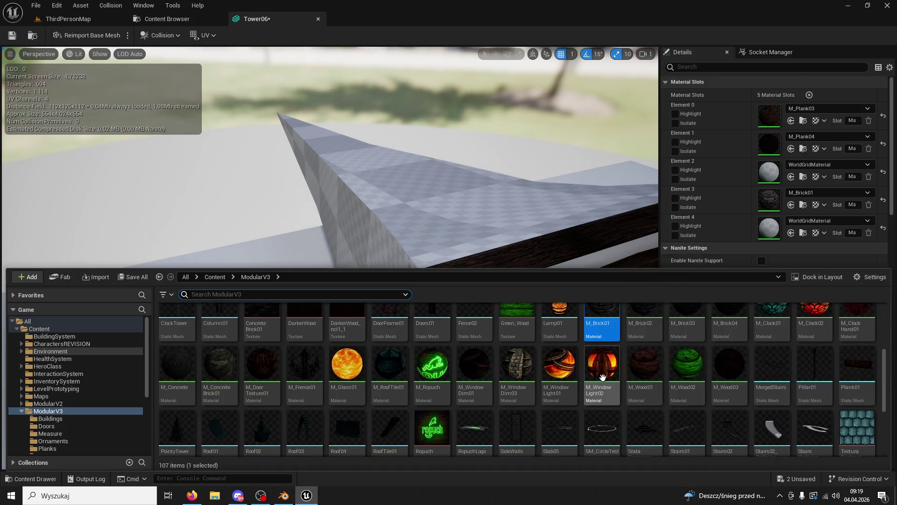
left_click(790, 233)
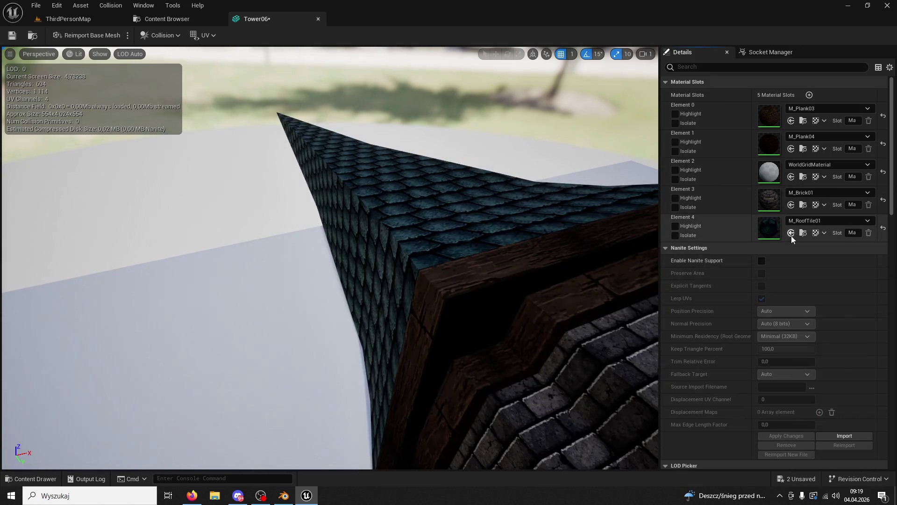
mouse_move(608, 262)
left_mouse_down()
mouse_move(584, 215)
mouse_move(570, 290)
mouse_move(467, 304)
mouse_move(142, 476)
left_mouse_up()
- Give the third slot M_Plank03 from the Planks folder and close the Tower06 editor
left_click(31, 479)
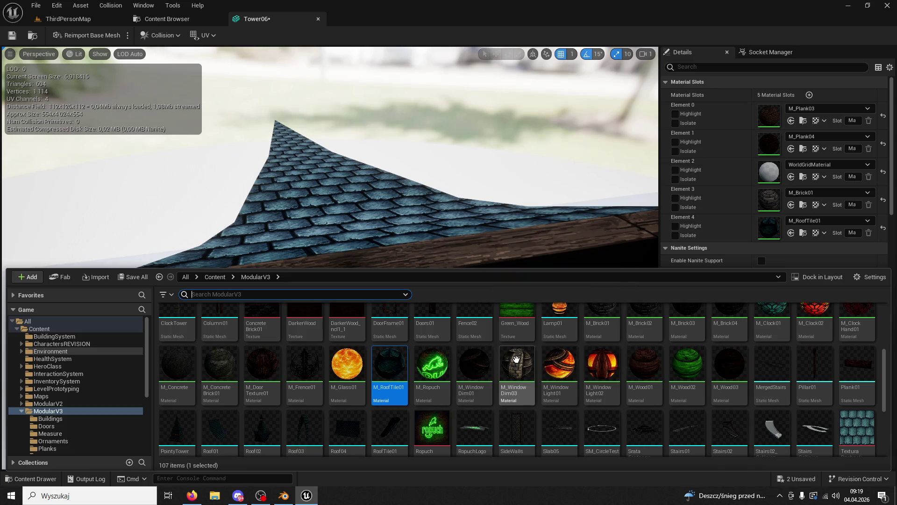
mouse_move(516, 358)
left_mouse_down()
mouse_move(699, 246)
mouse_move(701, 197)
mouse_move(676, 210)
left_mouse_up()
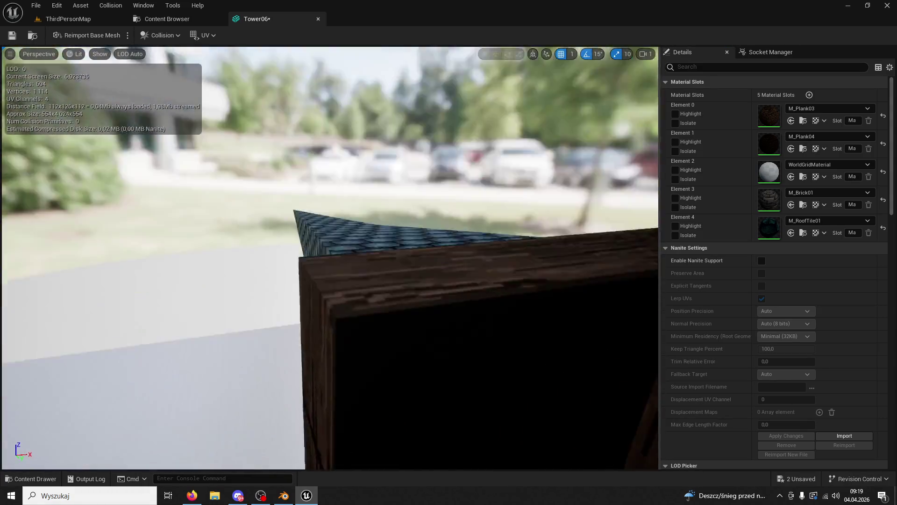
left_click(31, 478)
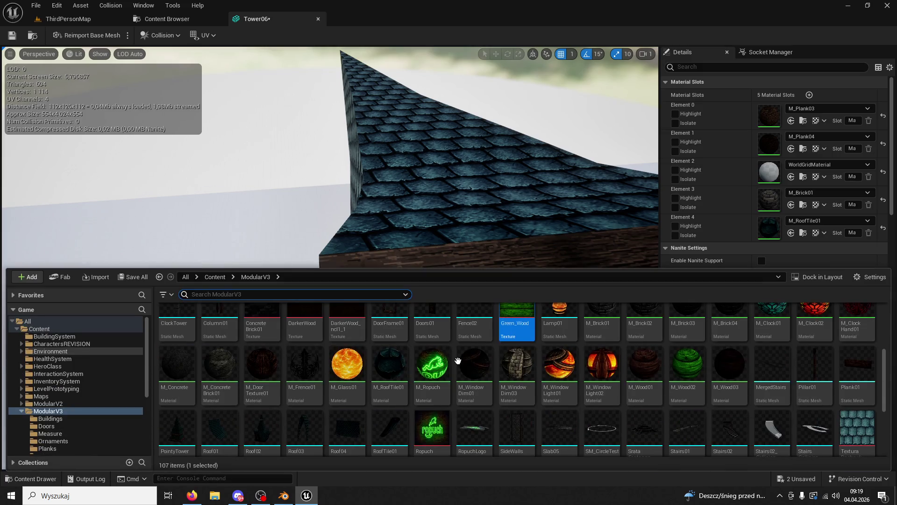
scroll(420, 366, "up", 5)
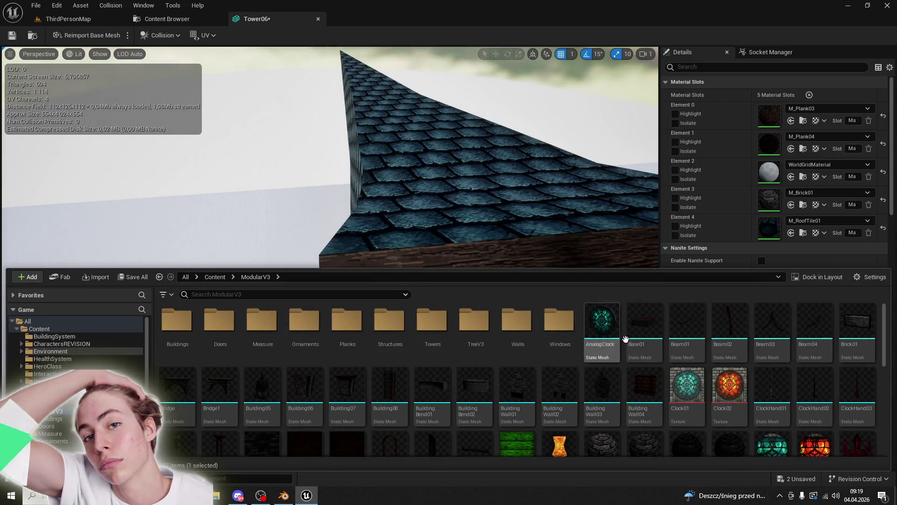
scroll(608, 336, "down", 10)
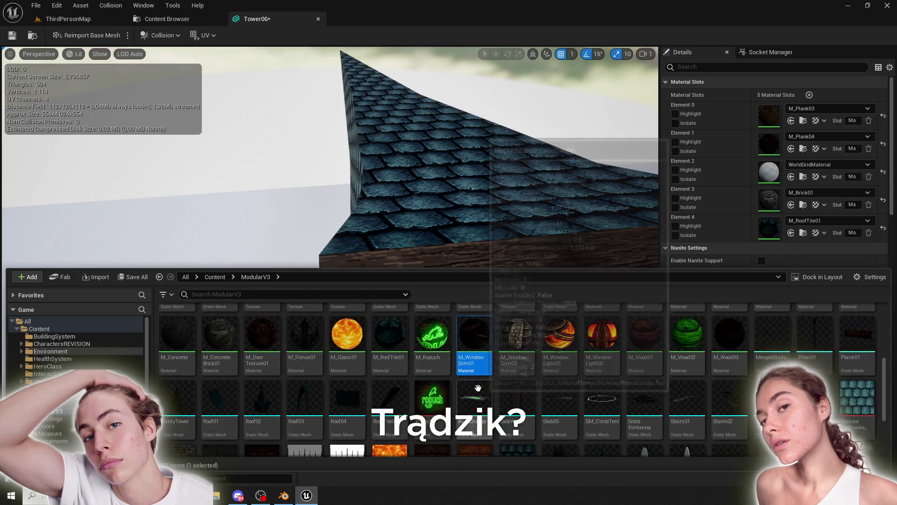
scroll(403, 377, "up", 1)
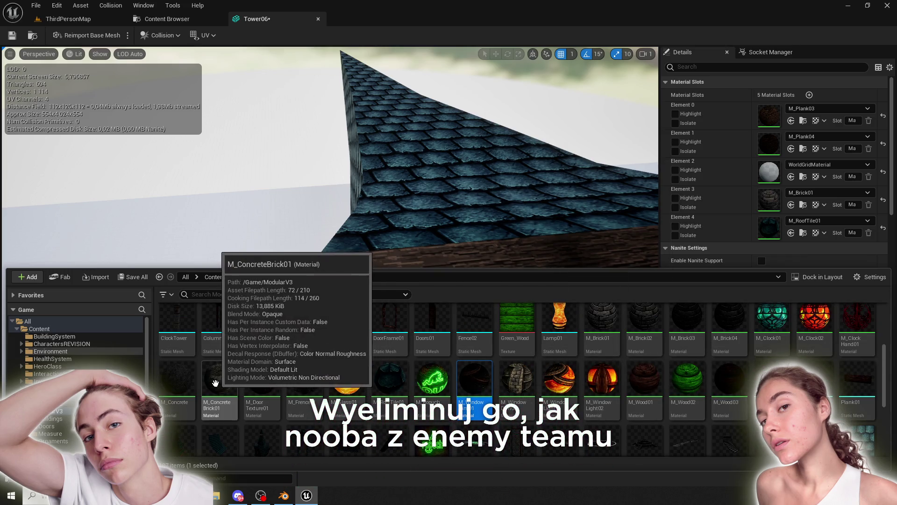
scroll(369, 358, "up", 3)
double_click(339, 326)
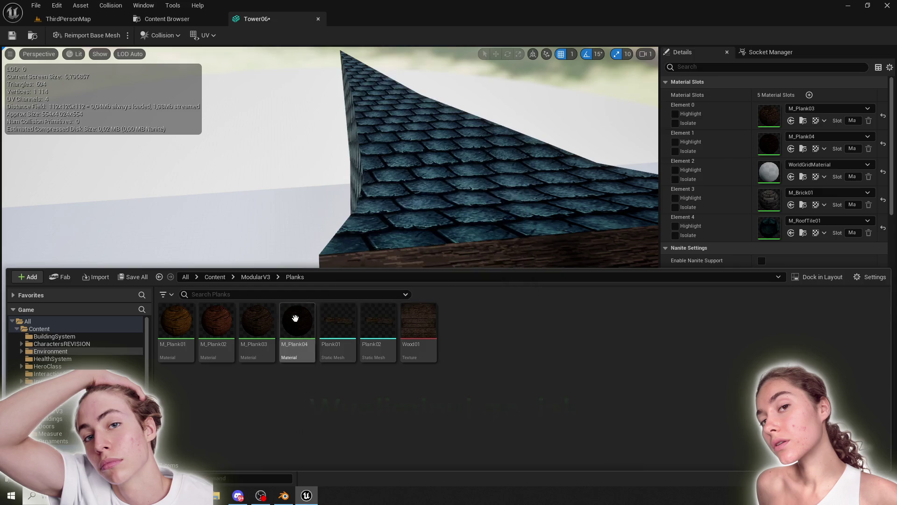
left_click(257, 322)
left_click(791, 177)
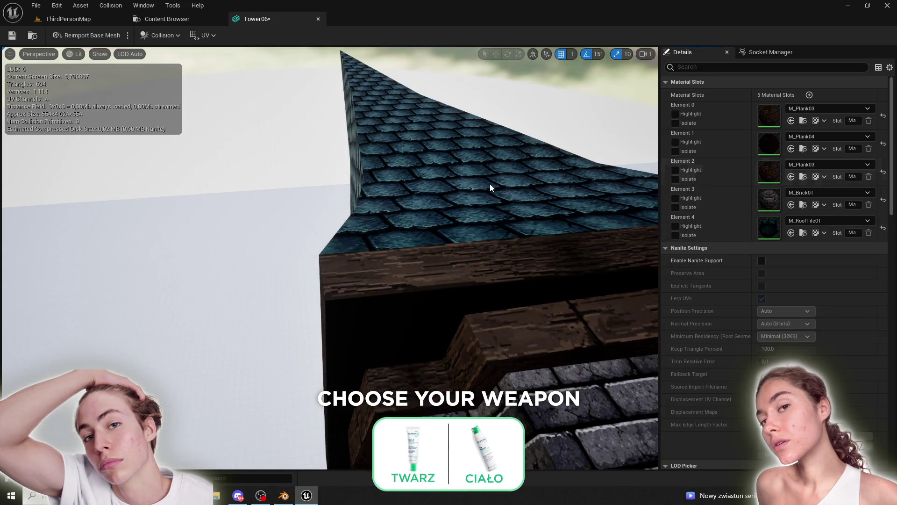
middle_click(301, 17)
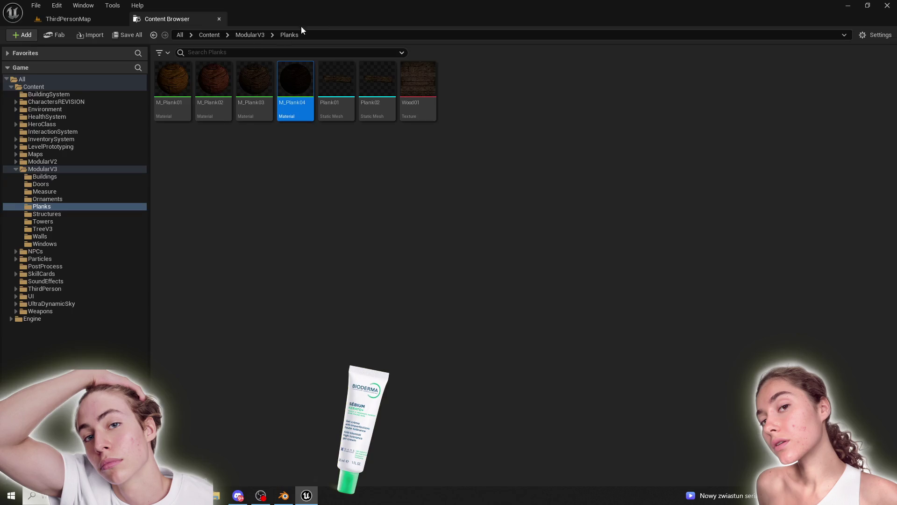
- Move Tower7 to Y 610,324 beside the archway, check it, and return to selection mode
left_click(217, 20)
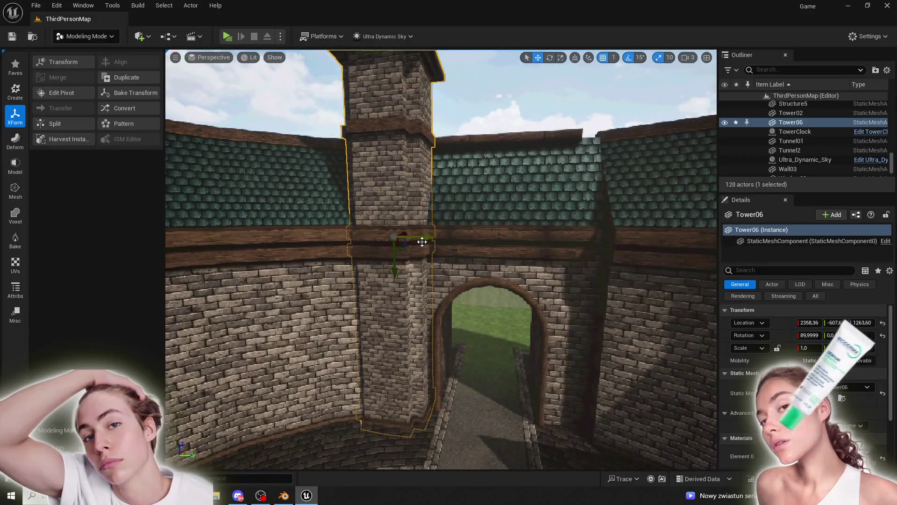
left_click_drag(421, 240, 630, 252, "alt")
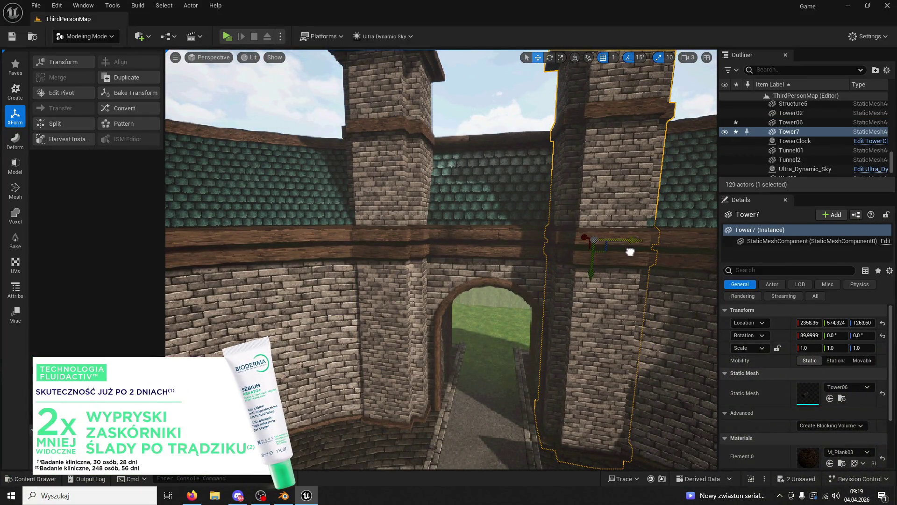
right_click_drag(632, 251, 633, 258)
right_click_drag(582, 181, 582, 181)
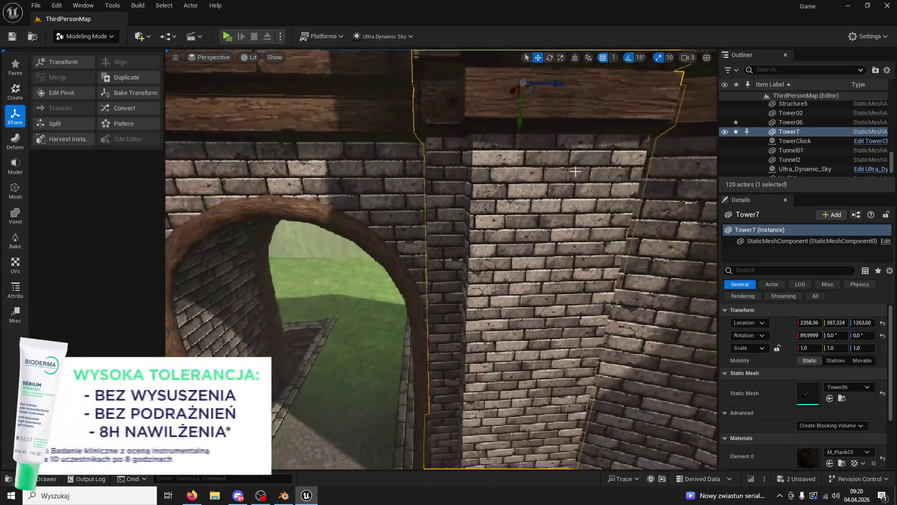
right_click_drag(546, 118, 546, 119)
right_click_drag(536, 174, 537, 175)
left_click(77, 37)
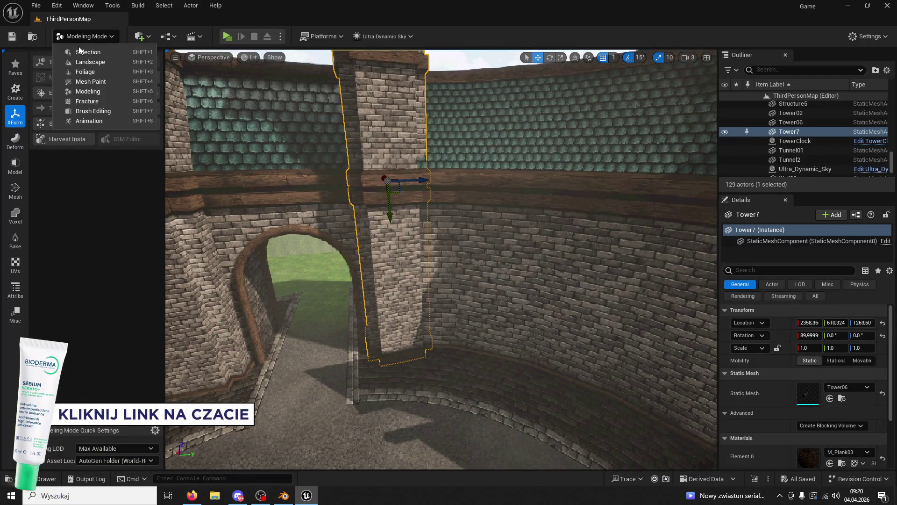
left_click(78, 47)
- Play-test the level, running through the archway and along the courtyard wall, then stop
left_click(228, 39)
key("w")
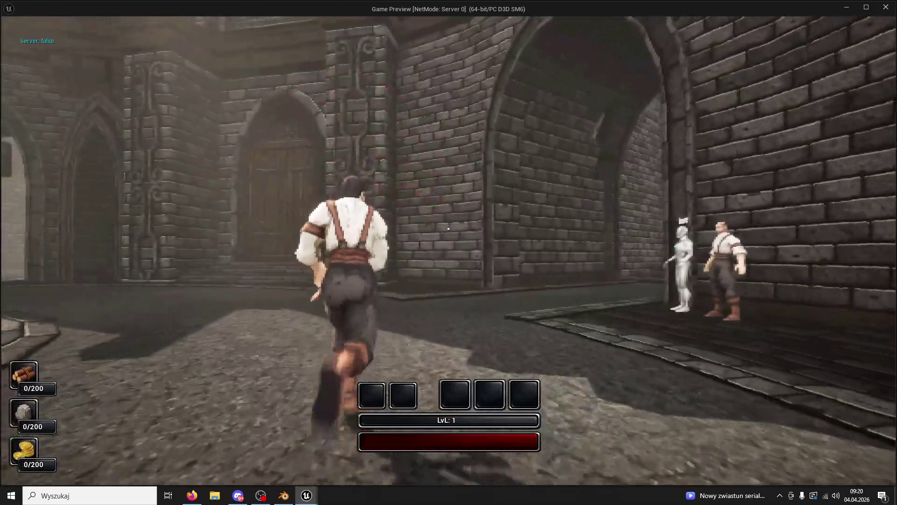
key("w")
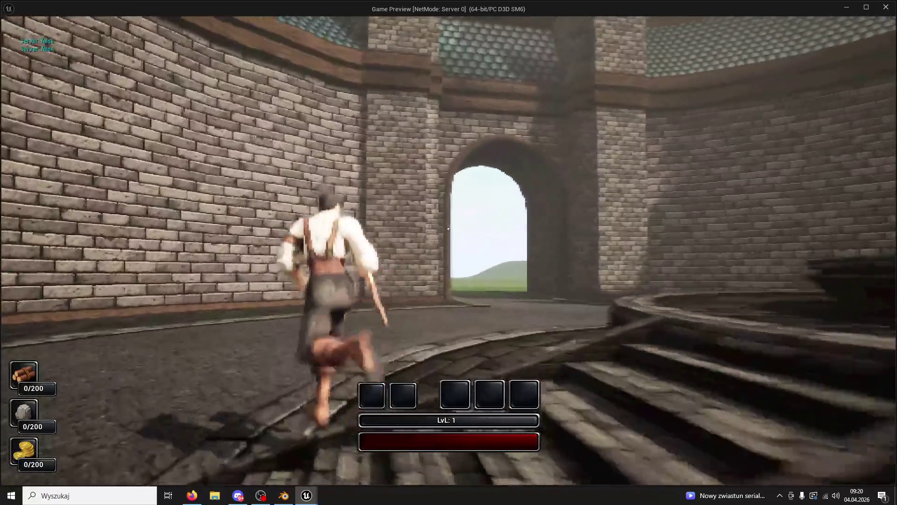
key("w")
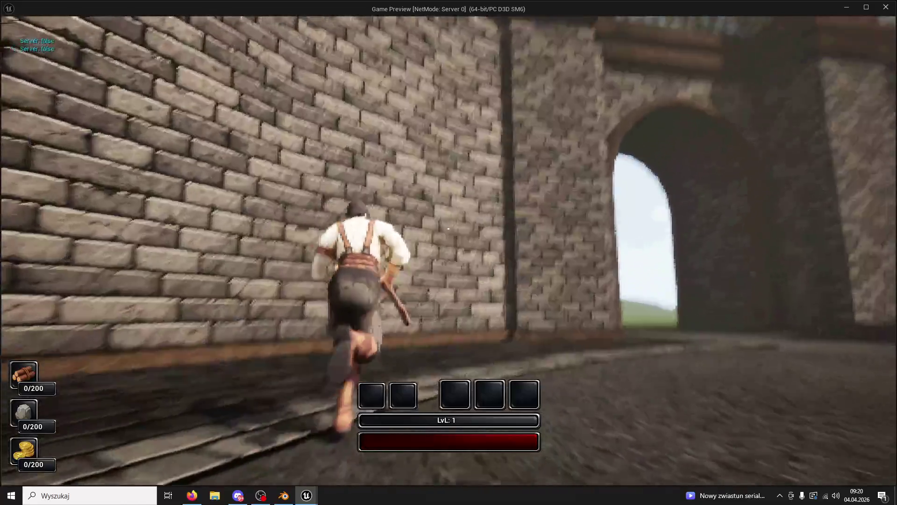
key("w")
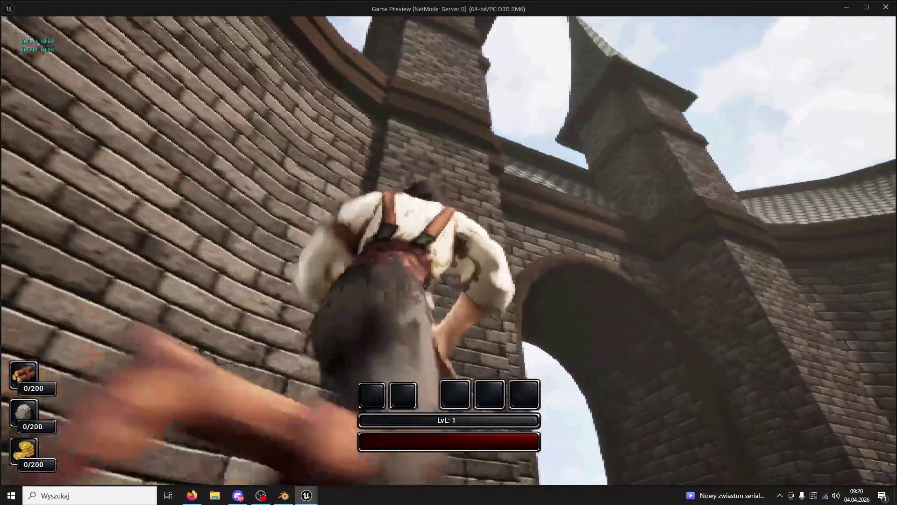
key("w")
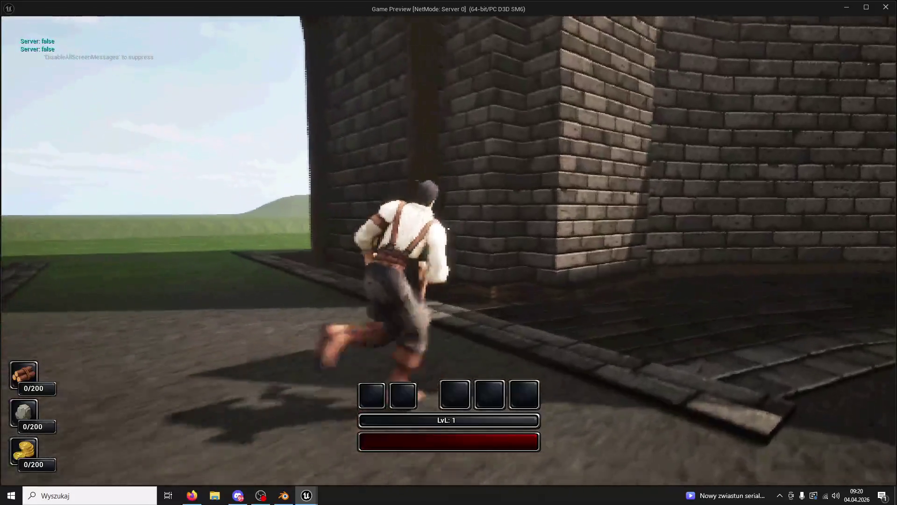
key("w")
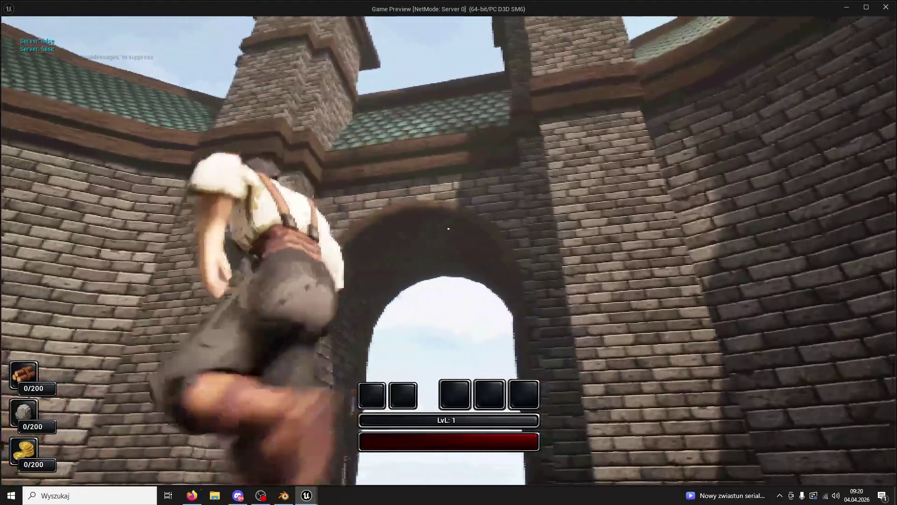
key("Escape")
right_click_drag(622, 62, 621, 62)
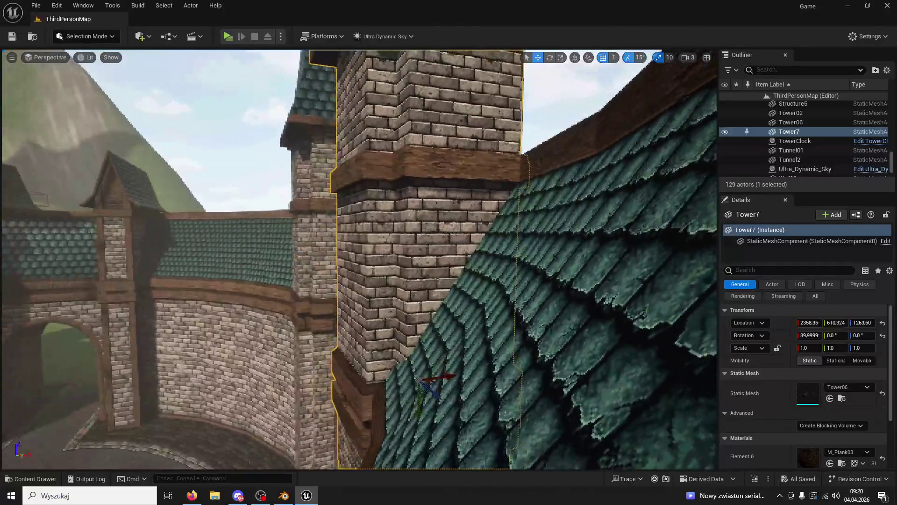
- Select Tower06 with Tower7 and slide both towers together along the X axis
left_click(309, 210, "ctrl")
right_click_drag(308, 210, 337, 229)
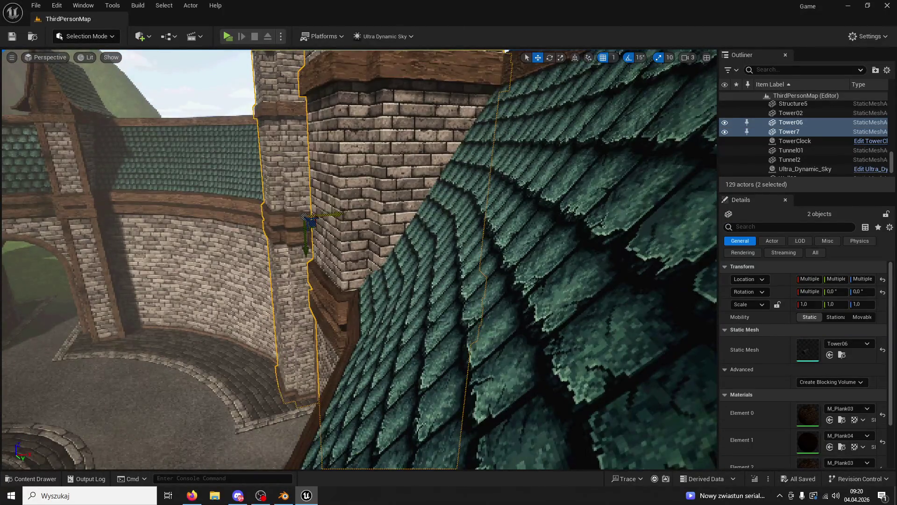
left_click_drag(342, 214, 336, 214)
right_click_drag(419, 206, 419, 206)
left_click(419, 206)
- Save the level and start a play-test with Alt+P
right_click_drag(37, 47, 37, 46)
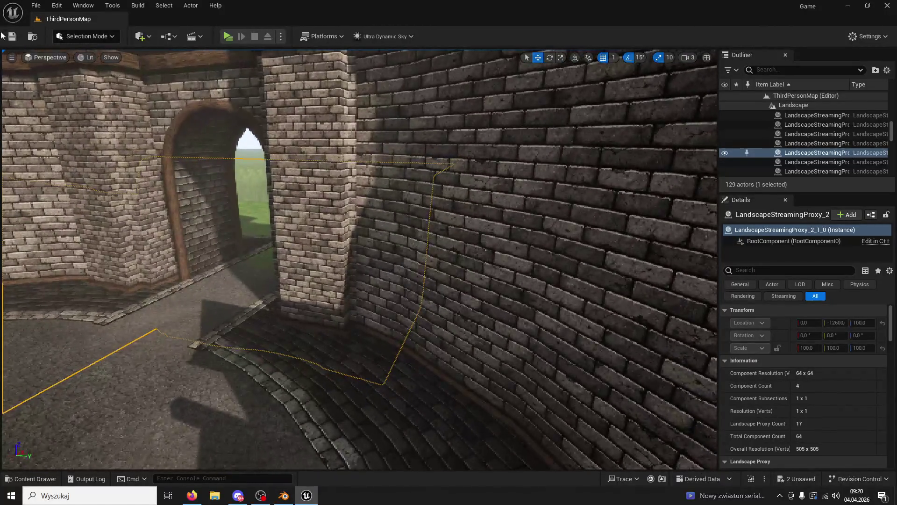
left_click(14, 39)
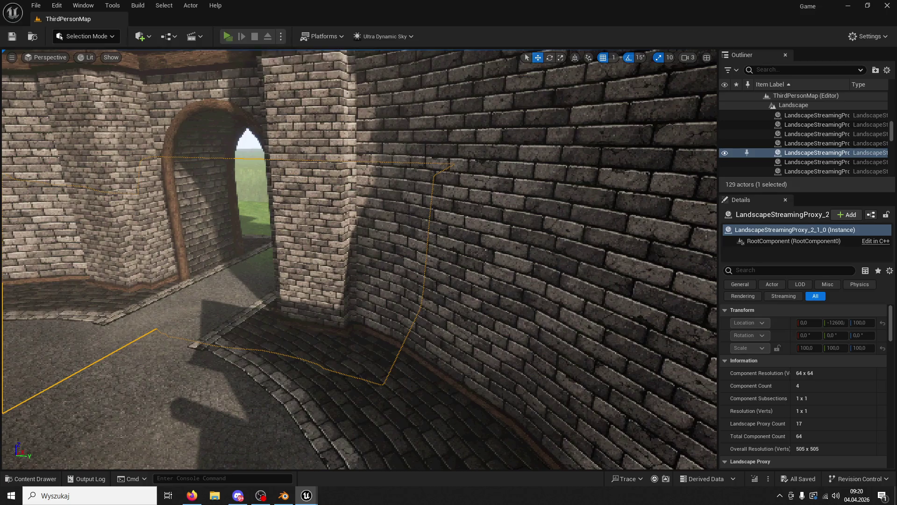
key("alt+p")
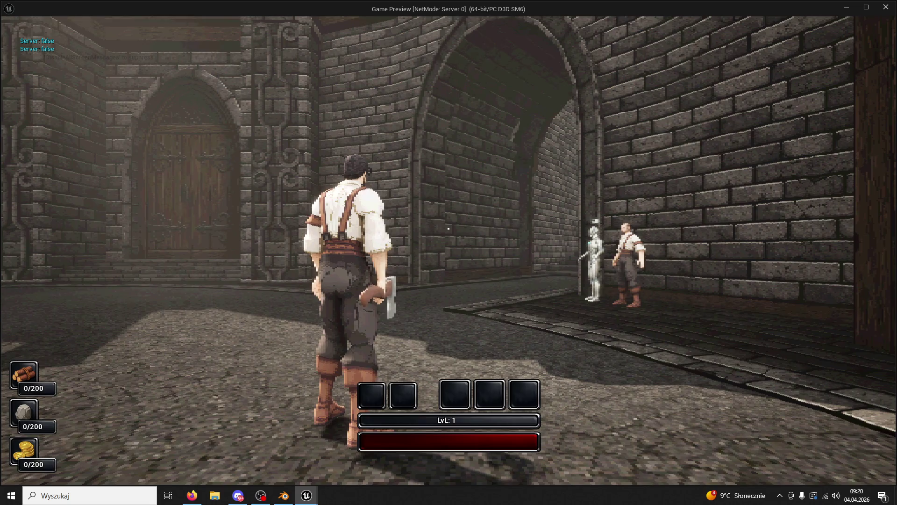
- Run the character into the courtyard, vault the central well, draw the axe, then stop
key("w")
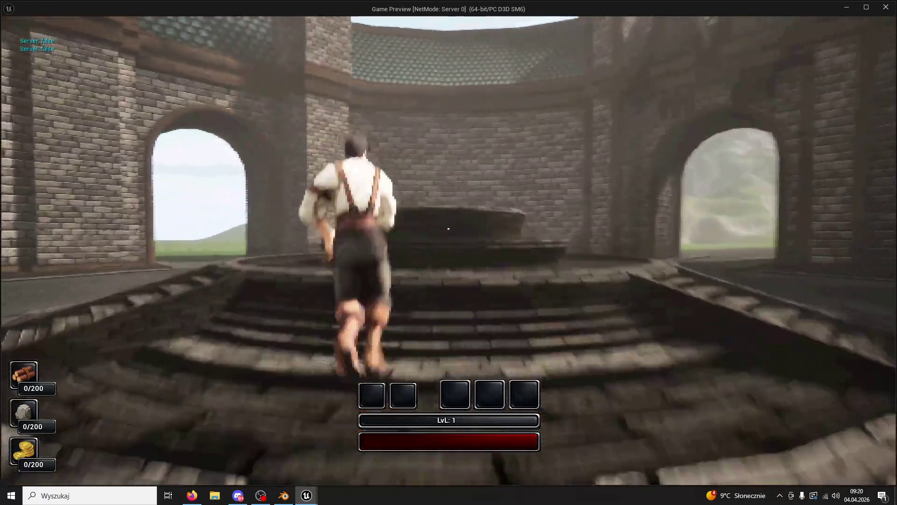
key("space")
key("w")
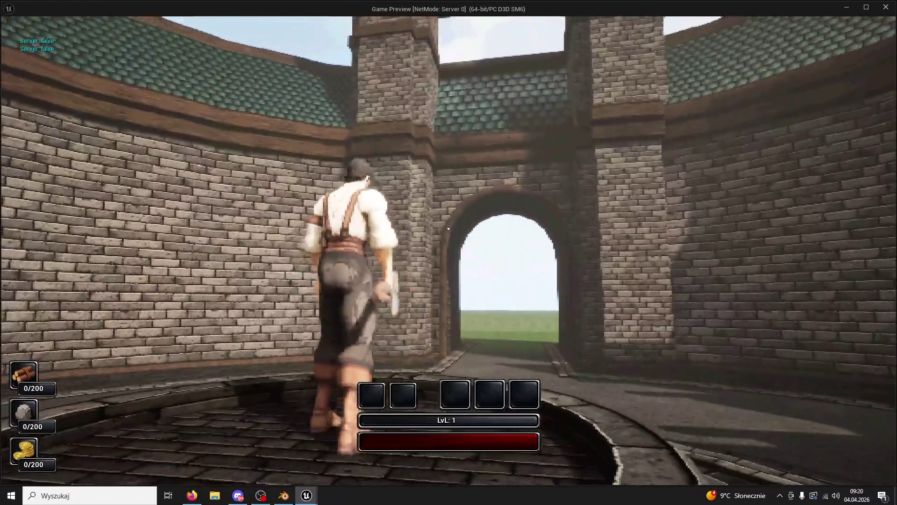
key("1")
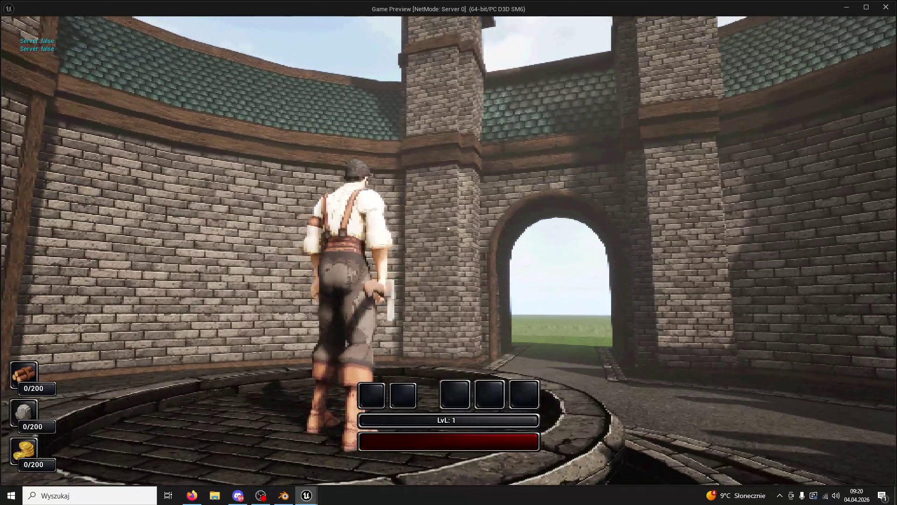
key("Escape")
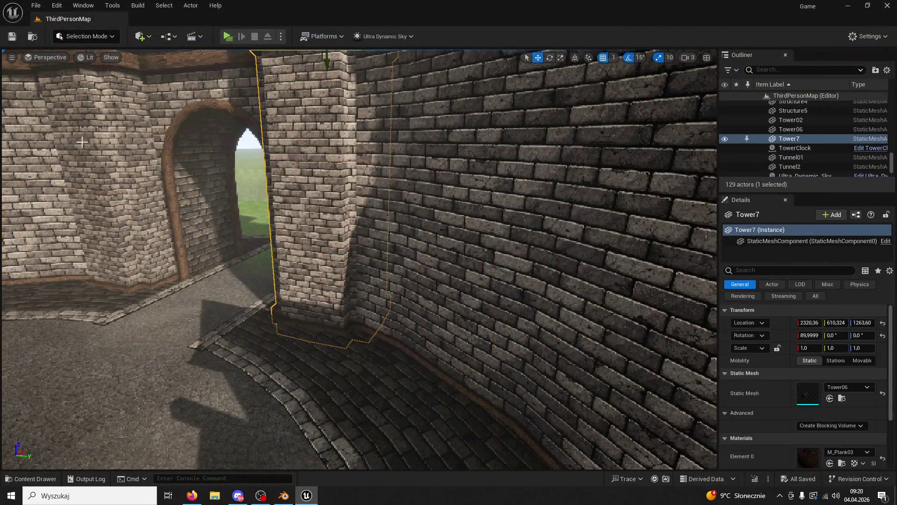
- Select Tower06 and Tower7, then play-test again, running through the arch between them
left_click(114, 137, "ctrl")
key("f")
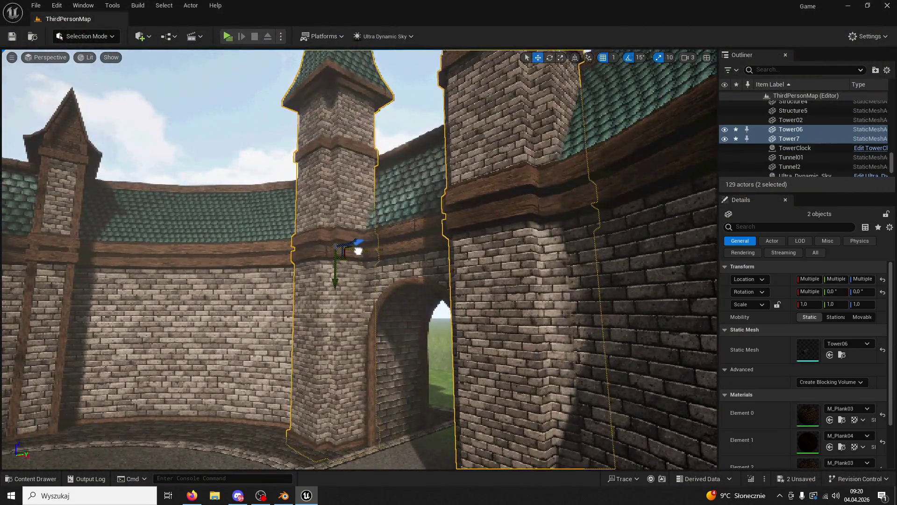
right_click_drag(360, 257, 360, 257)
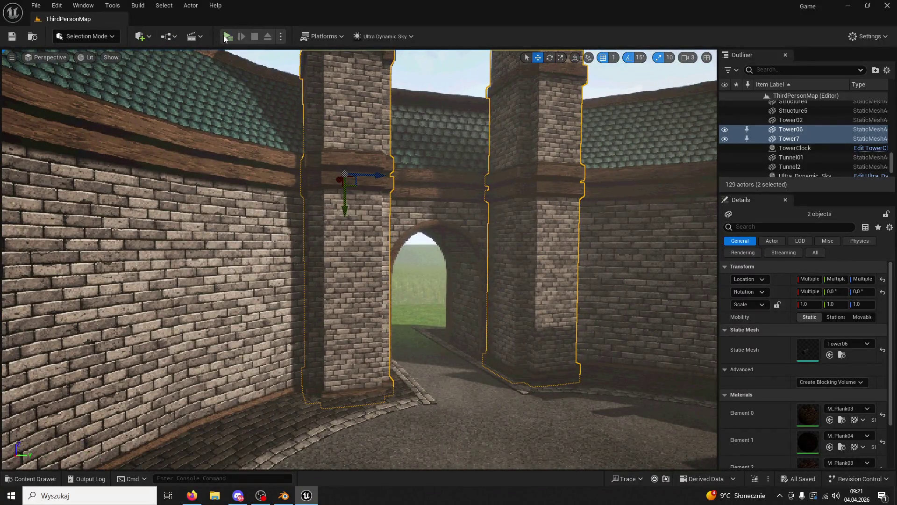
left_click(227, 36)
key("w")
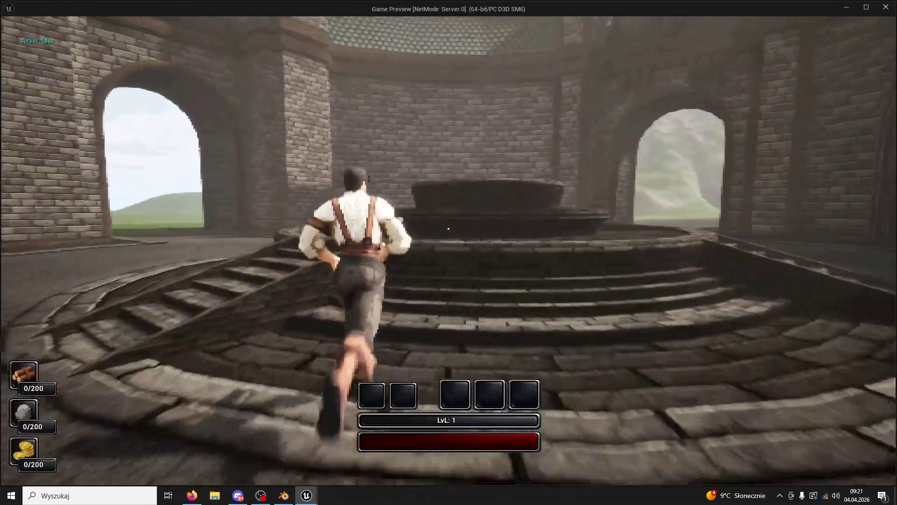
key("space")
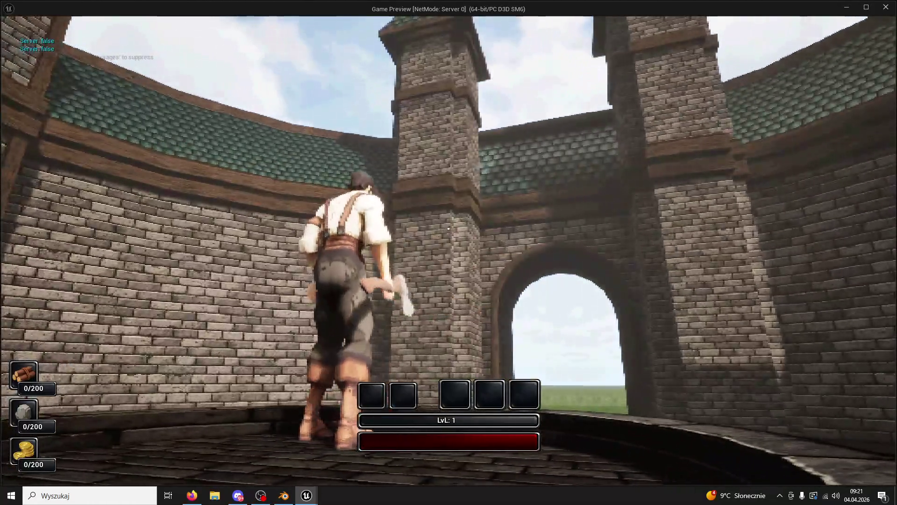
key("space")
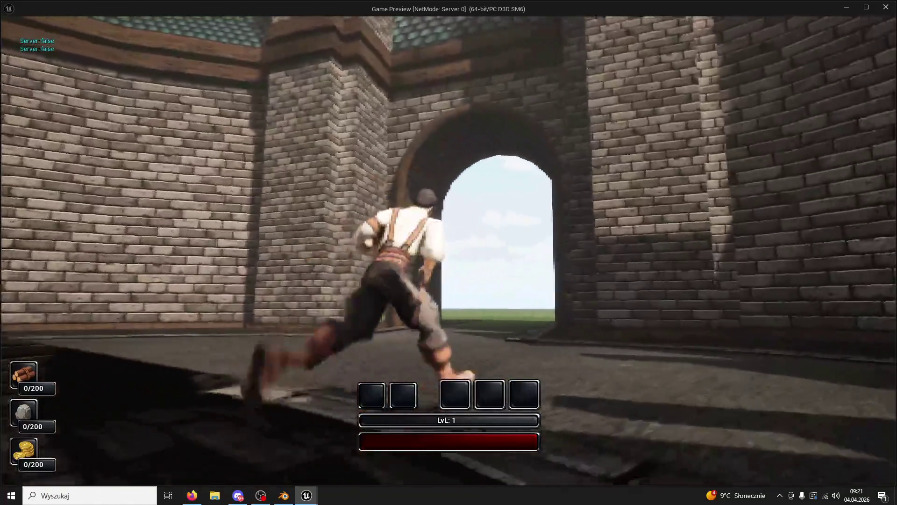
key("space")
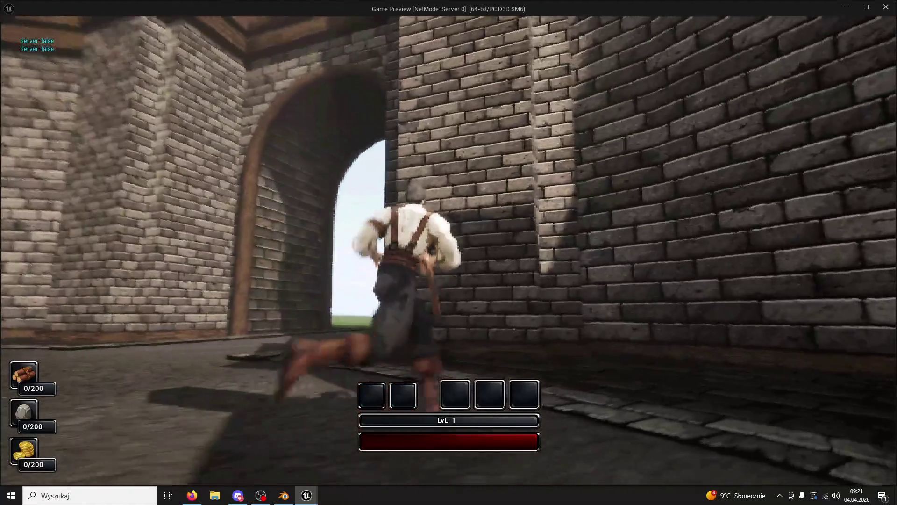
key("space")
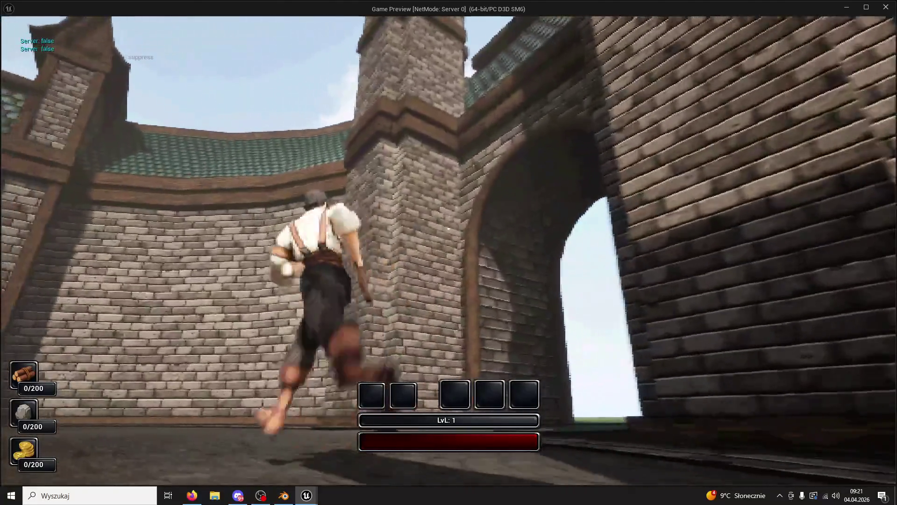
key("Escape")
mouse_move(341, 145)
right_mouse_down()
mouse_move(324, 159)
mouse_move(284, 165)
mouse_move(290, 398)
mouse_move(289, 365)
right_mouse_up()
- Locate Okno3's window mesh in the Content Browser, then place and delete a trial Okno02 copy
right_click_drag(85, 429, 85, 429)
left_click(42, 479)
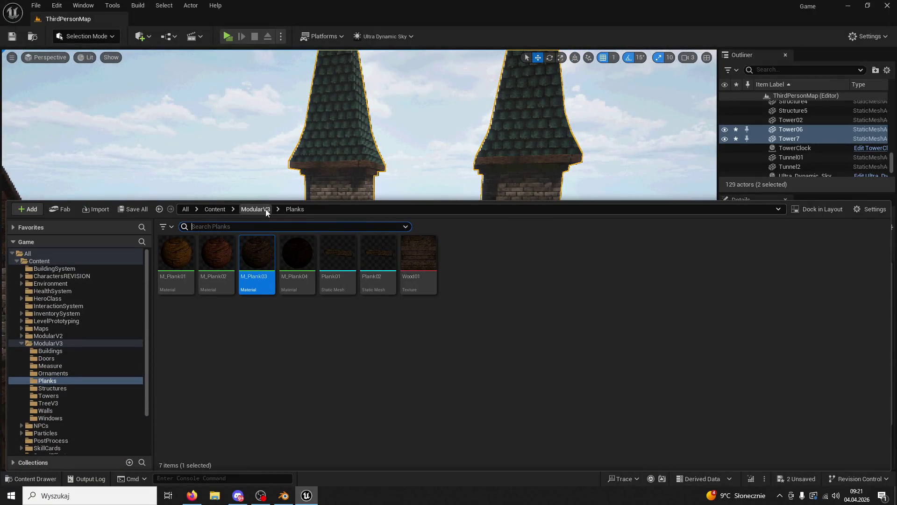
left_click(266, 210)
right_click_drag(371, 174, 526, 52)
left_click(442, 317)
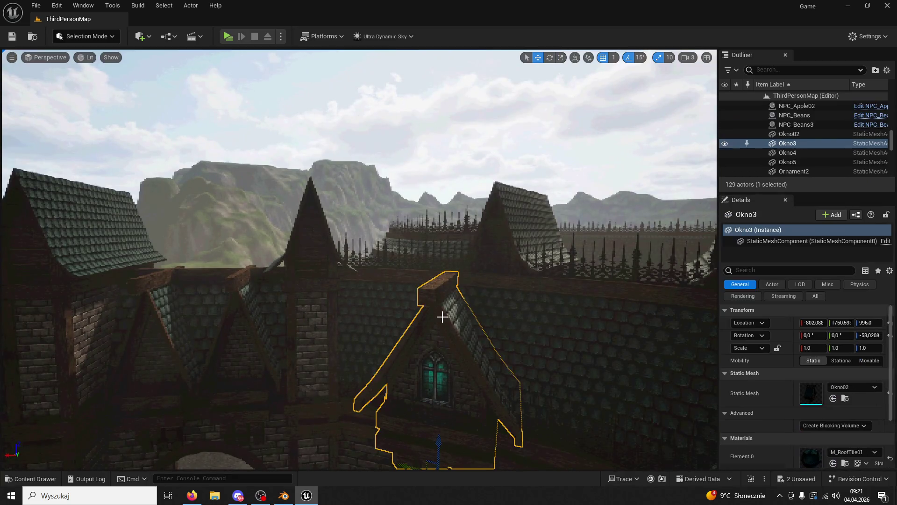
right_click(789, 144)
left_click(748, 164)
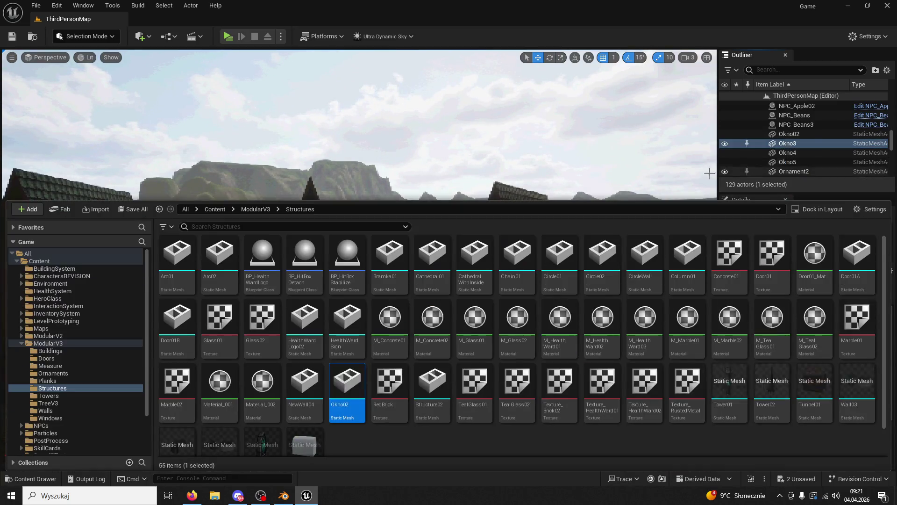
mouse_move(347, 396)
left_mouse_down()
mouse_move(174, 176)
mouse_move(111, 284)
mouse_move(90, 297)
left_mouse_up()
key("f")
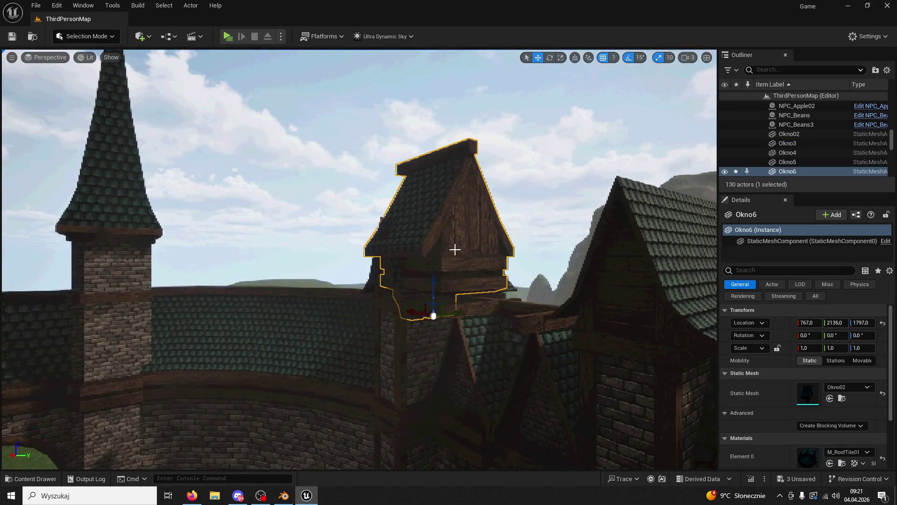
key("Delete")
- Place an Okno02 window on the tower and rotate it 180° to face outward
right_click_drag(198, 396, 199, 397)
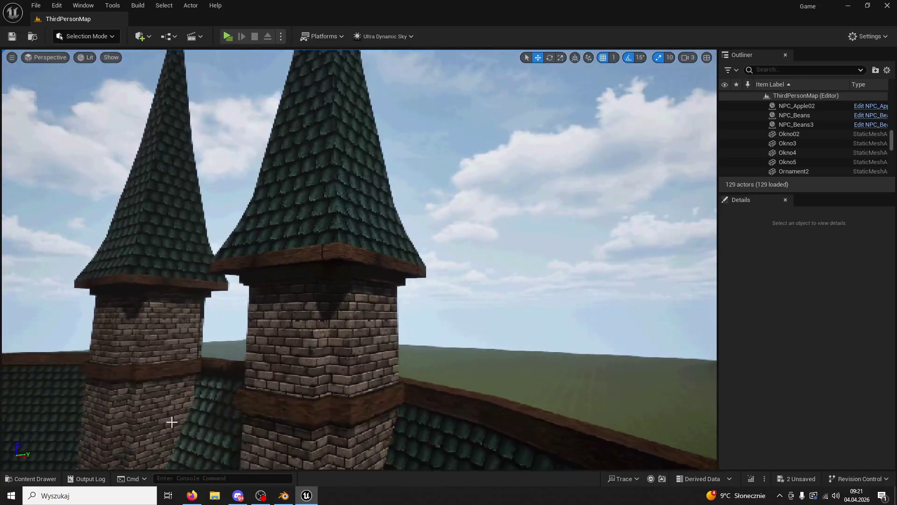
key("ctrl+space")
mouse_move(309, 222)
left_mouse_down()
mouse_move(304, 202)
mouse_move(286, 385)
left_mouse_up()
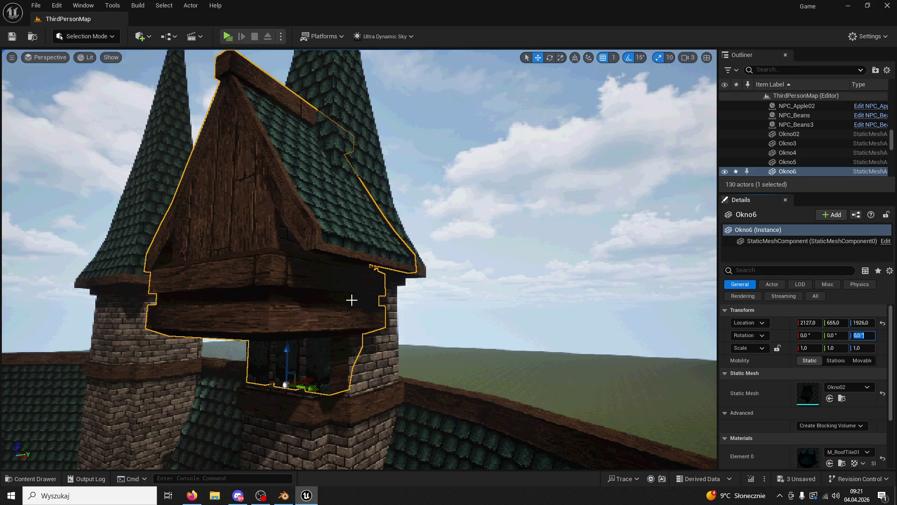
left_click(550, 57)
mouse_move(303, 395)
left_mouse_down()
mouse_move(321, 392)
mouse_move(210, 394)
mouse_move(242, 399)
mouse_move(225, 397)
left_mouse_up()
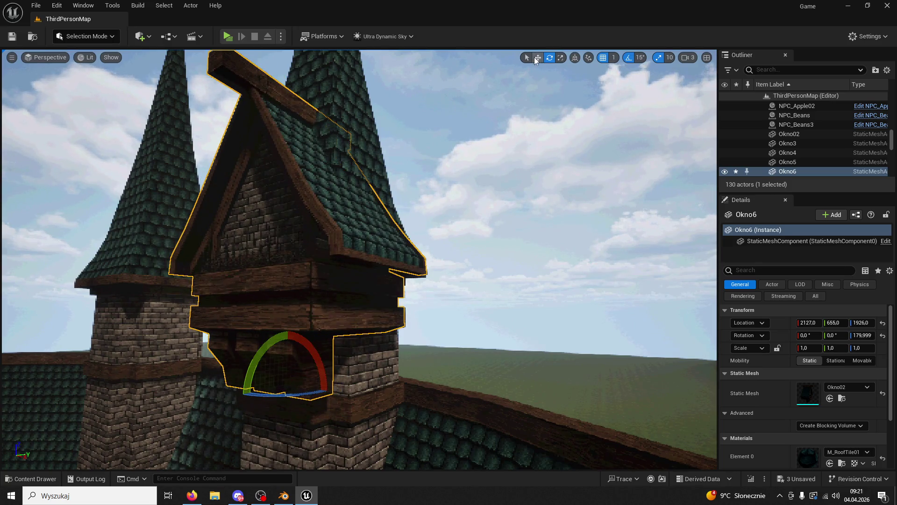
- Move the Okno6 window along Y and X onto the tower at X 2219.99, Y 606.999
left_click(537, 57)
key("f")
left_click_drag(378, 286, 362, 288)
right_click_drag(362, 288, 469, 239)
mouse_move(464, 236)
left_mouse_down()
mouse_move(510, 217)
mouse_move(481, 220)
mouse_move(533, 194)
left_mouse_up()
key("f")
mouse_move(537, 194)
right_mouse_down()
mouse_move(514, 196)
mouse_move(536, 194)
right_mouse_up()
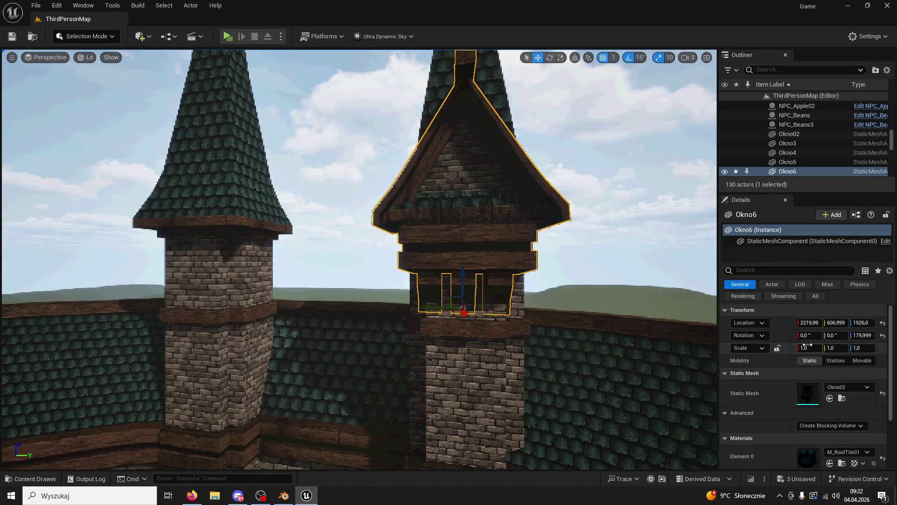
- Scale the dormer uniformly to 0.68 with the scale axes locked
left_click(777, 348)
left_click(806, 348)
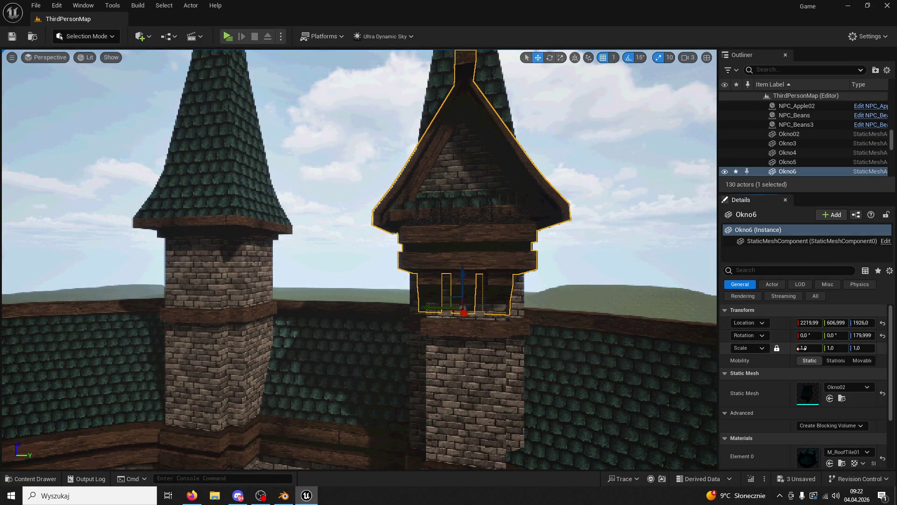
type("0.68")
key("Return")
- Raise the dormer to the top of the tower and nudge it flush along X
mouse_move(465, 276)
left_mouse_down()
mouse_move(464, 226)
mouse_move(464, 240)
left_mouse_up()
right_click_drag(465, 240, 421, 241)
right_click_drag(571, 309, 446, 307)
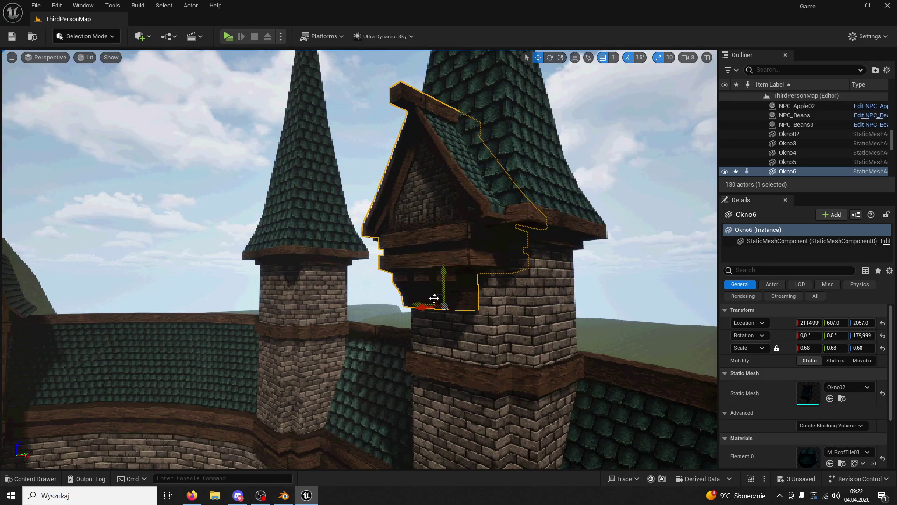
mouse_move(500, 287)
right_mouse_down()
mouse_move(481, 286)
mouse_move(522, 281)
right_mouse_up()
right_click_drag(447, 300, 448, 301)
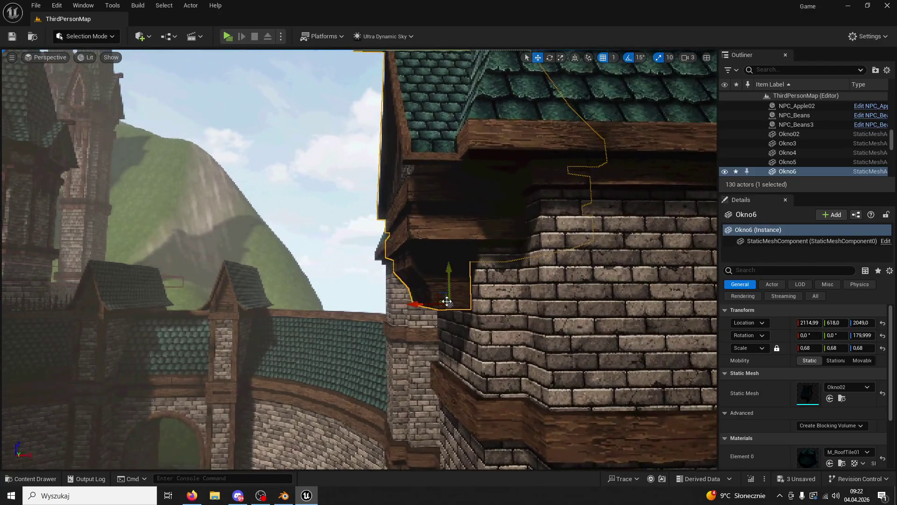
left_click_drag(425, 303, 436, 305)
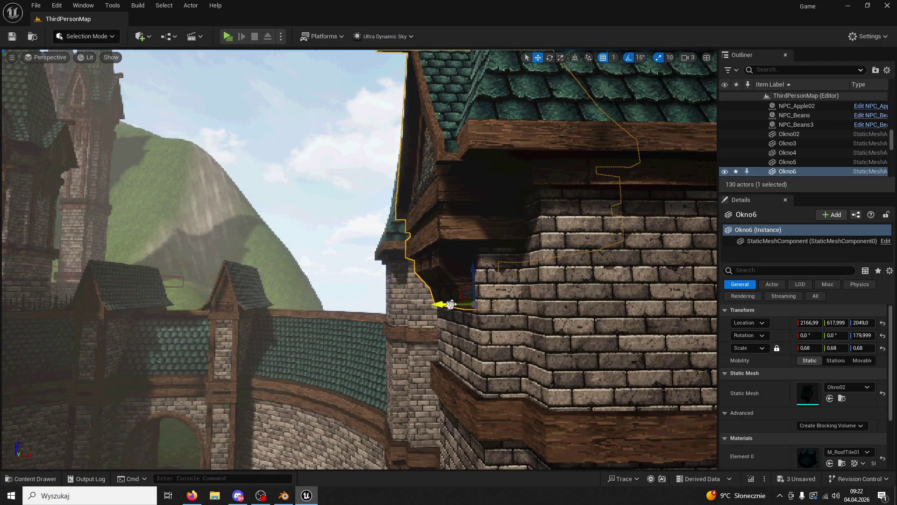
- Review the matching Okno7 copy on the left tower at Y -598, then start a play test
mouse_move(468, 273)
right_mouse_down()
mouse_move(502, 252)
mouse_move(484, 237)
mouse_move(593, 209)
mouse_move(548, 247)
right_mouse_up()
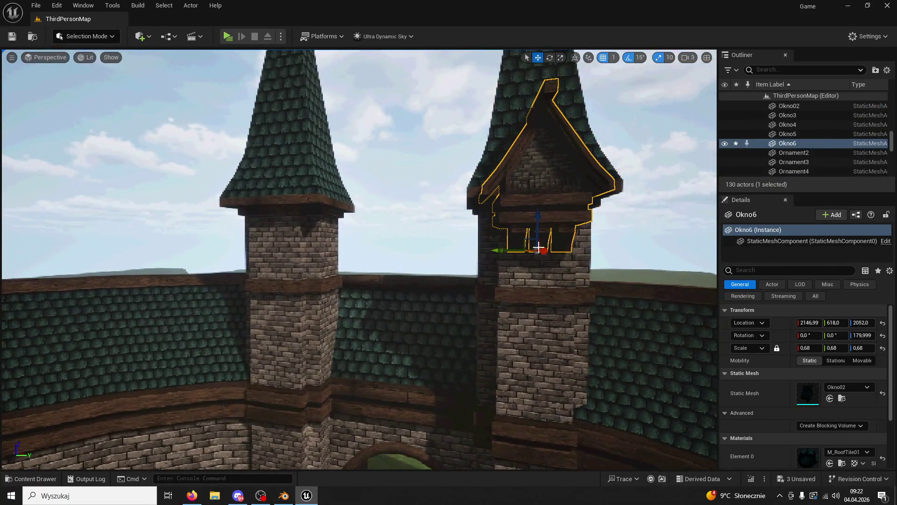
right_click_drag(336, 299, 336, 299)
right_click_drag(412, 256, 412, 255)
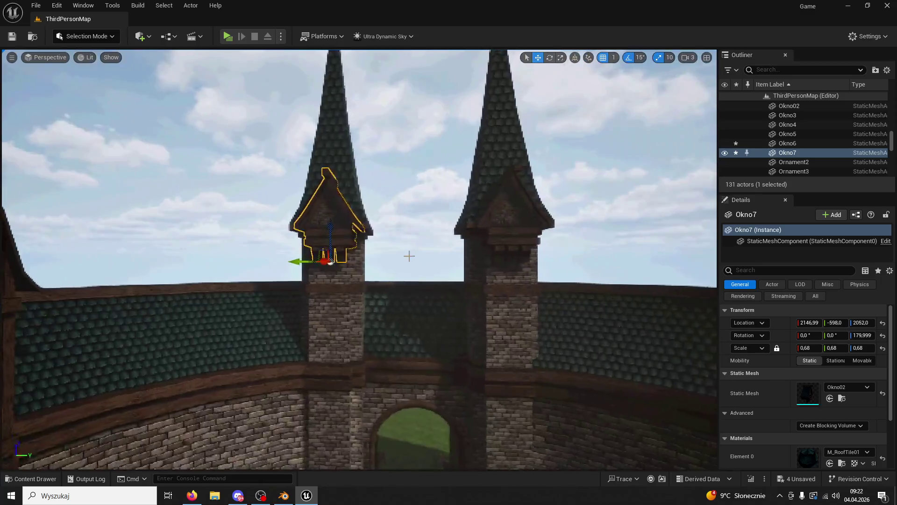
left_click(227, 37)
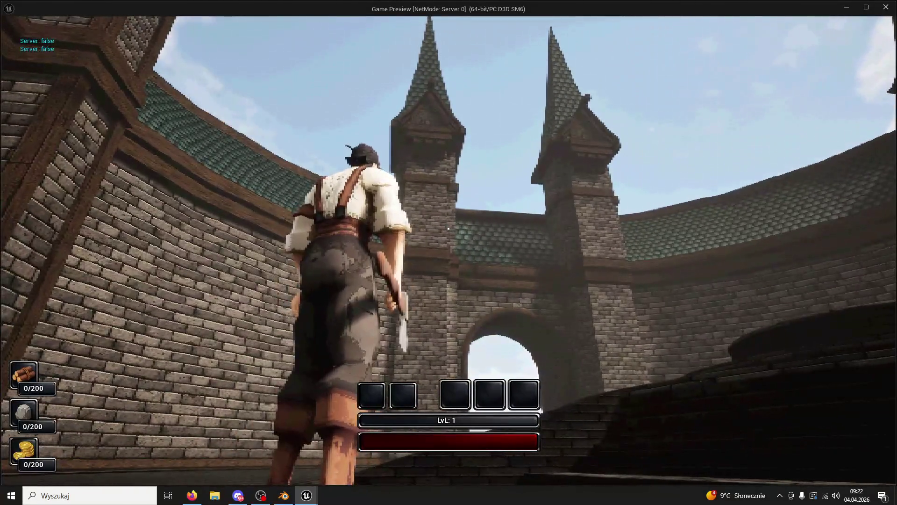
- Stop the play test and duplicate the Okno6 dormer, turning the copy to 90°
key("Escape")
right_click_drag(359, 259, 359, 259)
left_click(364, 224)
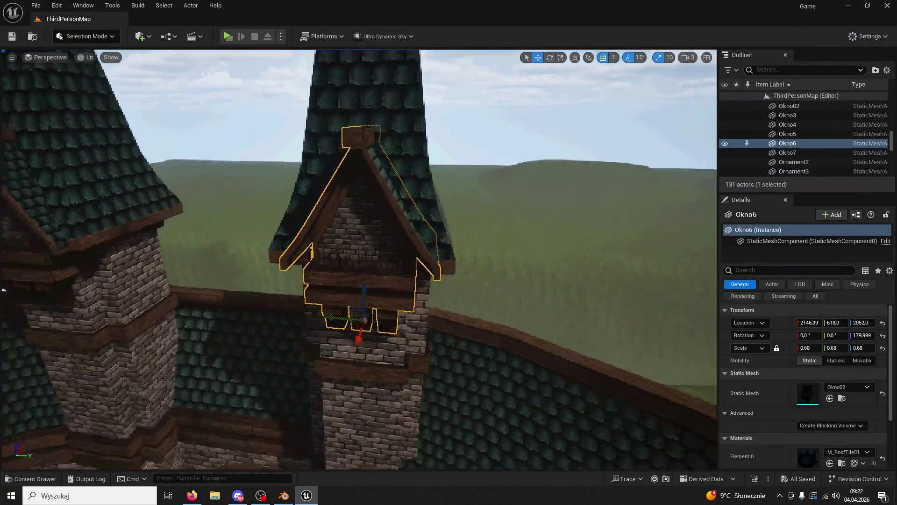
scroll(333, 307, "down", 2)
key("ctrl+d")
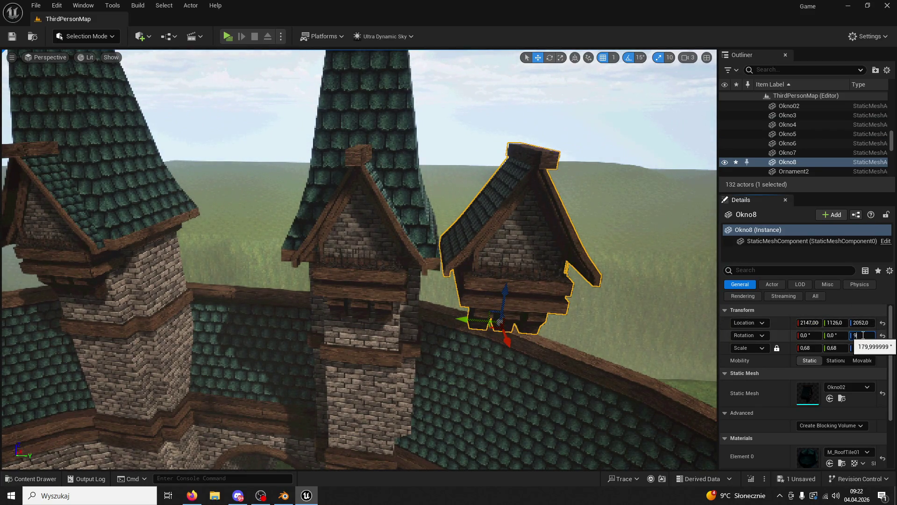
right_click_drag(359, 259, 359, 260)
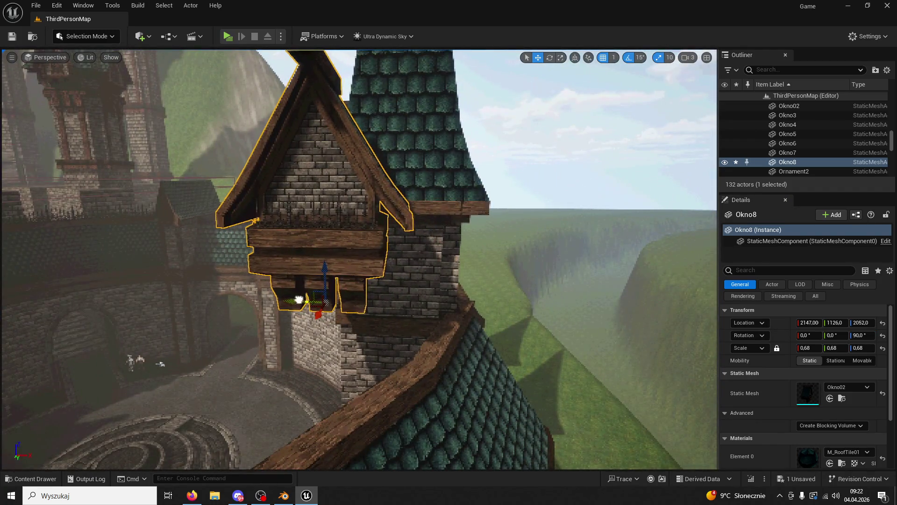
- Seat Okno8 on the tower side at Y 837 and copy it as Okno9 to the other tower at Y -435
left_click_drag(373, 294, 370, 295)
right_click_drag(370, 294, 607, 298)
left_click_drag(607, 298, 487, 295)
right_click_drag(482, 305, 482, 305)
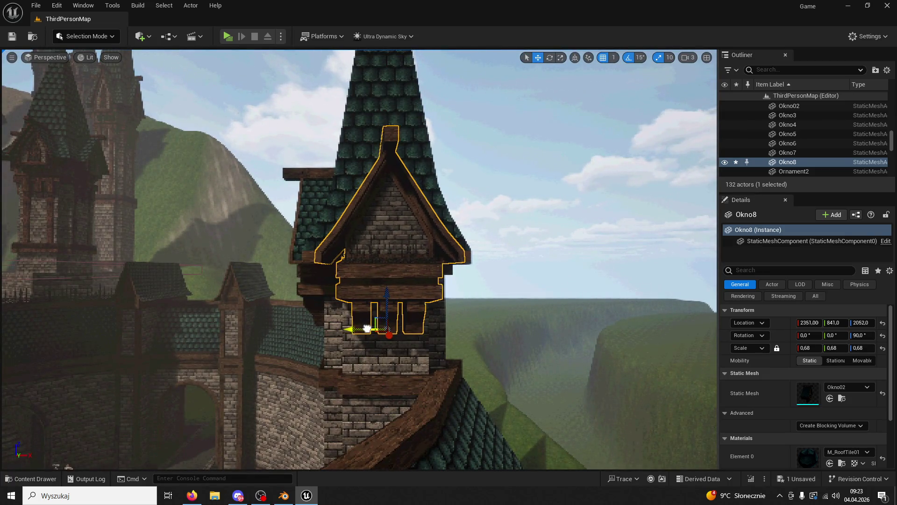
right_click_drag(365, 328, 365, 329)
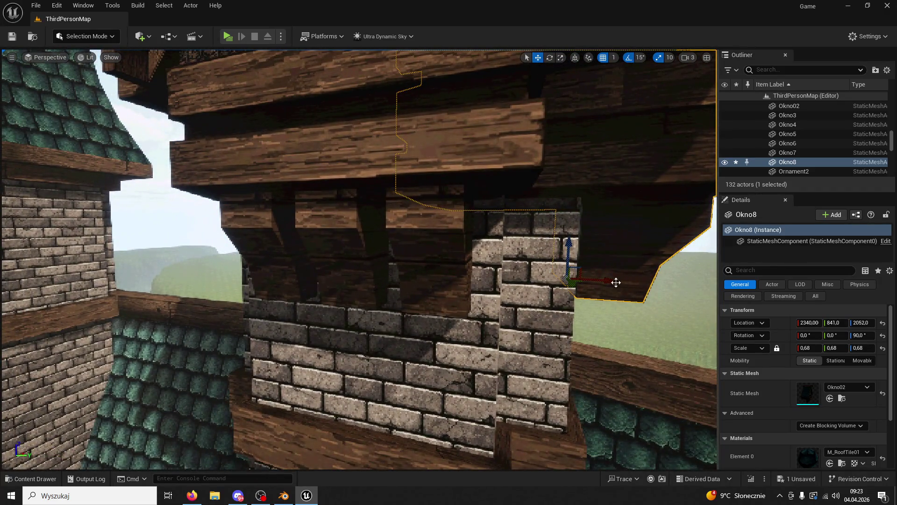
right_click_drag(611, 281, 618, 296)
left_click_drag(522, 308, 270, 298, "alt")
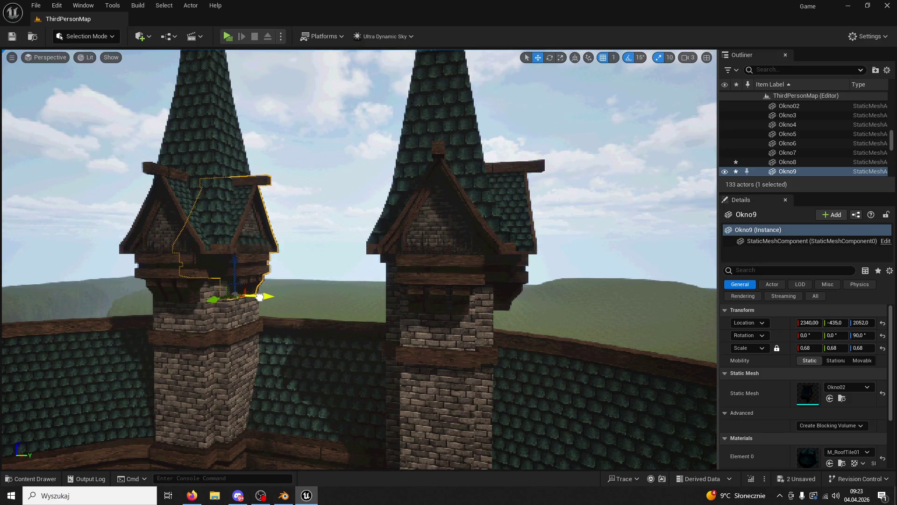
- Alt-drag a copy of Okno9 along Y as Okno10 and set its Rotation Z to -90
left_click(290, 299)
right_click_drag(290, 299, 271, 297)
left_click(356, 201)
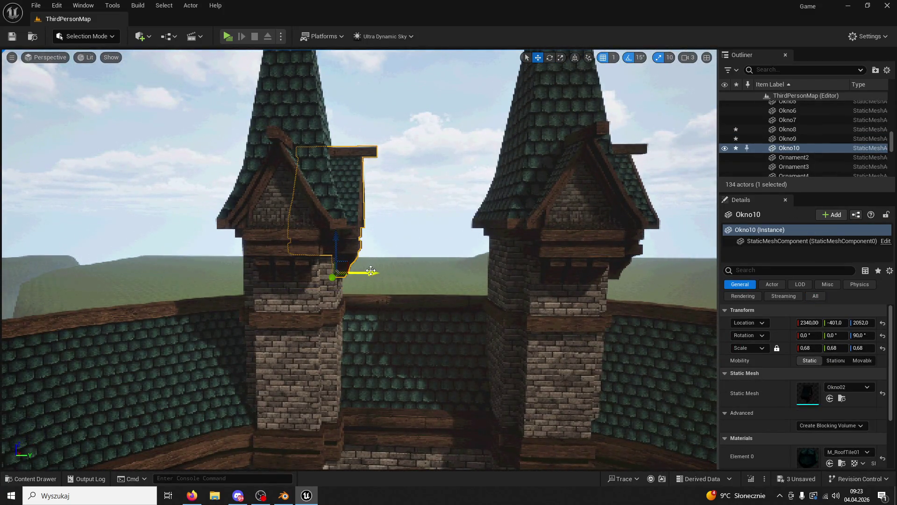
left_click_drag(372, 270, 226, 273, "alt")
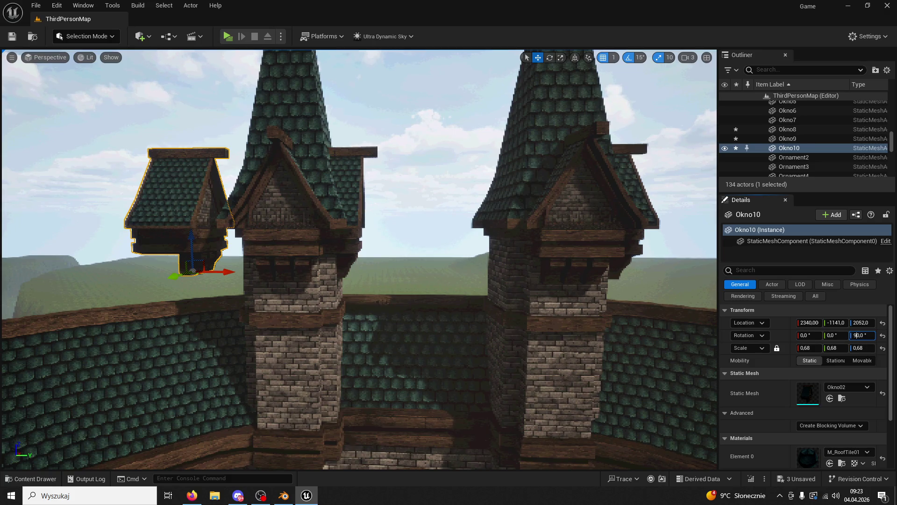
type("-")
key("Return")
- Slide Okno10 back so it sits flush against the tower
left_click_drag(156, 276, 254, 276)
key("f")
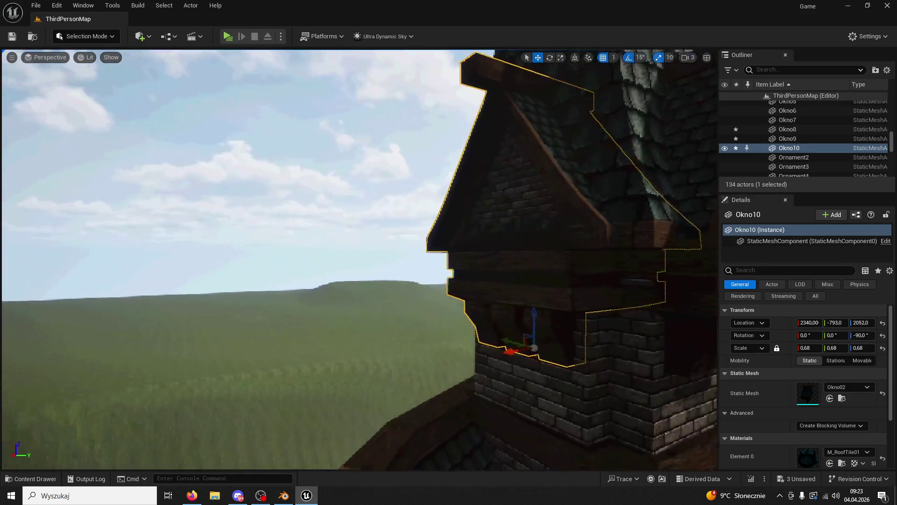
mouse_move(507, 348)
left_mouse_down()
mouse_move(491, 355)
mouse_move(513, 358)
left_mouse_up()
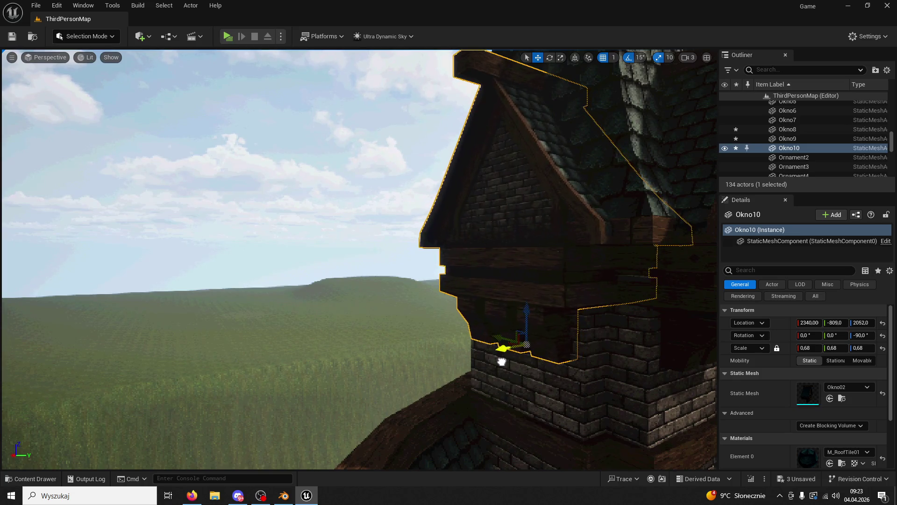
left_click(514, 365)
key("f")
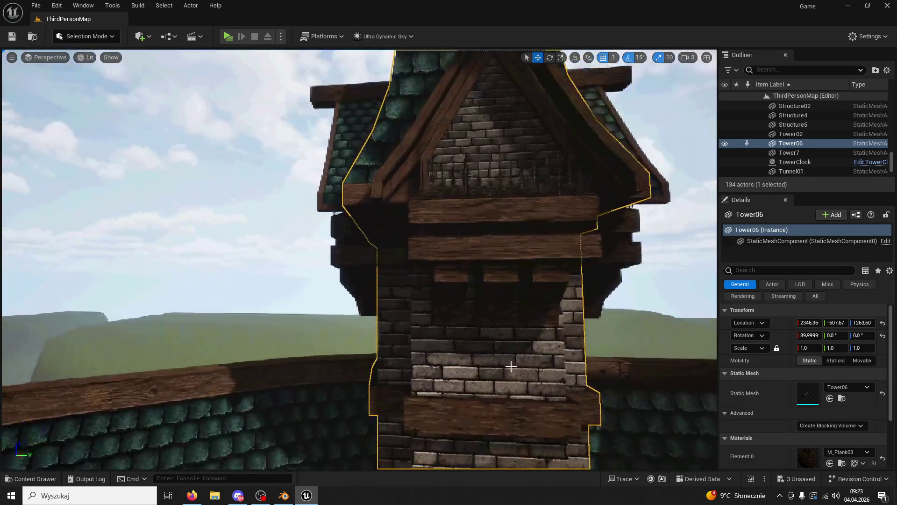
left_click(355, 233)
right_click_drag(355, 234, 391, 284)
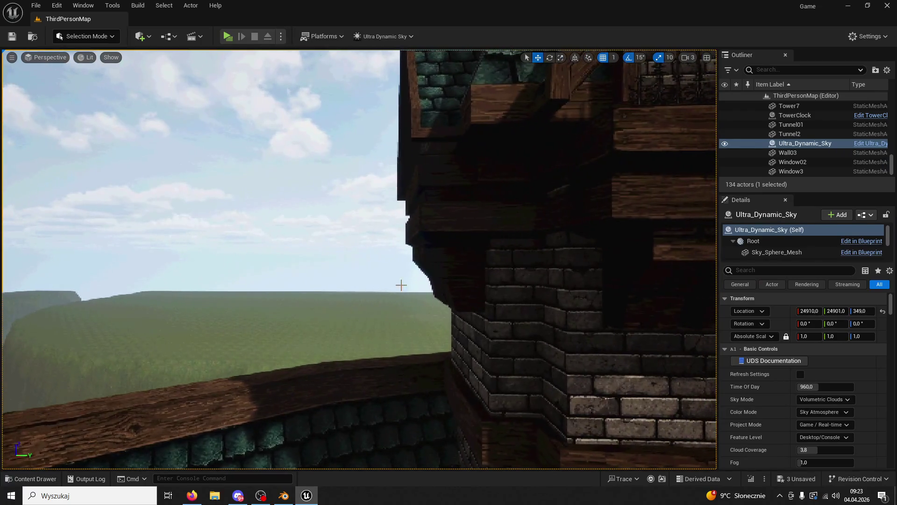
left_click(469, 297)
- Start a play test of the level to check the new dormers
scroll(342, 275, "down", 5)
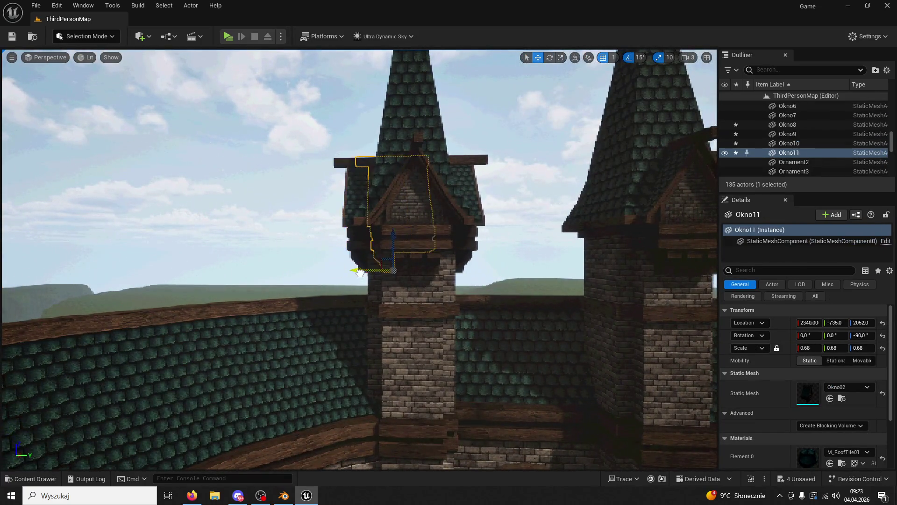
scroll(565, 286, "up", 10)
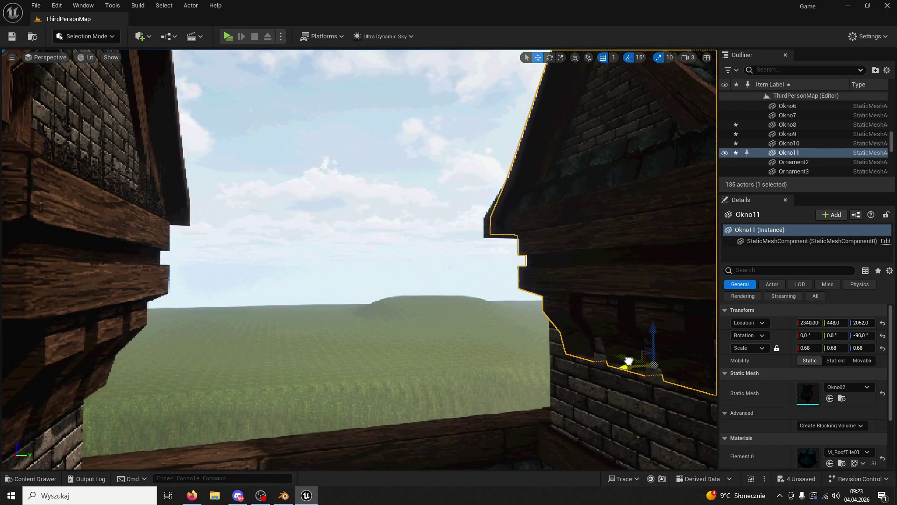
scroll(359, 259, "down", 10)
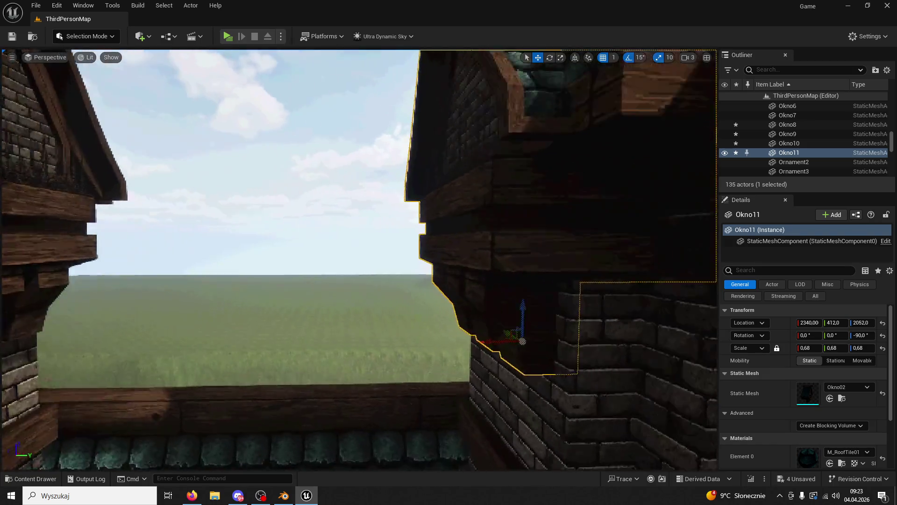
scroll(134, 88, "down", 10)
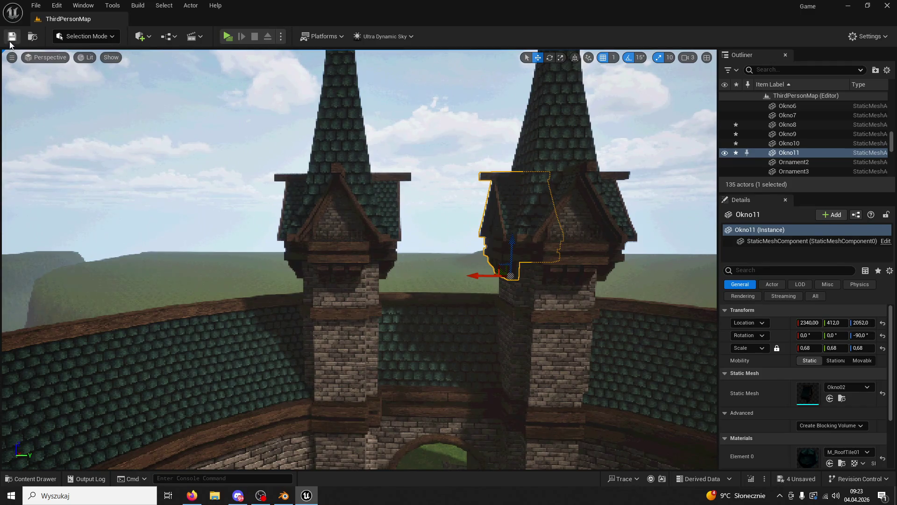
left_click(228, 36)
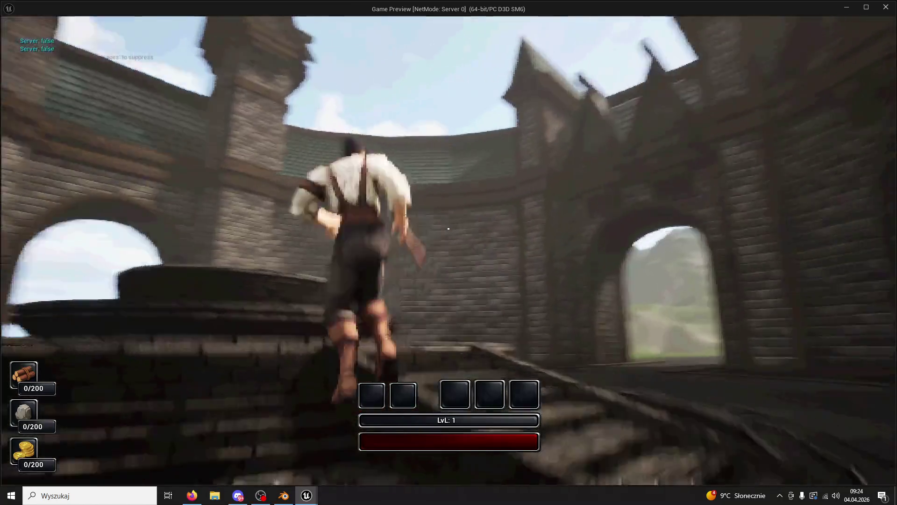
- Jump once in the preview, then exit Play-in-Editor with Esc back to the viewport
key("space")
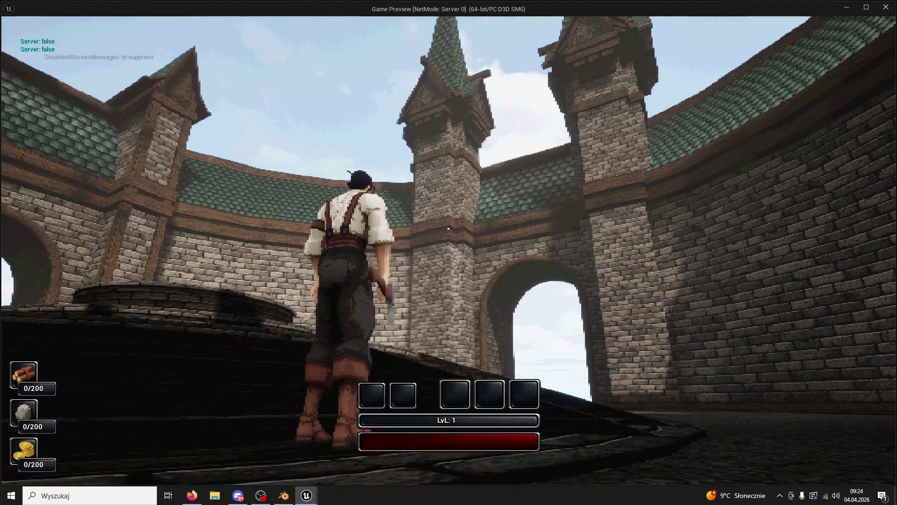
key("Escape")
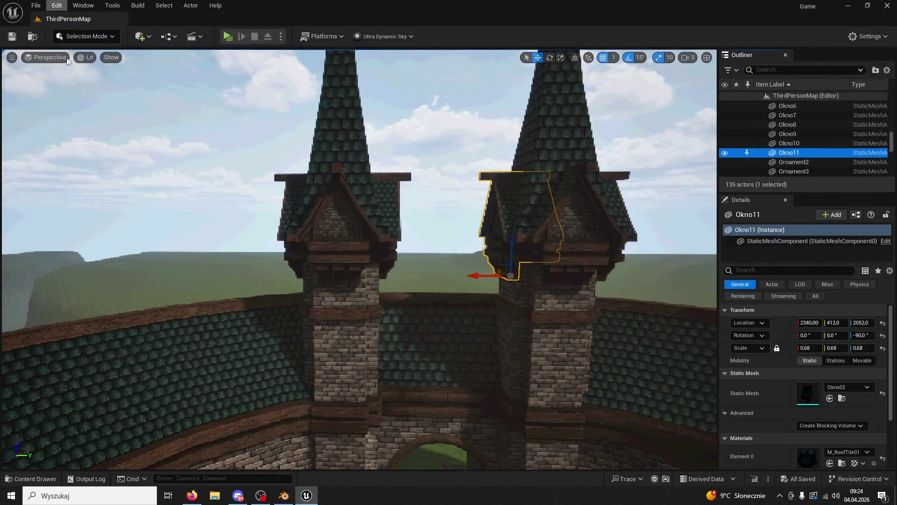
right_click_drag(274, 243, 274, 243)
- Place a Plank01 mesh from the ModularV3/Planks folder into the level
left_click(31, 478)
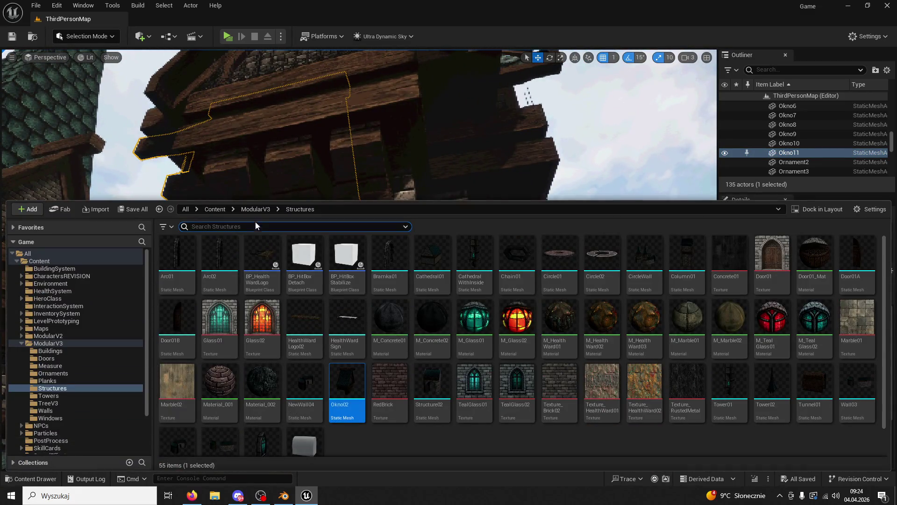
left_click(256, 206)
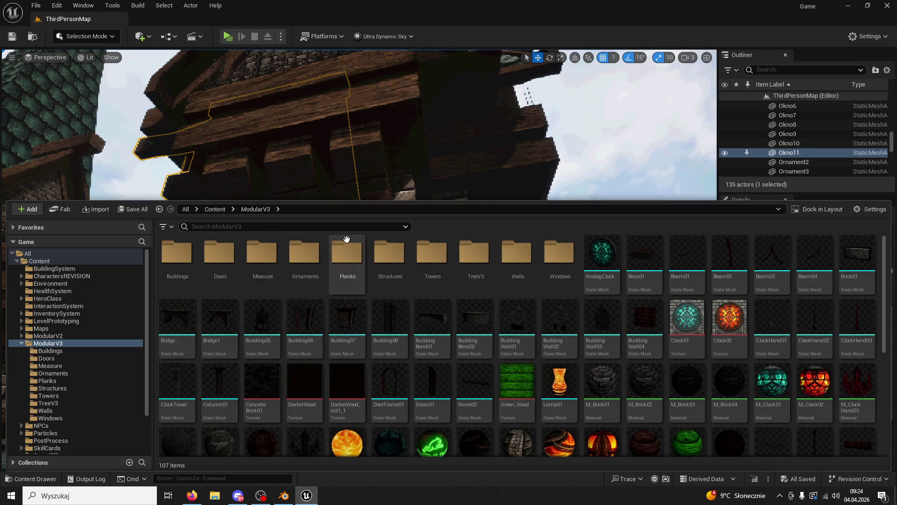
double_click(344, 239)
left_click_drag(337, 252, 331, 144)
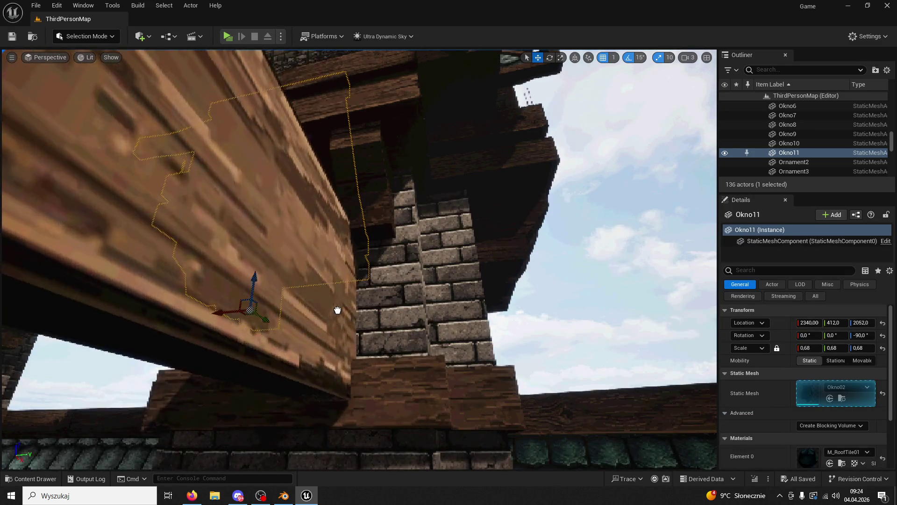
- Scale Plank01 to 0.3225, turn it 90° and move it onto the tower face at Y 702
left_click_drag(804, 346, 785, 346)
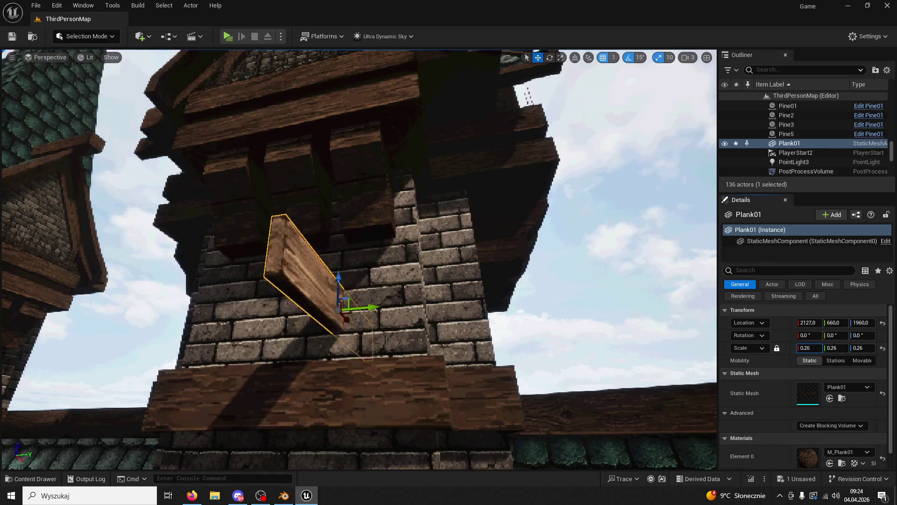
mouse_move(370, 288)
left_mouse_down()
mouse_move(377, 316)
mouse_move(401, 307)
left_mouse_up()
mouse_move(401, 307)
right_mouse_down()
mouse_move(401, 323)
mouse_move(415, 302)
right_mouse_up()
left_click_drag(433, 328, 442, 329)
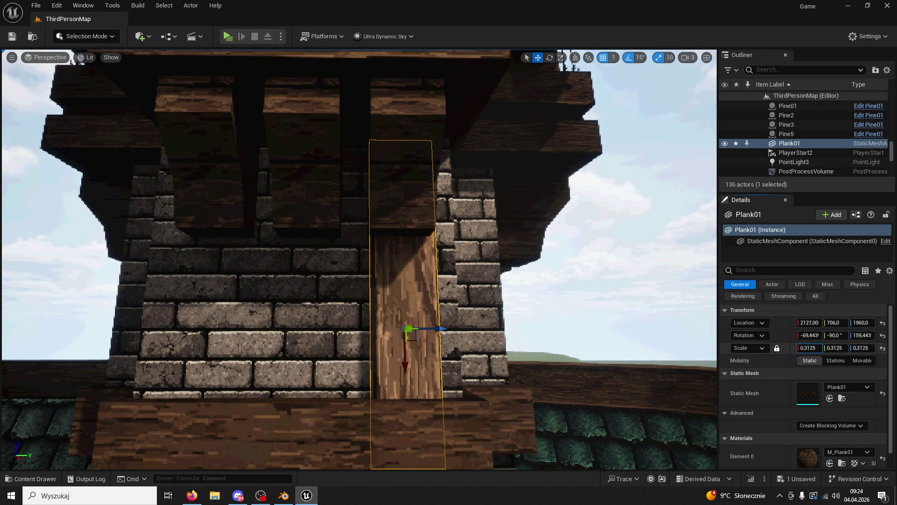
scroll(394, 284, "down", 10)
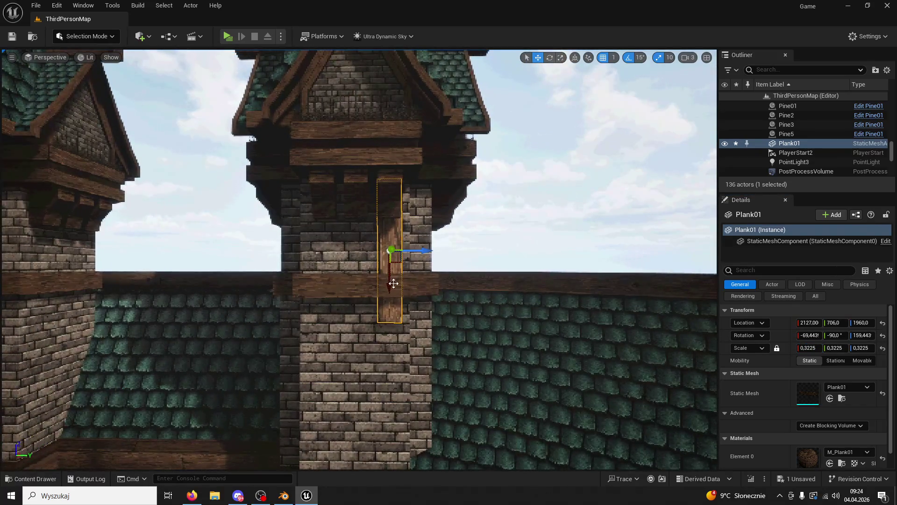
mouse_move(398, 322)
right_mouse_down()
mouse_move(397, 292)
mouse_move(411, 287)
mouse_move(413, 271)
mouse_move(425, 345)
mouse_move(374, 351)
mouse_move(393, 348)
mouse_move(402, 327)
mouse_move(331, 331)
mouse_move(364, 260)
mouse_move(353, 153)
mouse_move(226, 439)
right_mouse_up()
left_click(397, 355)
left_click(330, 331)
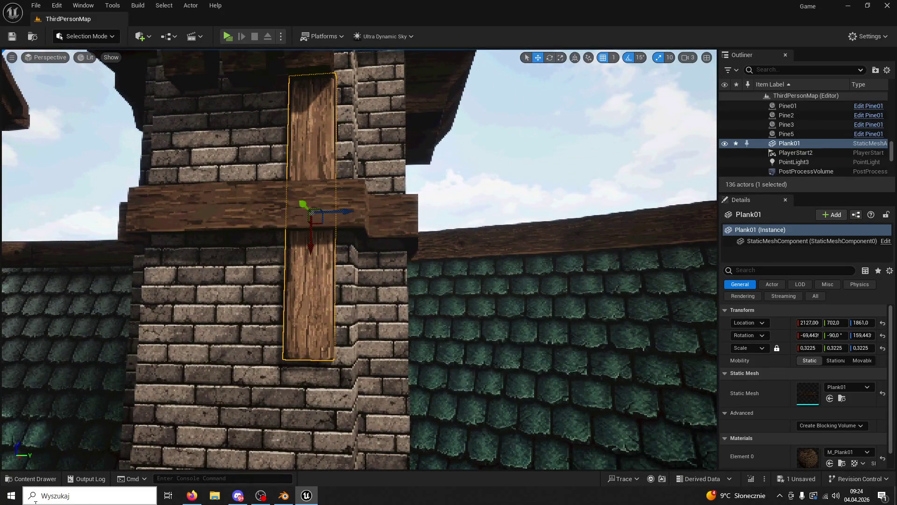
key("ctrl+b")
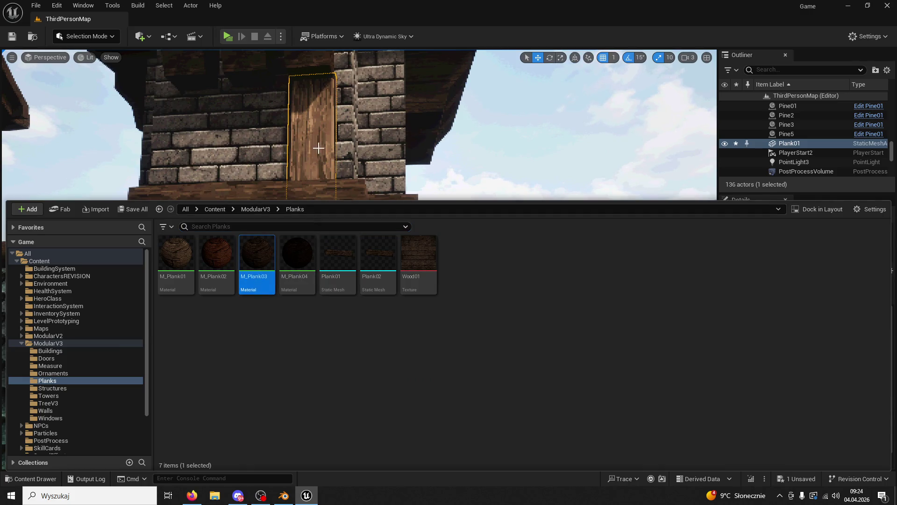
- Apply M_Plank03 to the plank and Alt-drag a copy down below the wooden crossbeam
left_click_drag(318, 148, 319, 148)
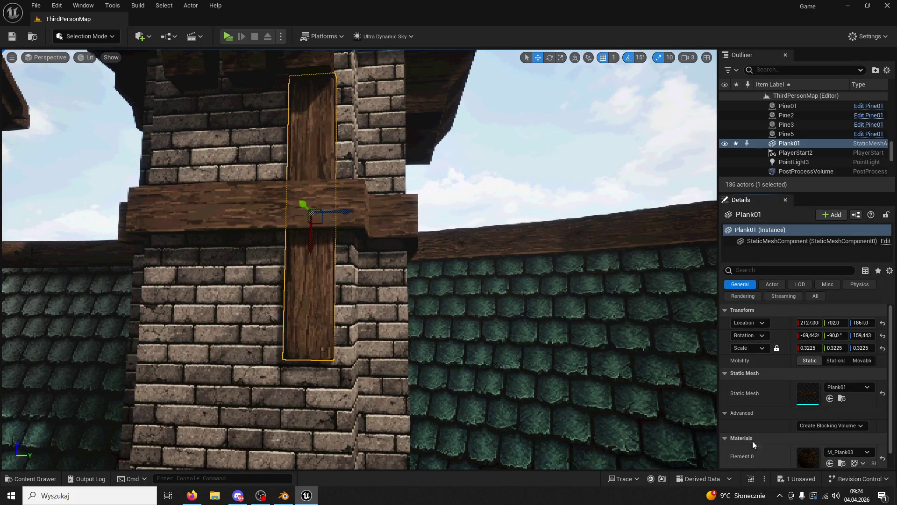
scroll(360, 281, "down", 5)
left_click_drag(358, 317, 354, 423, "alt")
mouse_move(354, 423)
right_mouse_down()
mouse_move(328, 369)
mouse_move(346, 373)
mouse_move(322, 365)
mouse_move(336, 355)
mouse_move(340, 285)
right_mouse_up()
left_click_drag(340, 284, 339, 304)
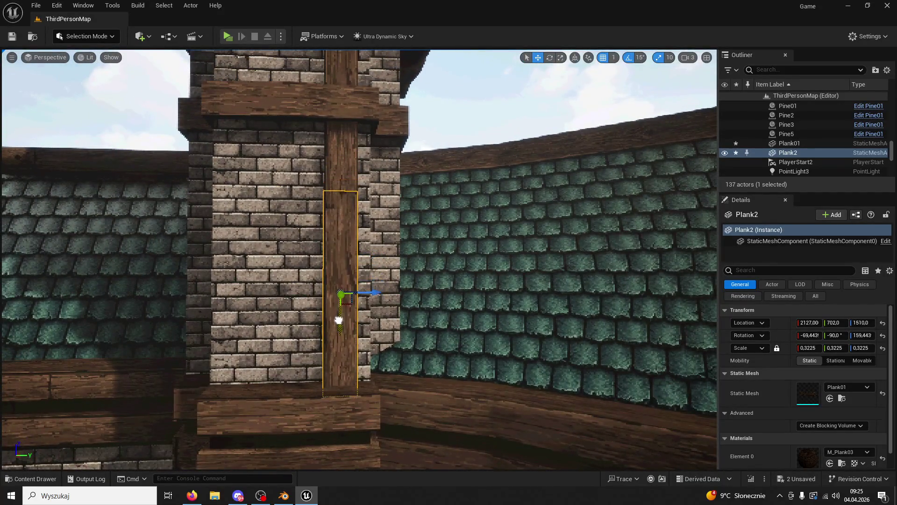
- Rotate the lower plank copy upright at Z 1478, then select both planks
left_click(415, 304)
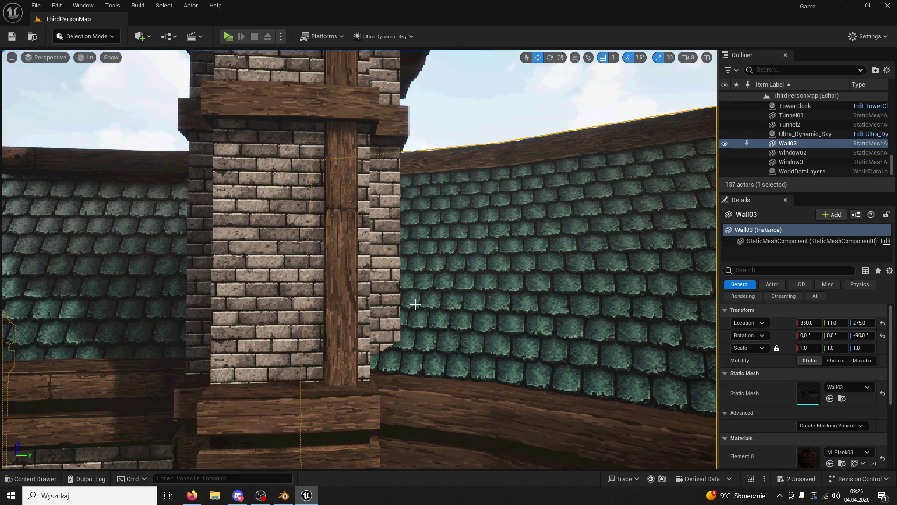
right_click_drag(354, 281, 373, 260)
left_click(374, 254)
left_click(375, 275)
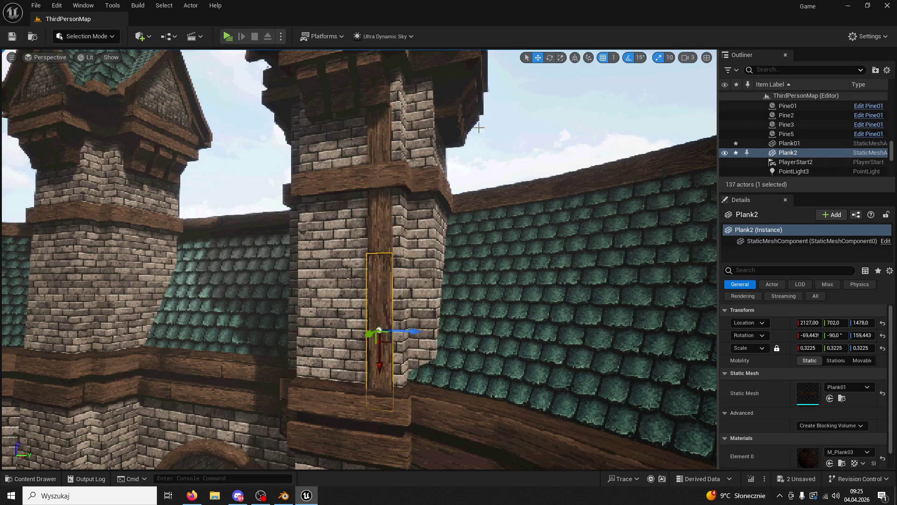
left_click(550, 58)
left_click_drag(411, 295, 373, 327)
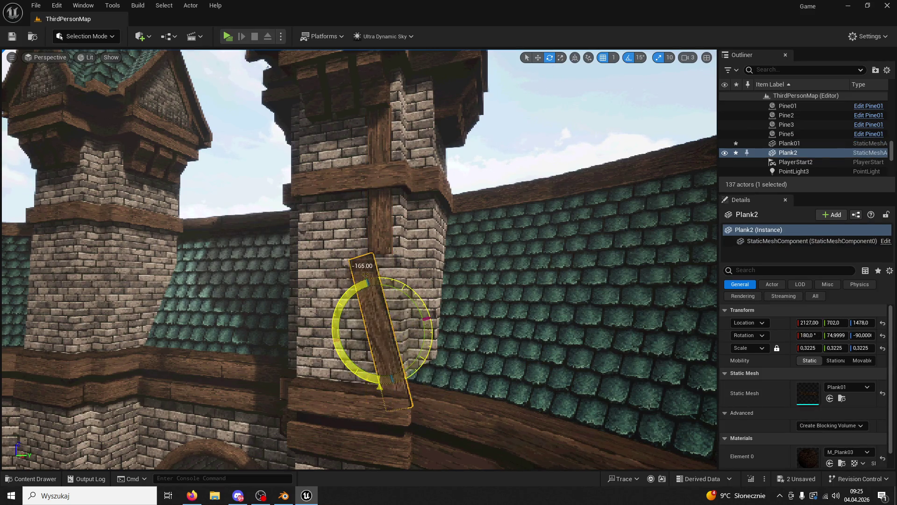
left_click(467, 197)
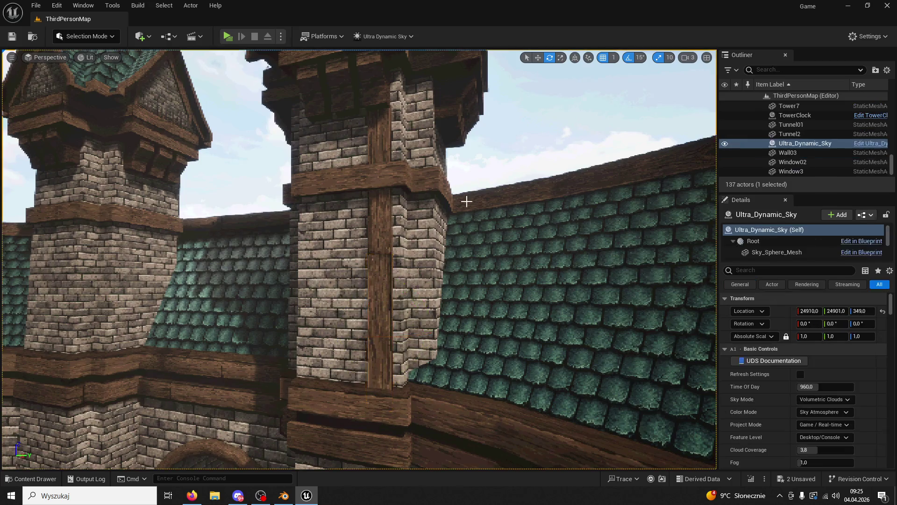
scroll(405, 233, "up", 10)
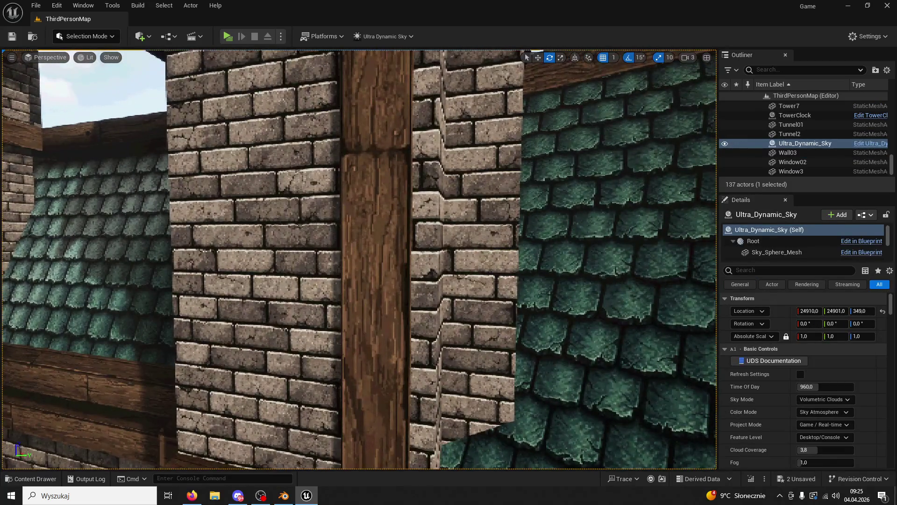
left_click(393, 223)
scroll(392, 223, "down", 10)
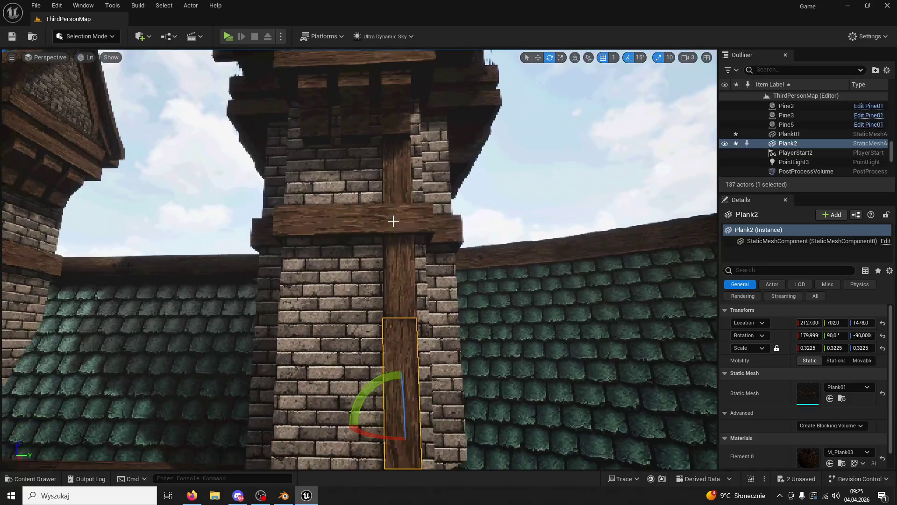
left_click(394, 258, "ctrl")
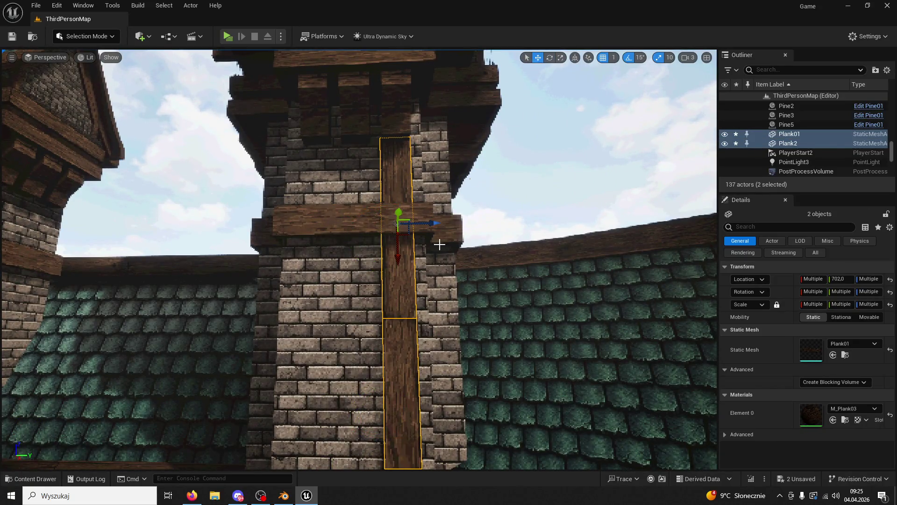
- Duplicate the plank pair twice, placing the copies at Y 621 and Y 534
key("ctrl+d")
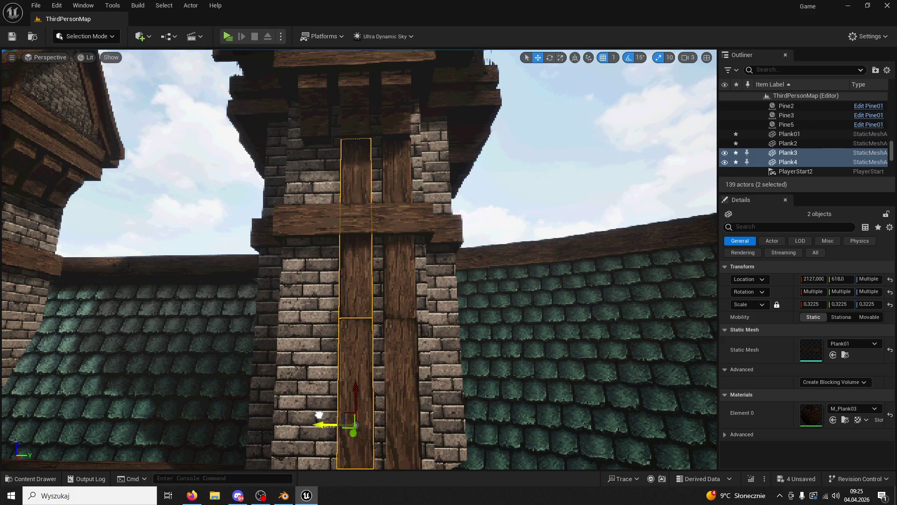
scroll(319, 415, "down", 5)
scroll(319, 414, "up", 15)
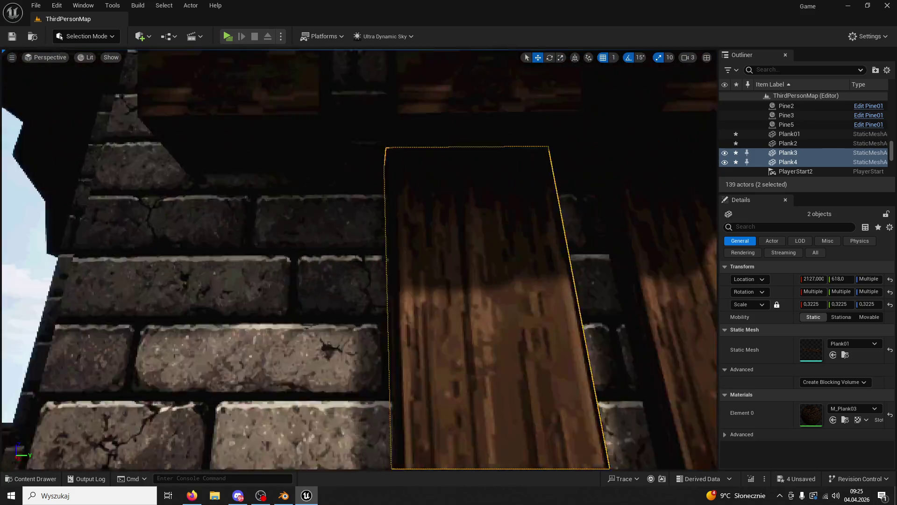
scroll(358, 442, "down", 8)
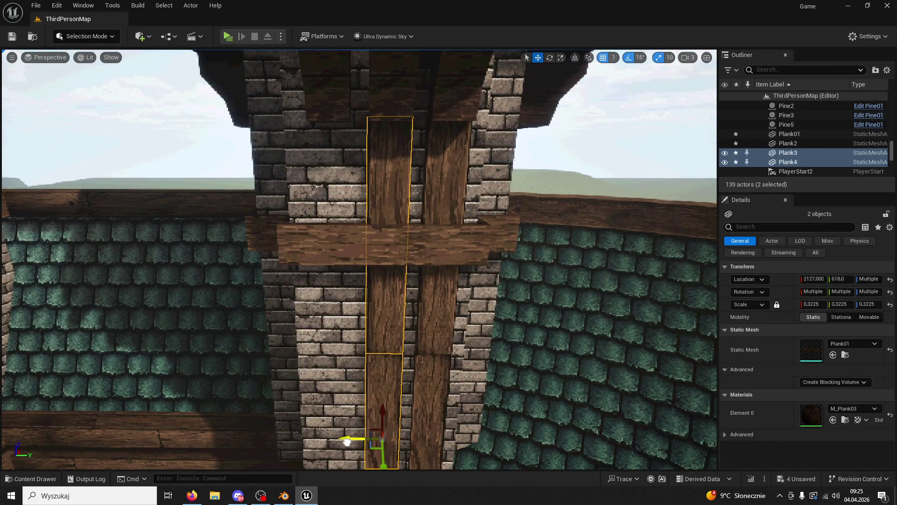
scroll(348, 442, "down", 5)
scroll(348, 442, "up", 15)
scroll(348, 441, "down", 8)
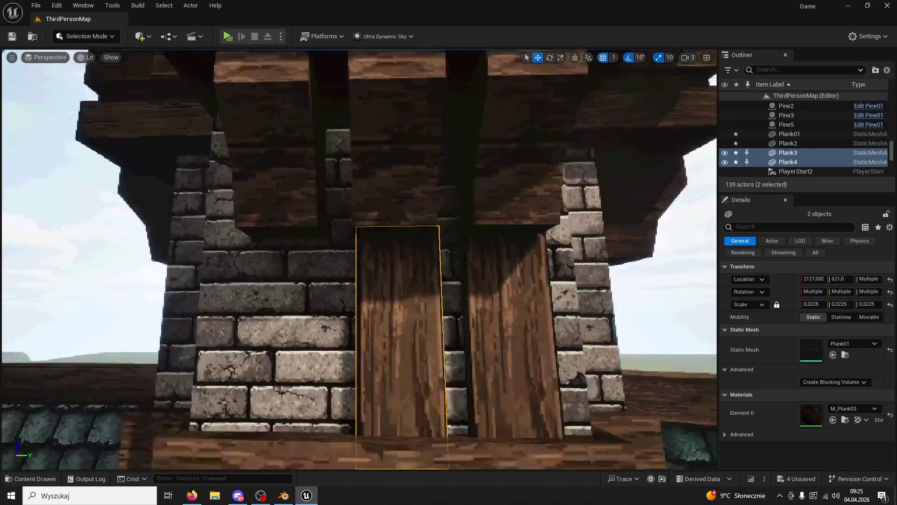
scroll(374, 367, "down", 3)
left_click_drag(336, 318, 304, 318, "alt")
right_click_drag(305, 318, 262, 327)
scroll(331, 443, "down", 8)
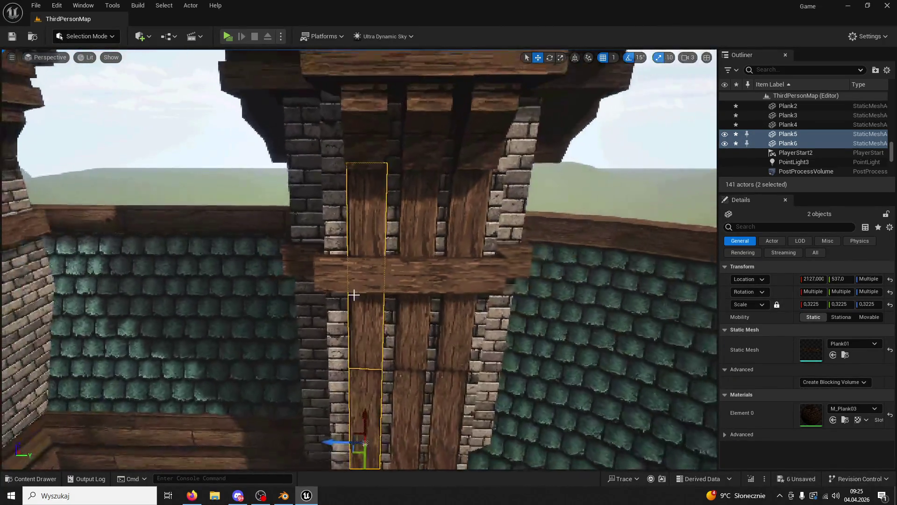
left_click(330, 443)
scroll(330, 443, "down", 5)
scroll(430, 323, "up", 8)
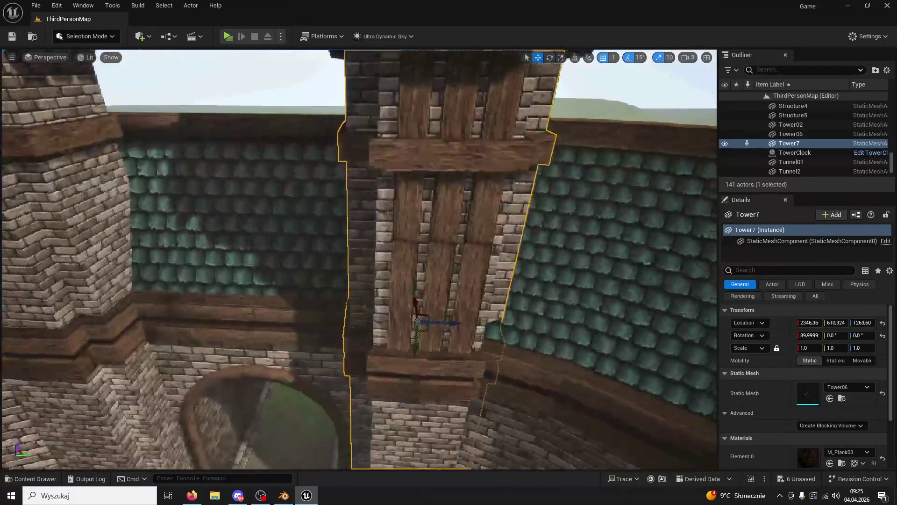
- Select the newest strip's lower plank, undo and redo edits, and lower it slightly
scroll(443, 315, "down", 5)
left_click(443, 315)
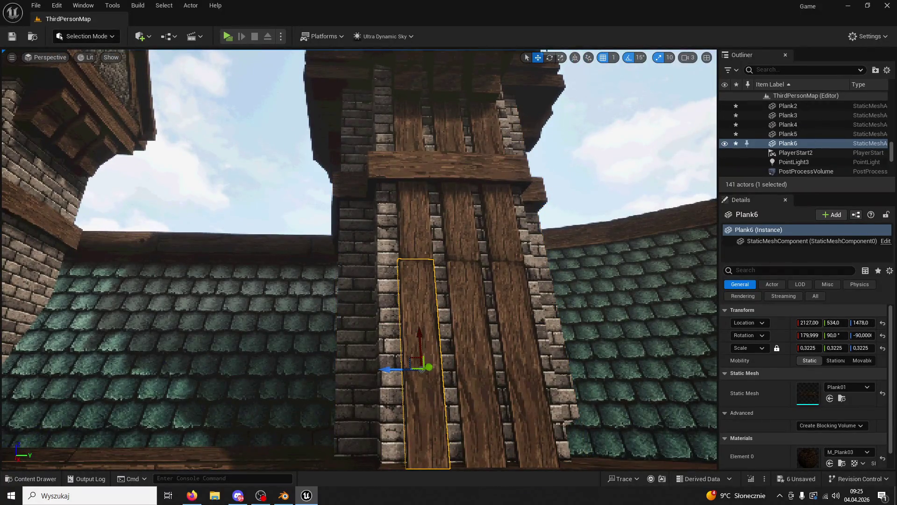
key("ctrl+z")
key("ctrl+z")
left_click(562, 57)
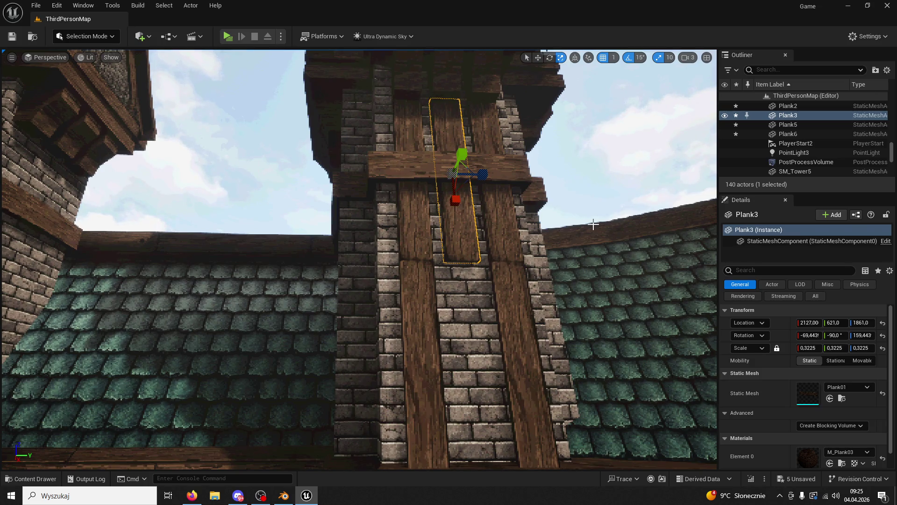
key("ctrl+y")
key("f")
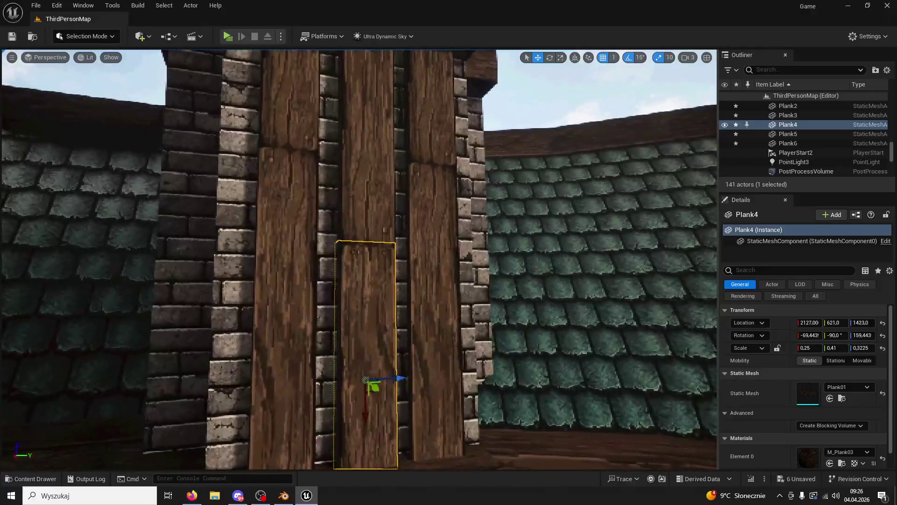
left_click_drag(368, 403, 368, 408)
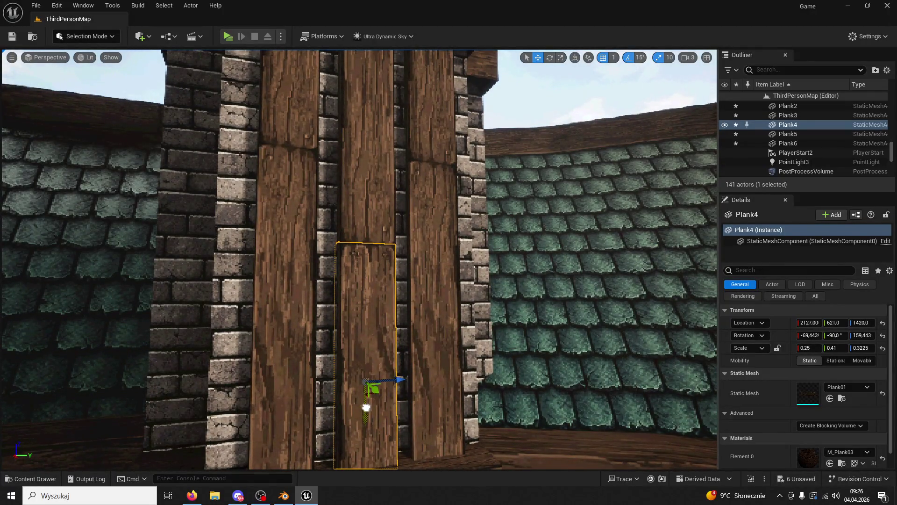
scroll(439, 371, "up", 5)
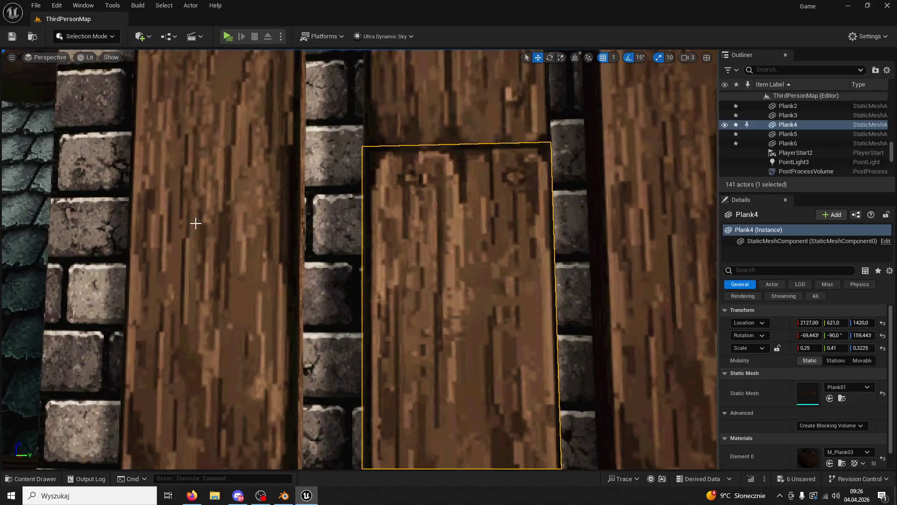
scroll(196, 223, "down", 10)
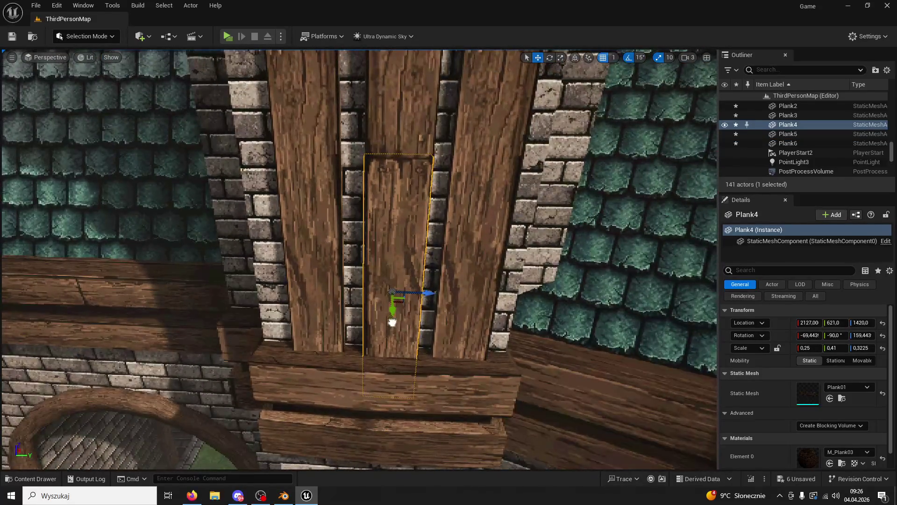
- Delete the lower plank, lower Plank5 and set its X scale to 0,605
double_click(788, 106)
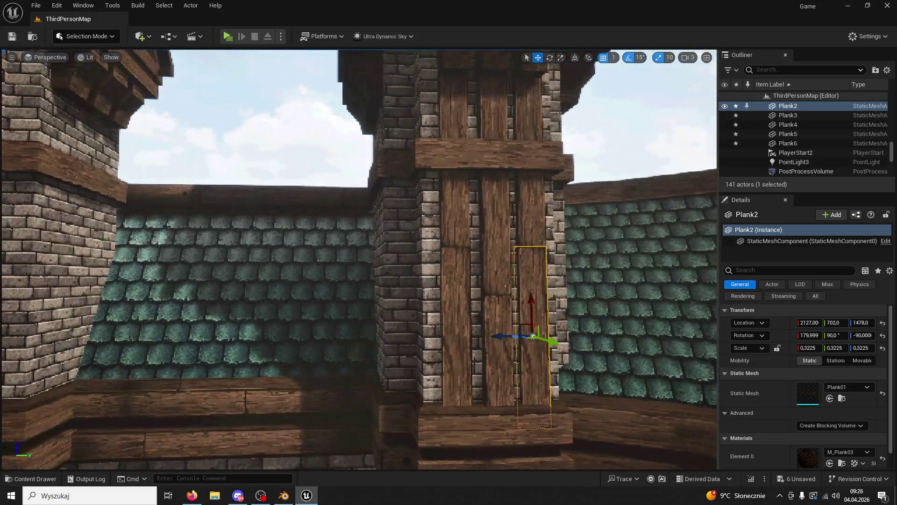
left_click(457, 220)
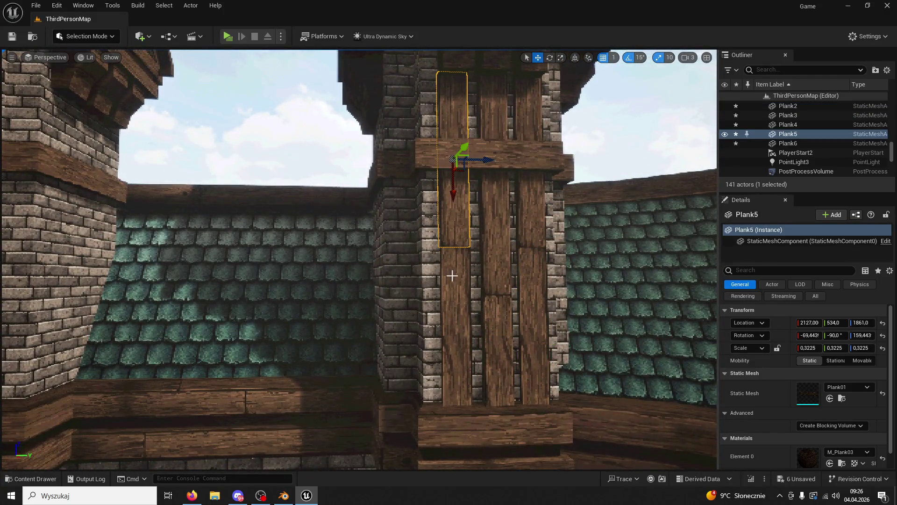
left_click(447, 300)
key("Delete")
left_click(463, 186)
left_click_drag(450, 192, 451, 286)
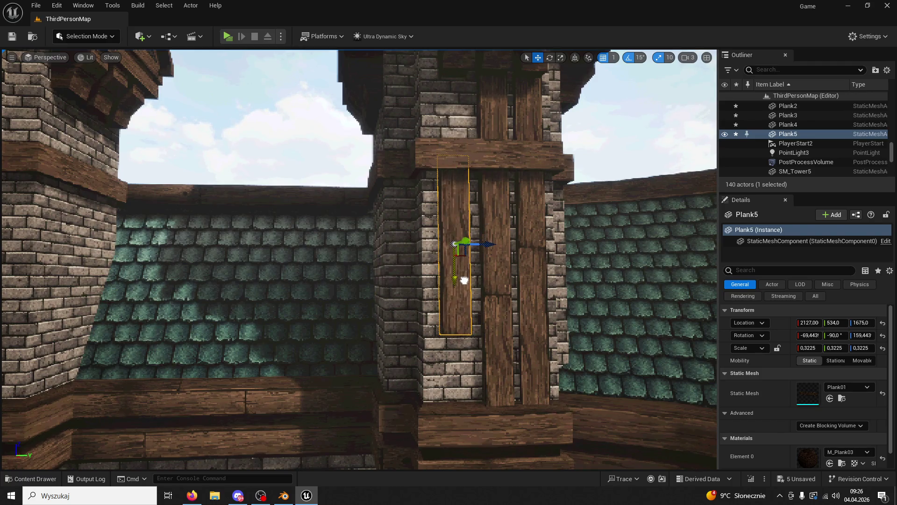
left_click(805, 348)
type("0,575")
key("Return")
left_click_drag(455, 281, 456, 268)
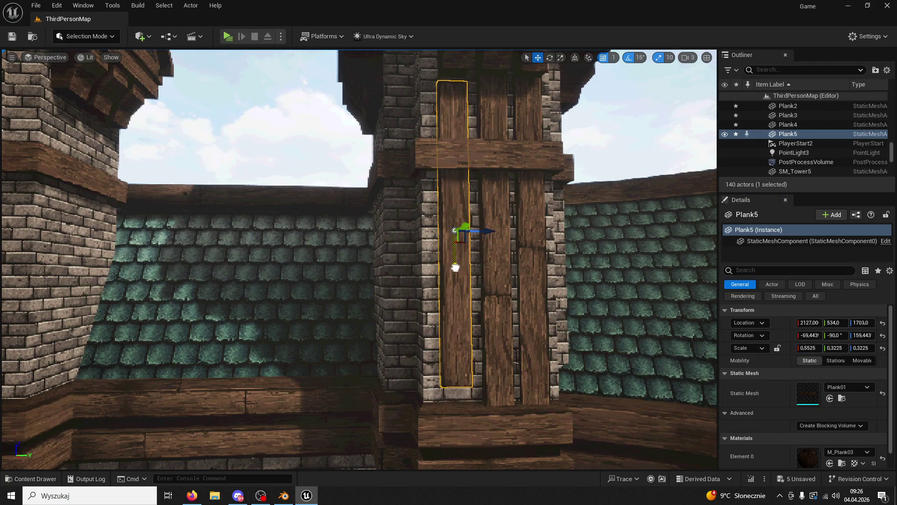
type("0,605")
key("Return")
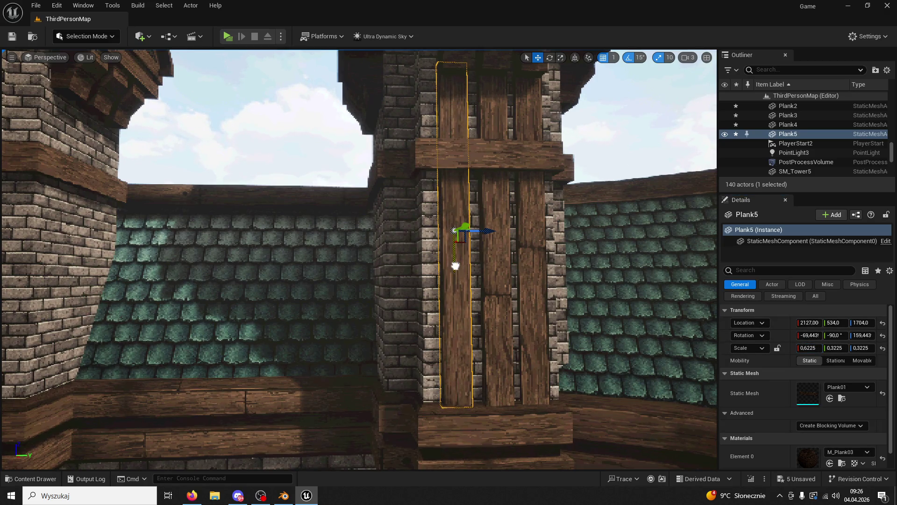
- Rotate Plank5 to stand along the tower, shorten it to 0,385 and move it down
right_click_drag(456, 269, 423, 262)
key("e")
mouse_move(449, 219)
left_mouse_down()
mouse_move(473, 220)
mouse_move(362, 212)
left_mouse_up()
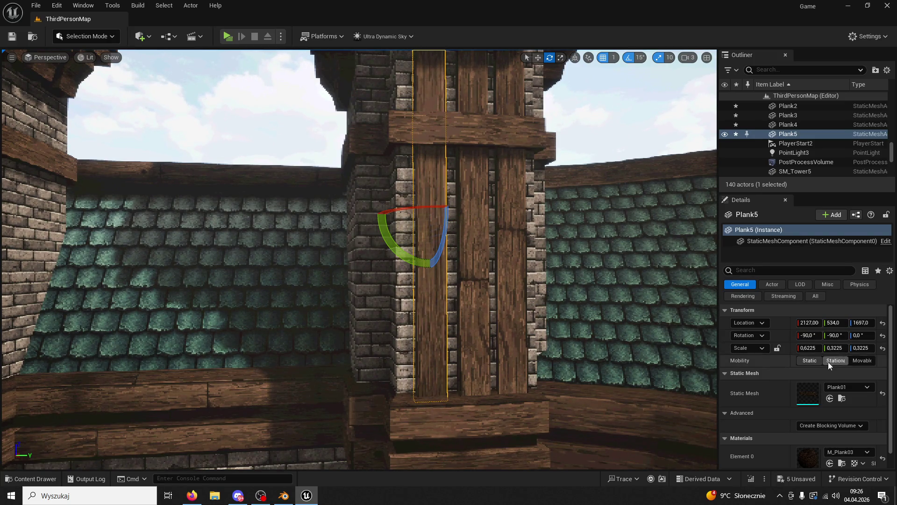
left_click_drag(808, 348, 790, 348)
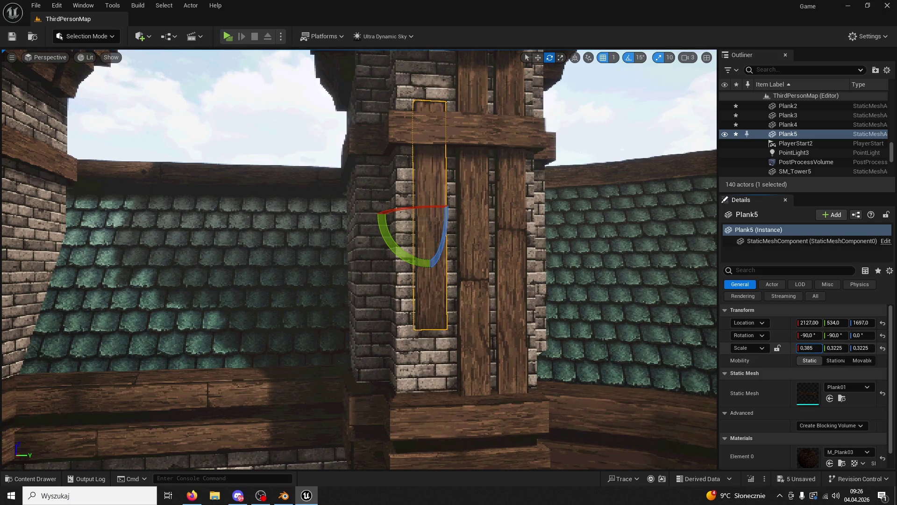
key("w")
mouse_move(428, 246)
left_mouse_down()
mouse_move(429, 318)
mouse_move(424, 310)
left_mouse_up()
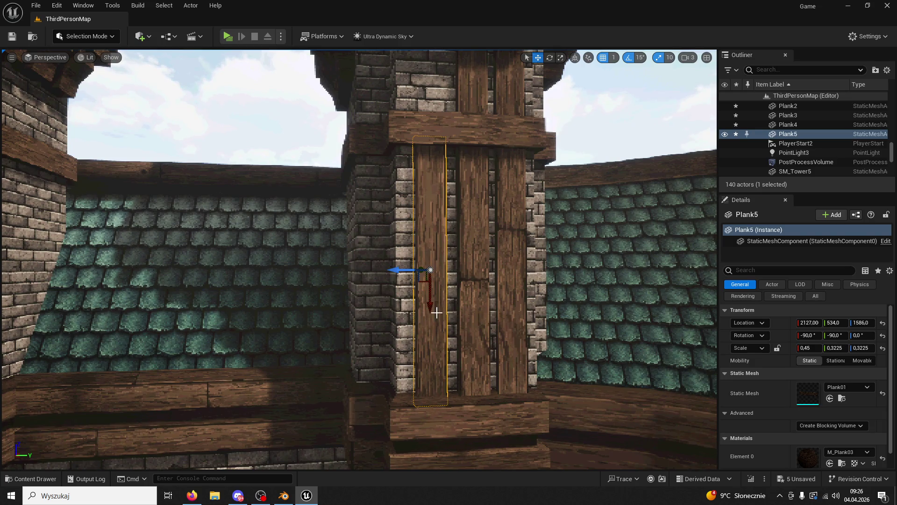
- Duplicate the plank upward, shorten it to about 0.175 and set it above the crossbeam
left_click_drag(432, 305, 464, 161, "alt")
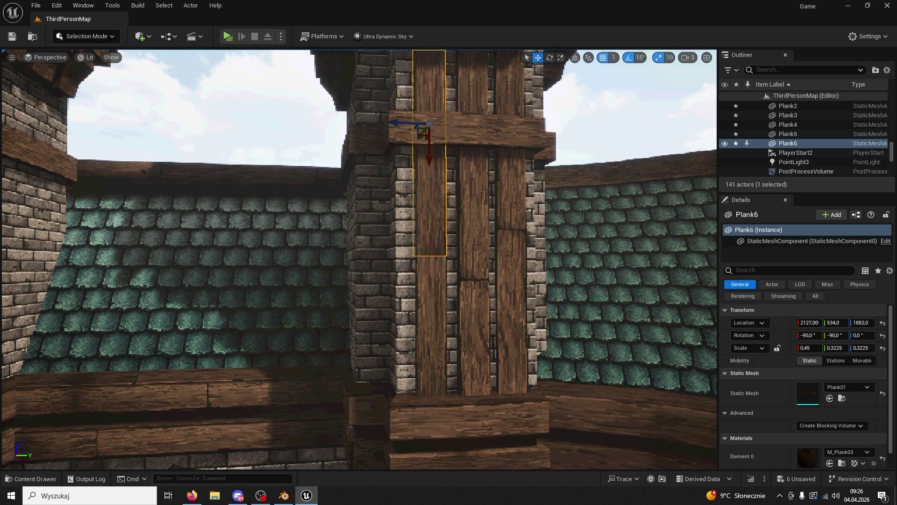
scroll(359, 259, "down", 3)
left_click_drag(808, 347, 789, 348)
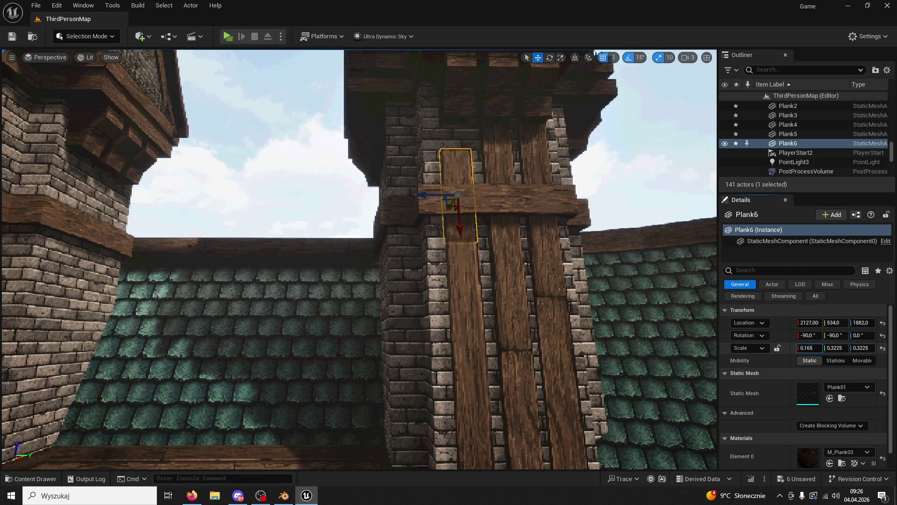
left_click_drag(463, 232, 458, 195)
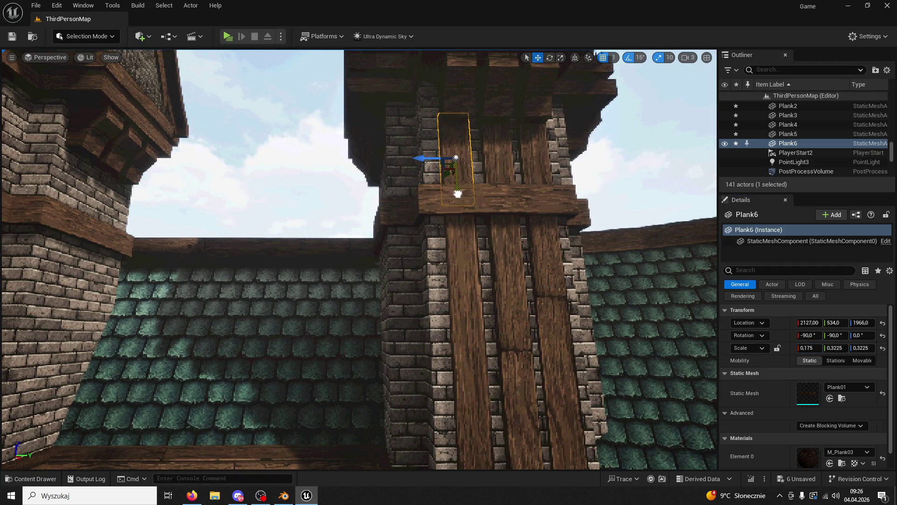
left_click(495, 281)
right_click_drag(496, 280, 411, 314)
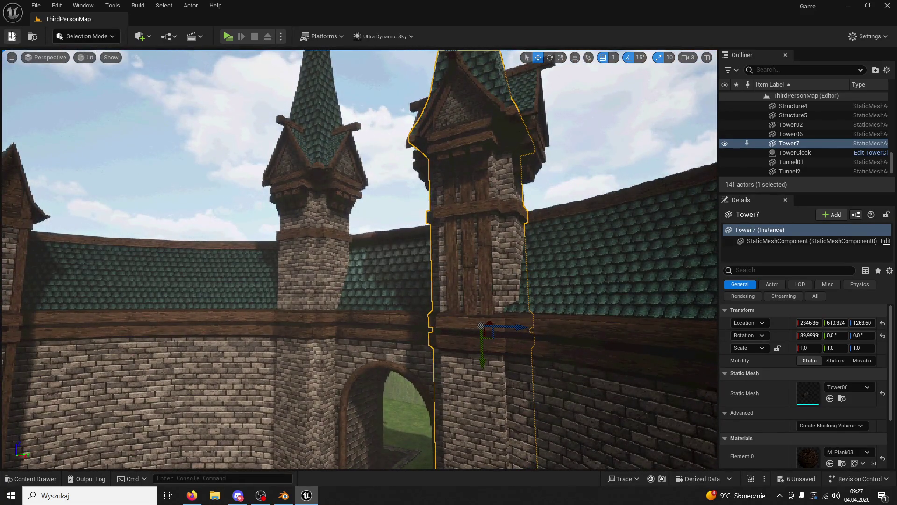
left_click(226, 36)
key("w")
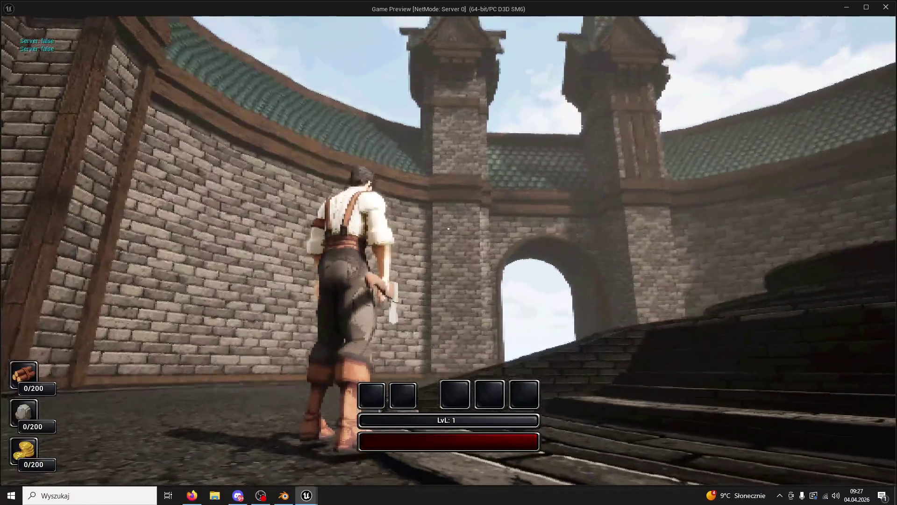
key("Escape")
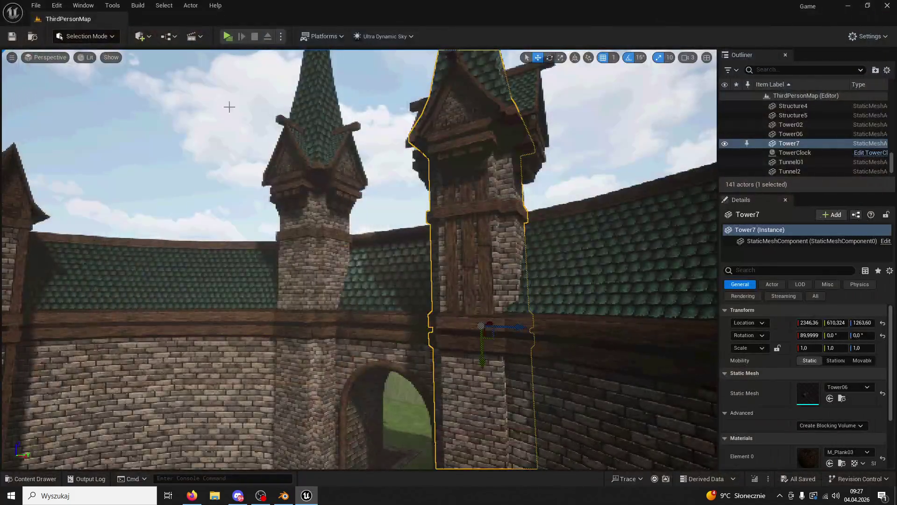
scroll(456, 210, "up", 10)
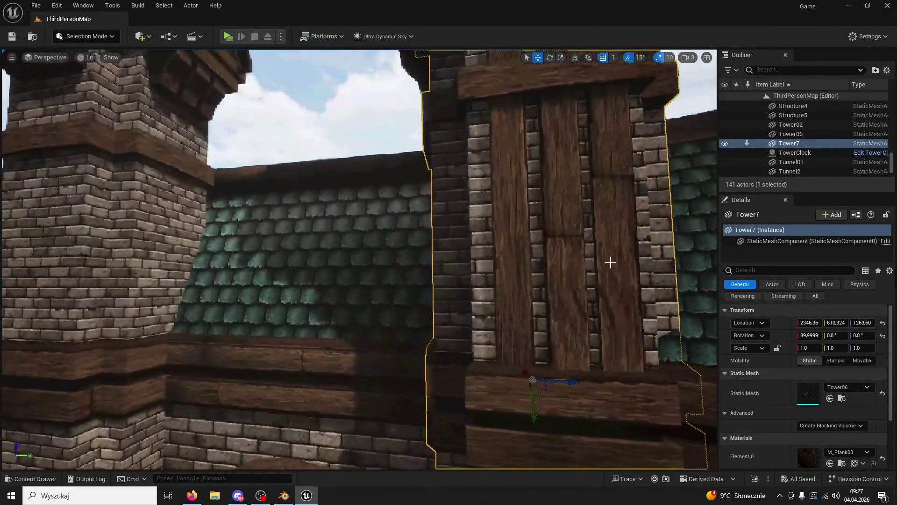
- Select the five wooden planks on the tower
left_click(584, 265)
left_click(615, 158, "ctrl")
left_click(559, 176, "ctrl")
left_click(563, 116, "ctrl")
left_click(523, 196, "ctrl")
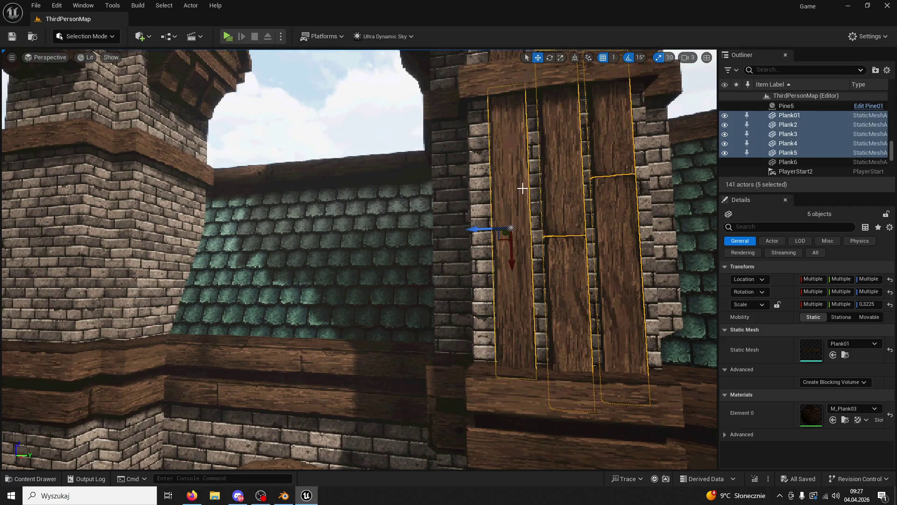
right_click_drag(523, 196, 523, 178)
right_click_drag(434, 179, 435, 208)
- Duplicate the planks onto the neighbouring tower and align them with its face
key("ctrl+d")
mouse_move(344, 186)
left_mouse_down()
mouse_move(140, 182)
mouse_move(161, 199)
mouse_move(350, 206)
left_mouse_up()
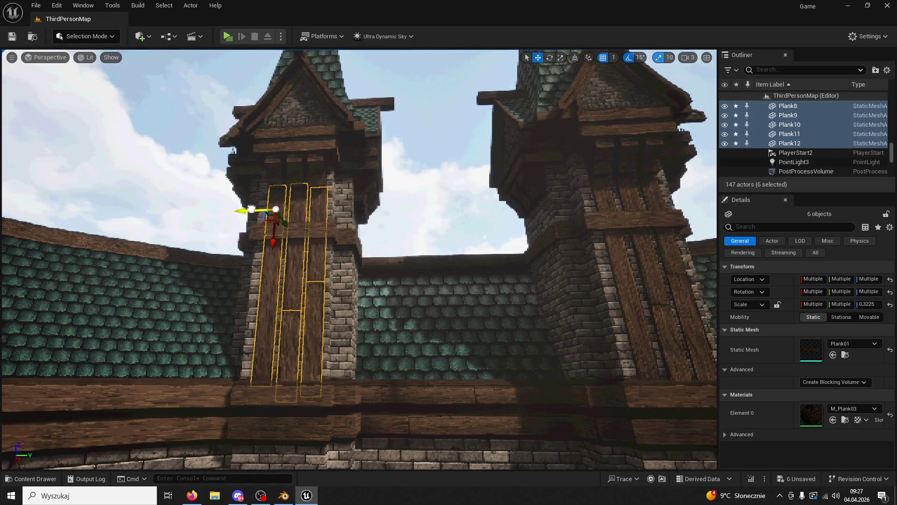
right_click_drag(249, 209, 255, 196)
left_click_drag(328, 345, 333, 347)
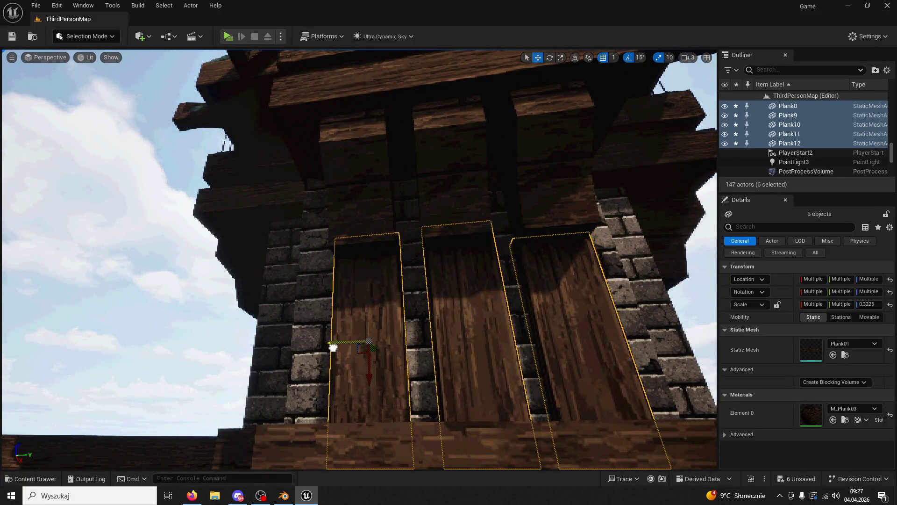
mouse_move(339, 344)
right_mouse_down()
mouse_move(309, 345)
mouse_move(425, 305)
right_mouse_up()
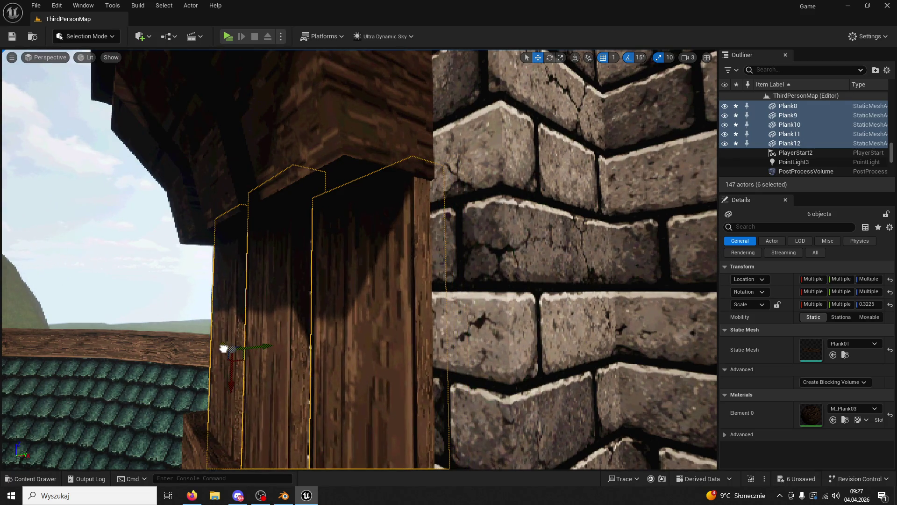
right_click_drag(273, 321, 275, 343)
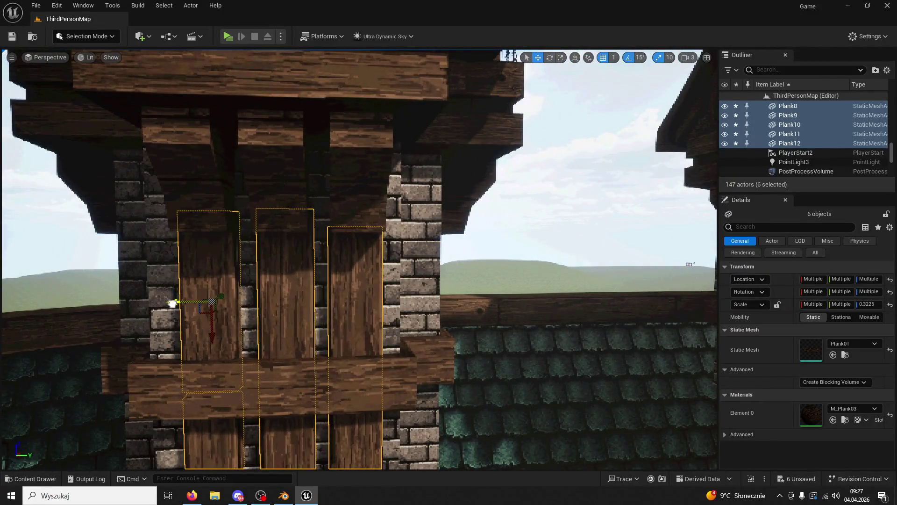
right_click_drag(689, 264, 689, 264)
right_click_drag(209, 259, 209, 260)
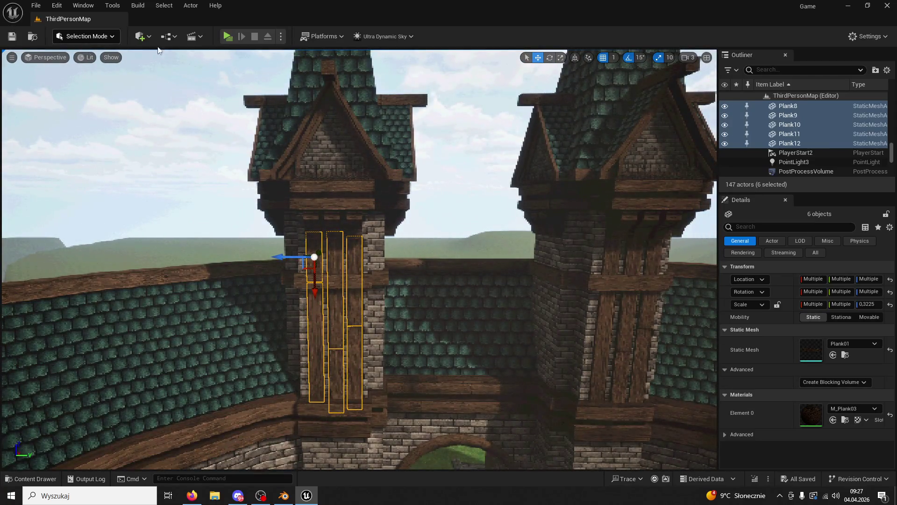
- Play-test the level briefly, running the character, then stop with Esc
left_click(228, 36)
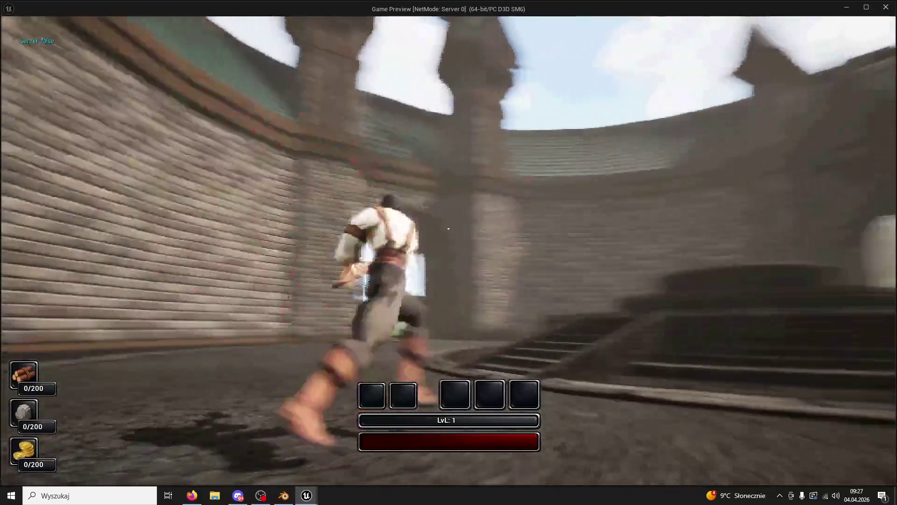
key("w")
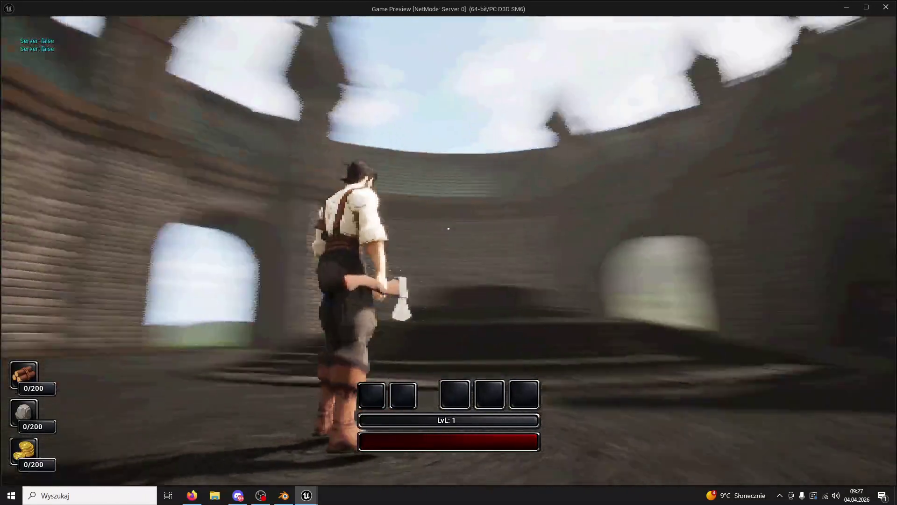
key("Escape")
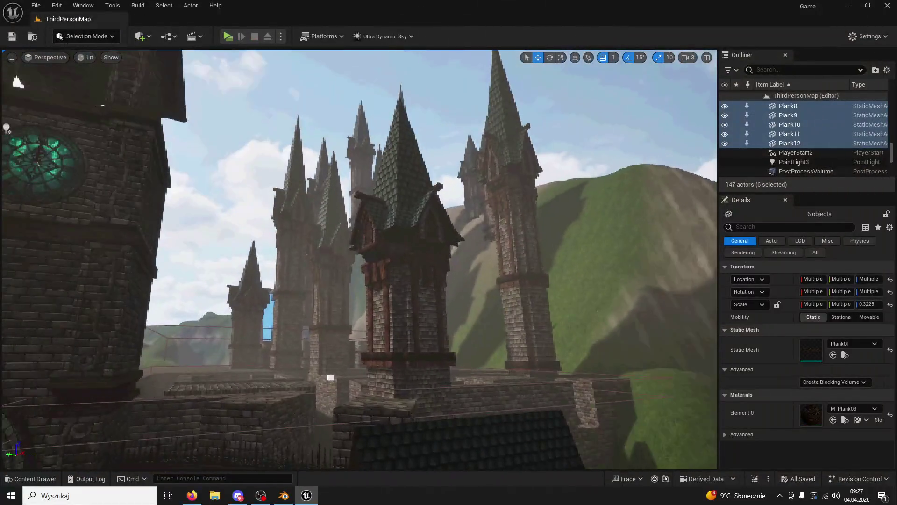
- Delete the surplus planks Plank4 and Plank9 from the towers
mouse_move(331, 377)
right_mouse_down()
mouse_move(340, 374)
mouse_move(318, 111)
mouse_move(132, 102)
right_mouse_up()
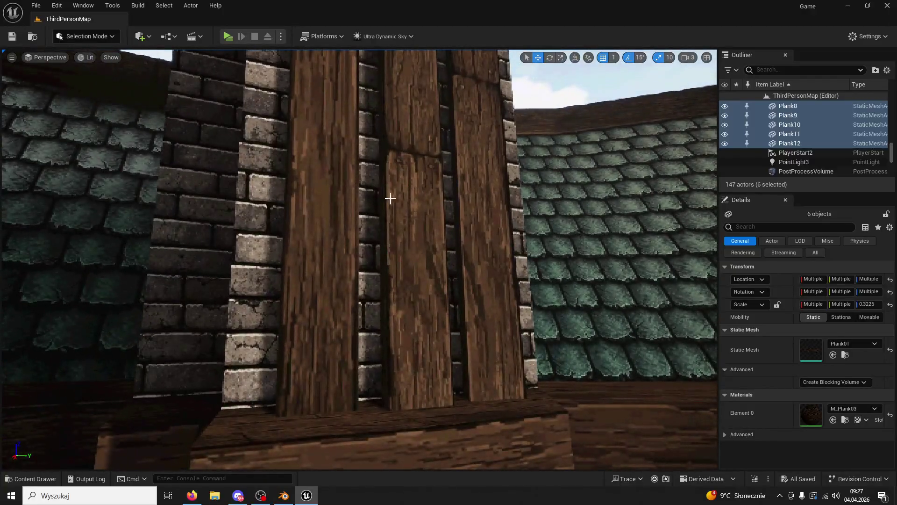
left_click(390, 195)
key("Delete")
right_click_drag(406, 128, 433, 182)
left_click(417, 204)
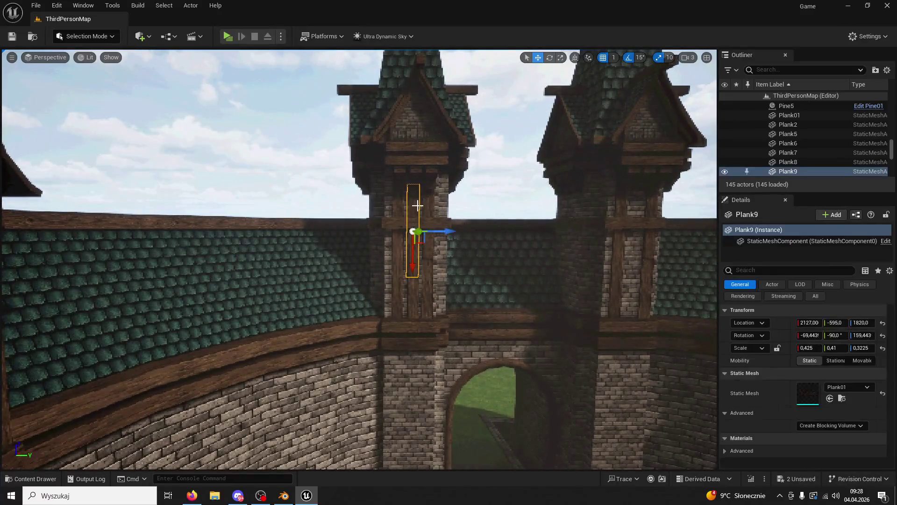
key("Delete")
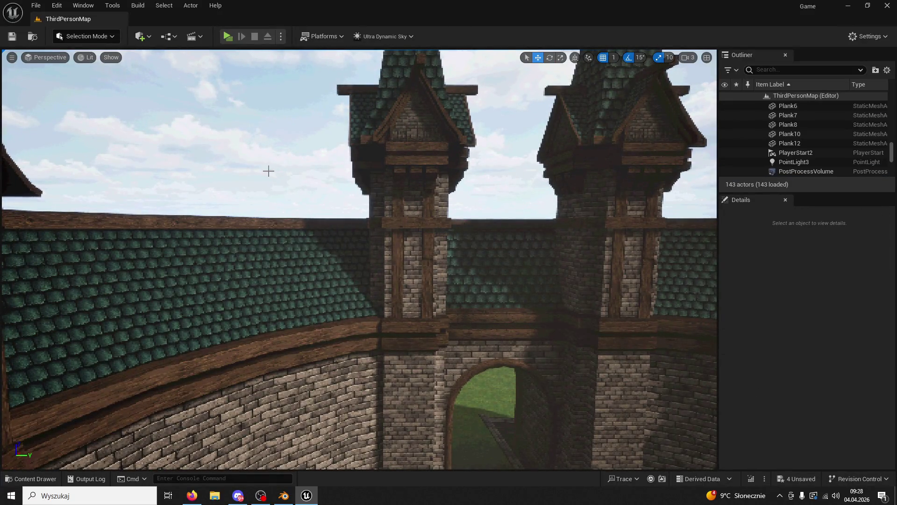
- Run a short play-test of the courtyard and return to the editor
left_click(229, 36)
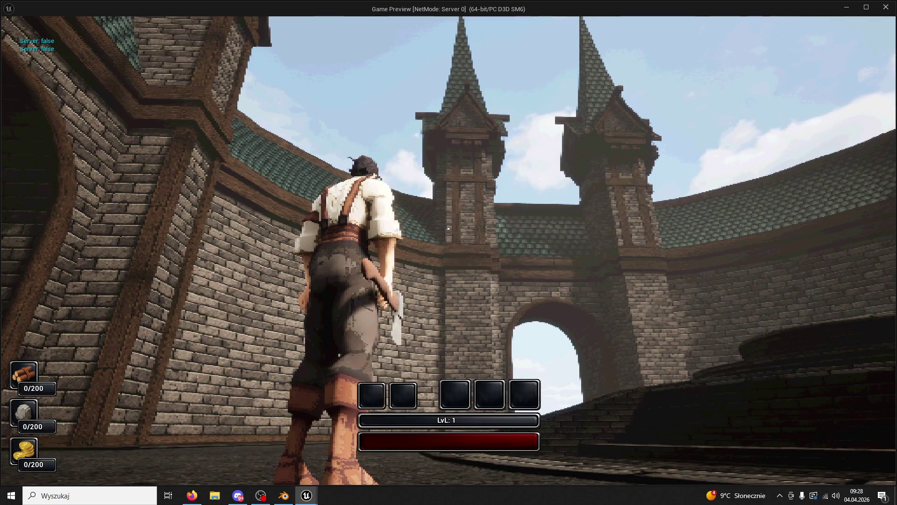
key("Escape")
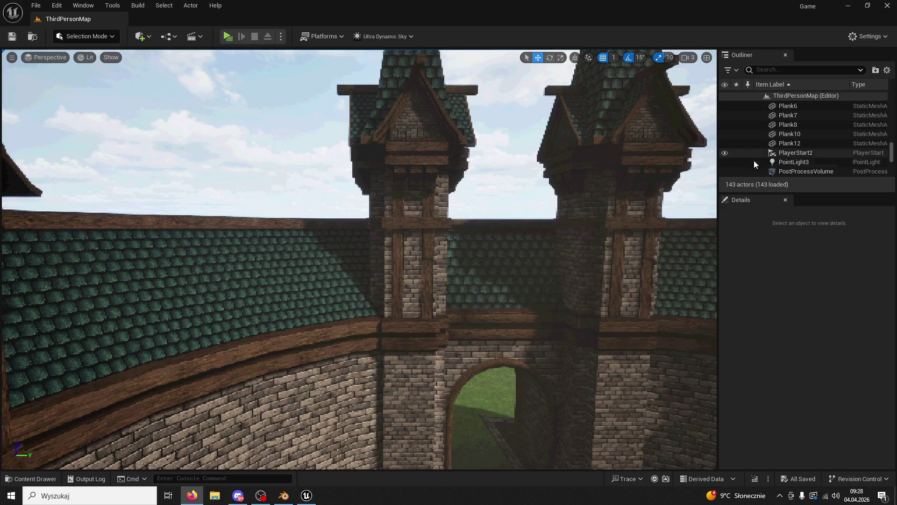
scroll(483, 299, "up", 10)
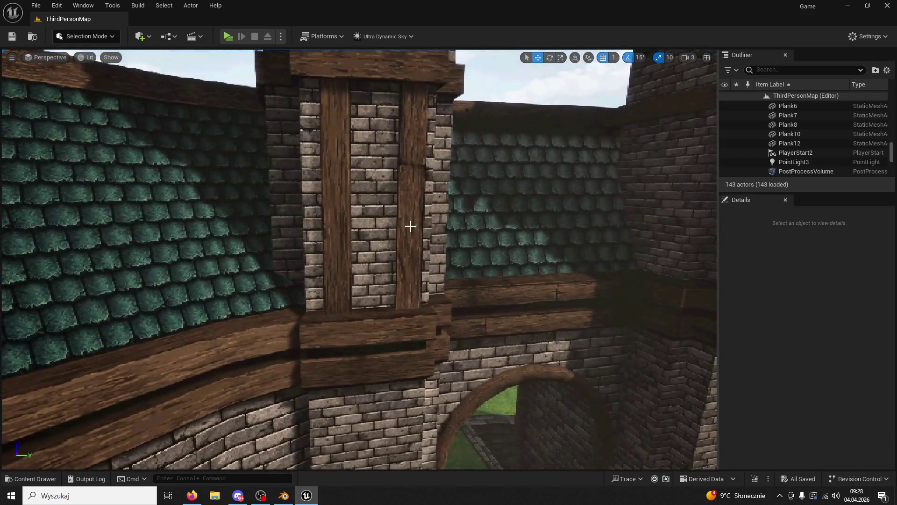
- Select the pillar planks, including Plank11, and discard an unwanted sideways duplicate of Plank15
left_click(411, 226)
left_click(409, 154, "ctrl")
scroll(409, 154, "down", 5)
left_click(325, 253, "ctrl")
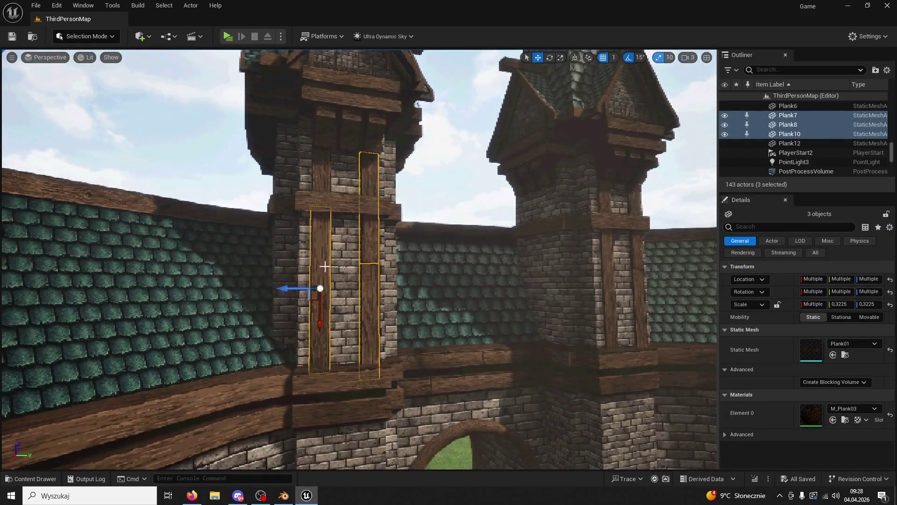
mouse_move(324, 204)
right_mouse_down()
mouse_move(325, 187)
mouse_move(321, 243)
mouse_move(320, 225)
right_mouse_up()
mouse_move(371, 189)
right_mouse_down()
mouse_move(371, 180)
mouse_move(371, 196)
mouse_move(388, 194)
mouse_move(389, 185)
mouse_move(389, 206)
right_mouse_up()
left_click(388, 201)
left_click(368, 258)
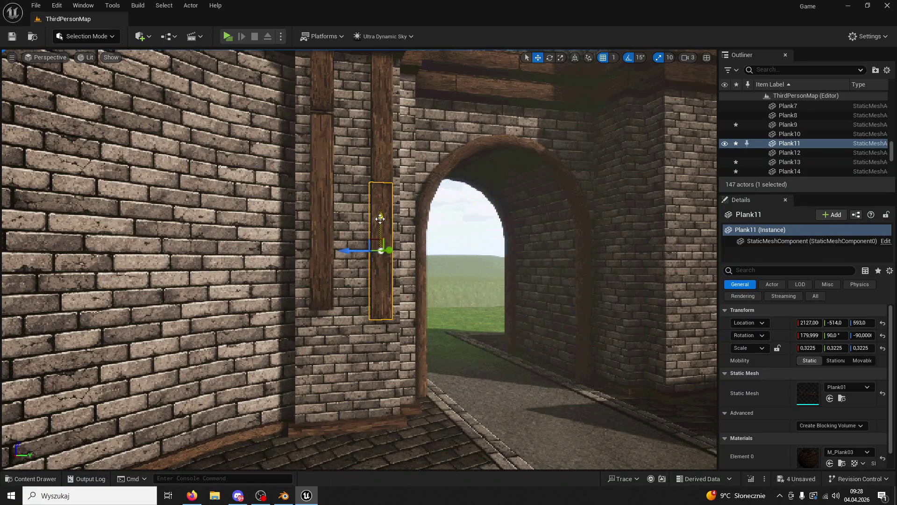
mouse_move(378, 354)
right_mouse_down()
mouse_move(381, 331)
mouse_move(371, 335)
right_mouse_up()
left_click_drag(329, 390, 224, 397, "alt")
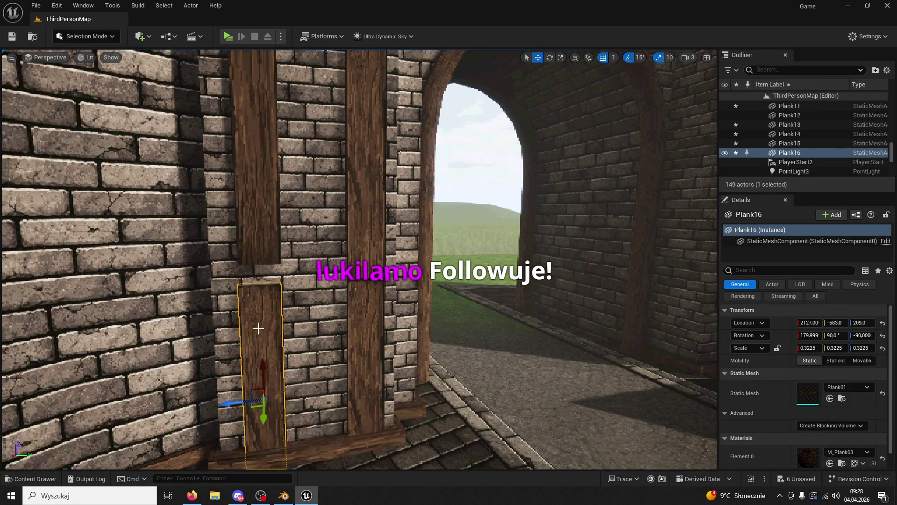
key("Delete")
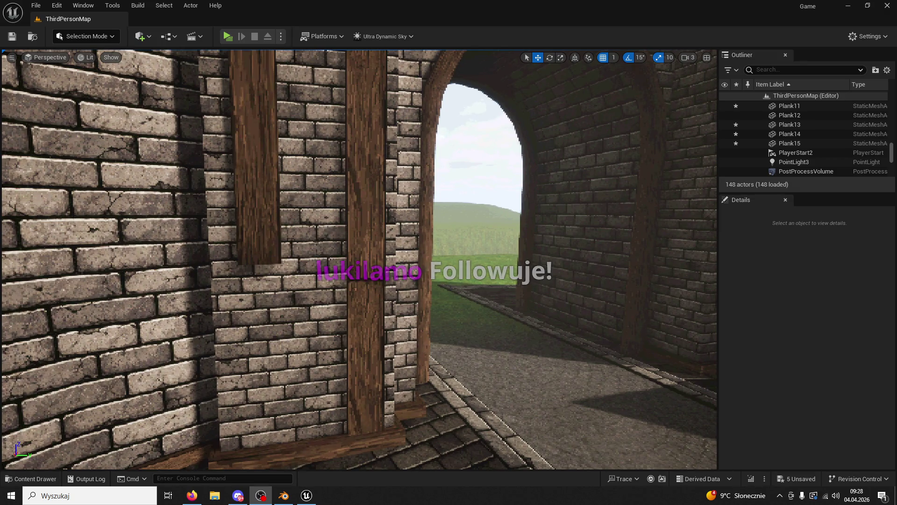
- Duplicate Plank13 down the pillar, shorten the copy to 0.25 X scale, and lower it
left_click(262, 227)
right_click_drag(262, 227, 264, 206)
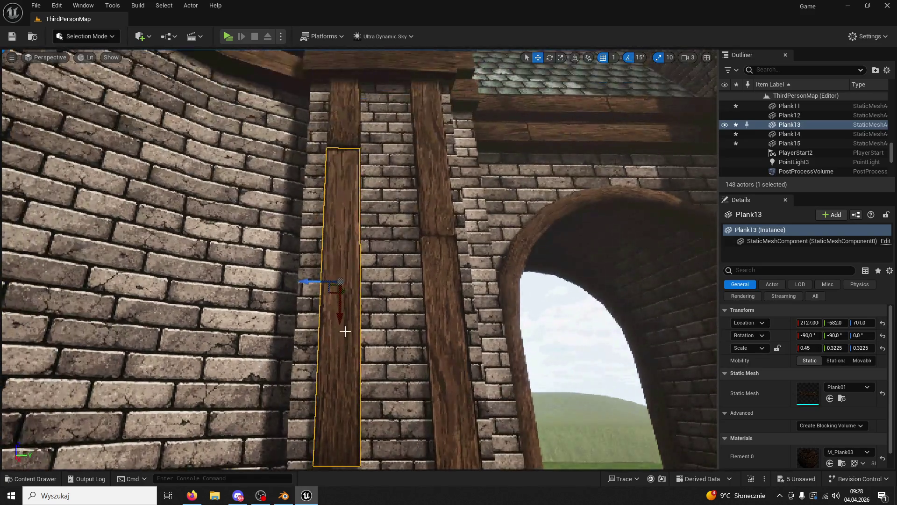
left_click_drag(340, 322, 335, 423, "alt")
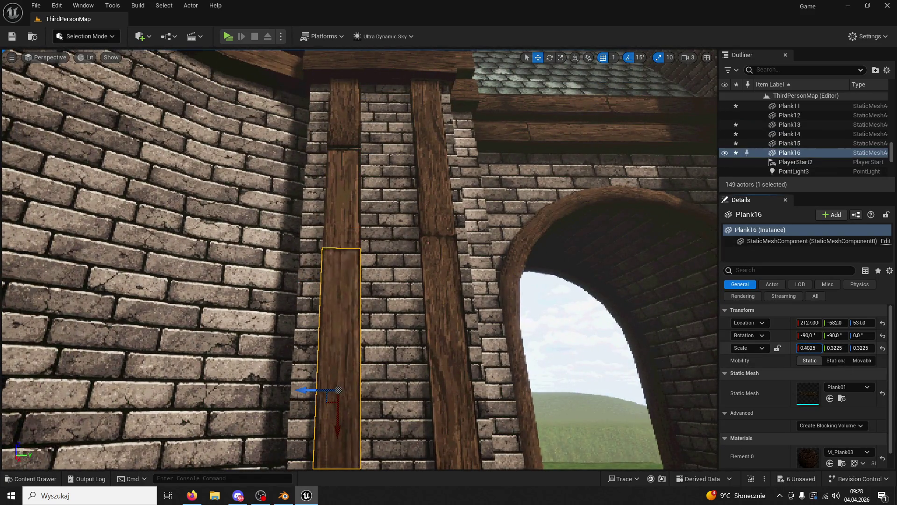
type("0,25")
key("Return")
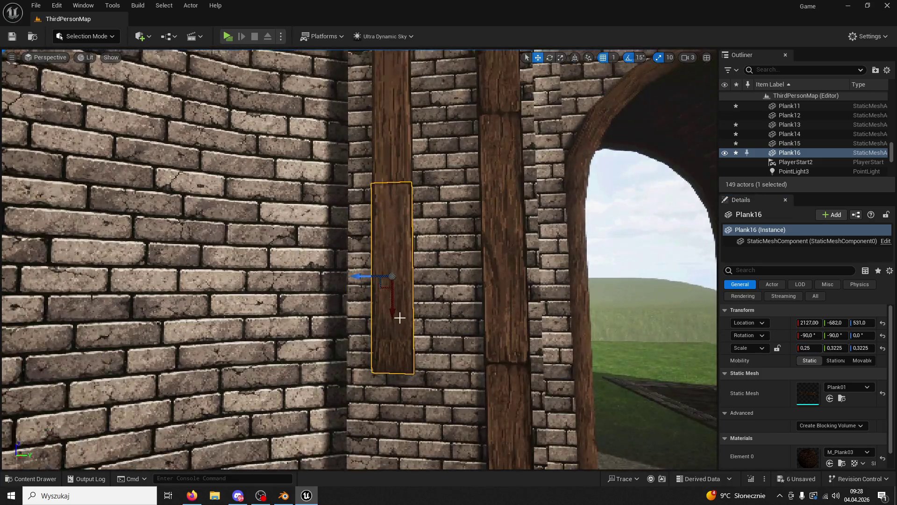
scroll(401, 319, "down", 5)
scroll(401, 319, "up", 5)
left_click_drag(395, 322, 387, 416)
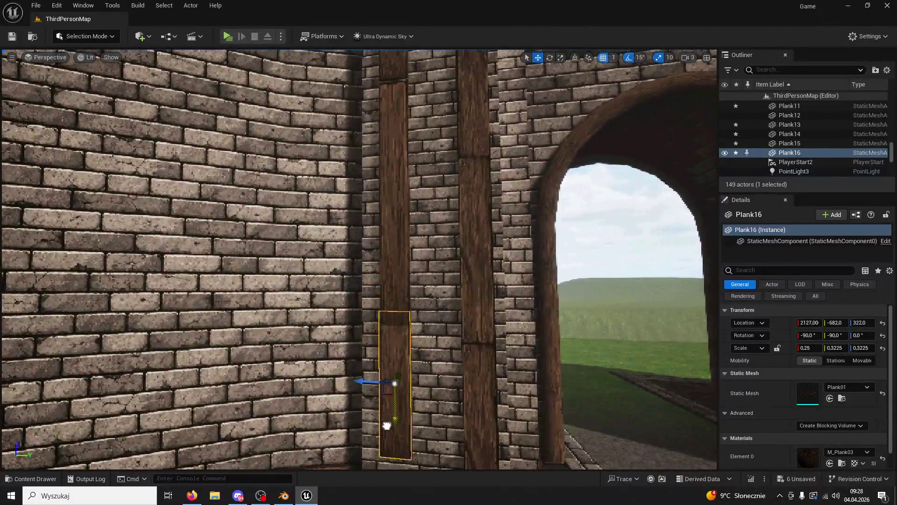
- Lengthen the new plank slightly and lower it toward the pillar base
right_click_drag(390, 439, 390, 439)
left_click_drag(807, 347, 822, 347)
left_click_drag(529, 268, 529, 311)
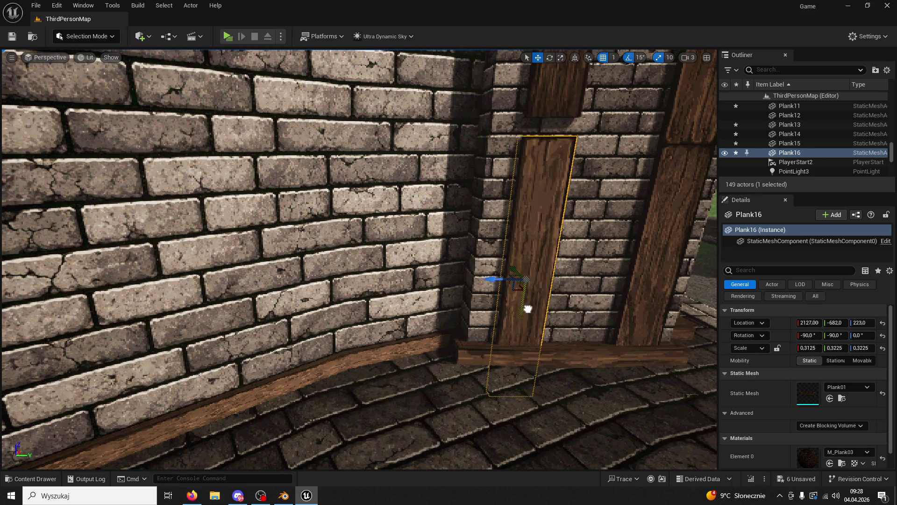
left_click(634, 266)
right_click_drag(502, 237, 502, 237)
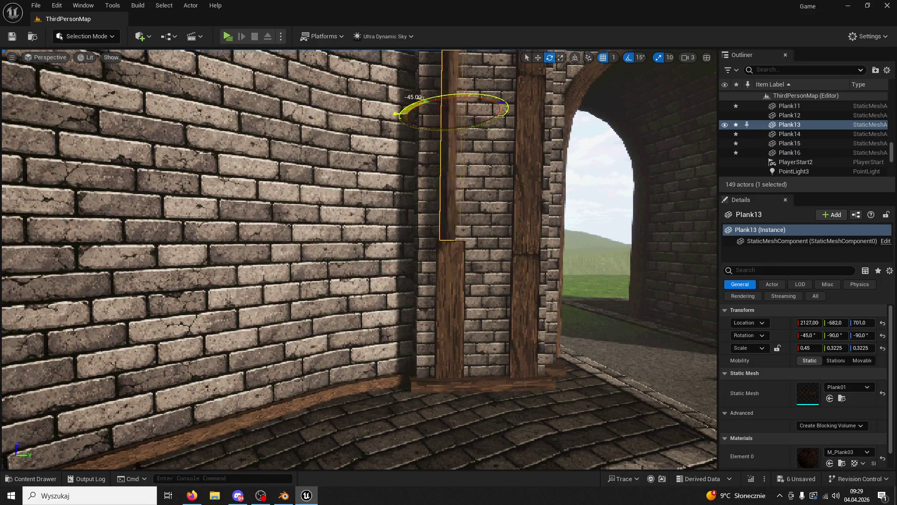
right_click_drag(447, 187, 447, 187)
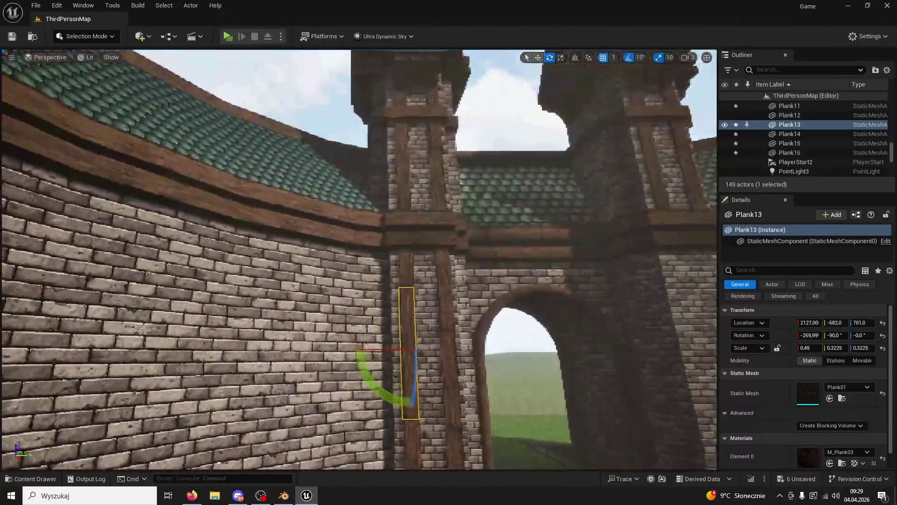
key("alt+p")
key("w")
key("w")
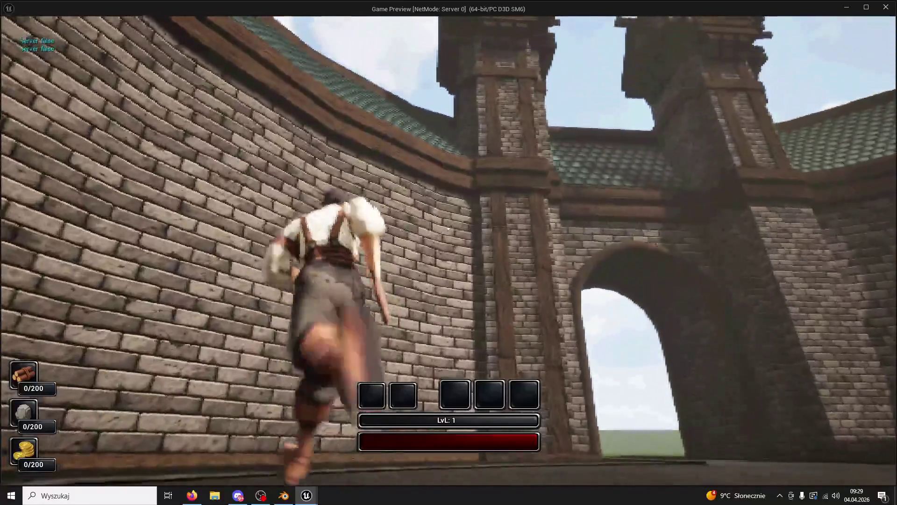
key("w")
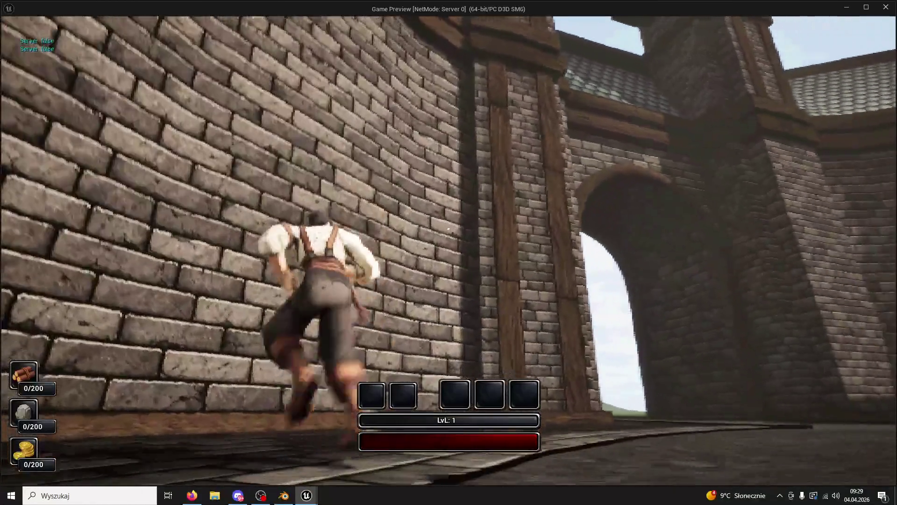
key("w")
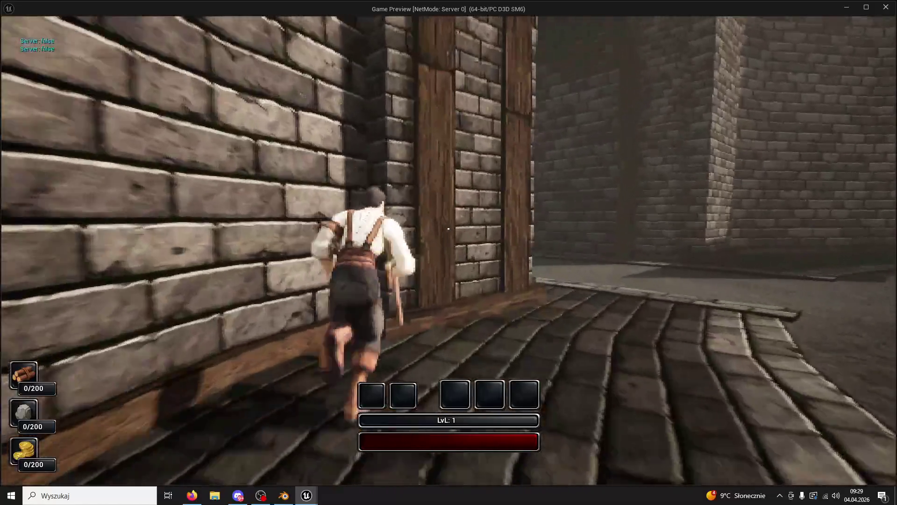
key("w")
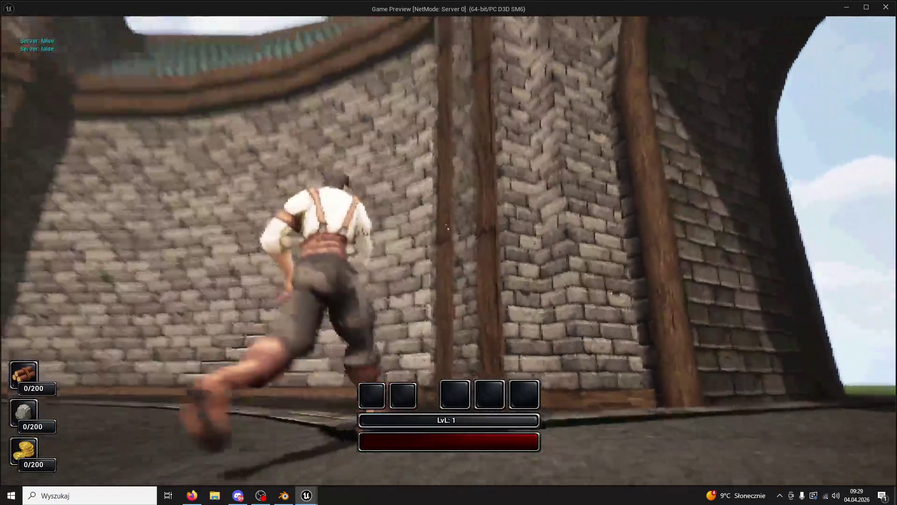
key("space")
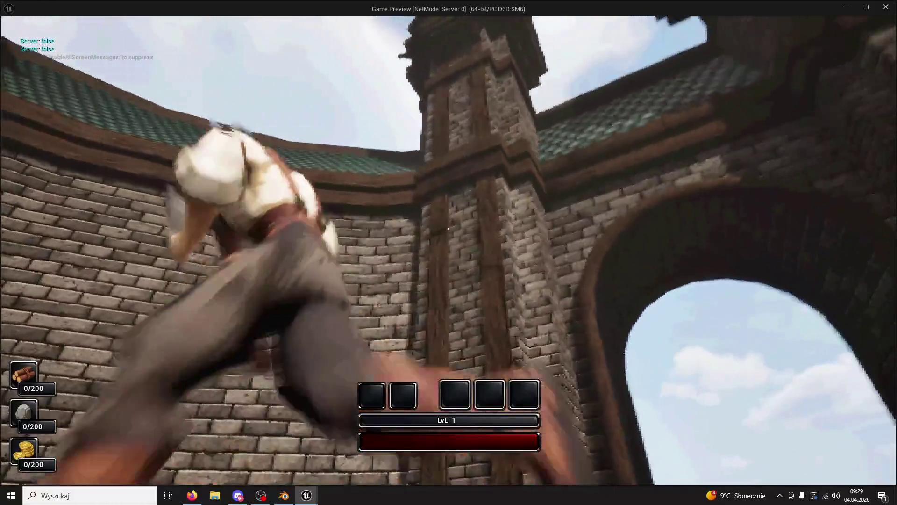
key("w")
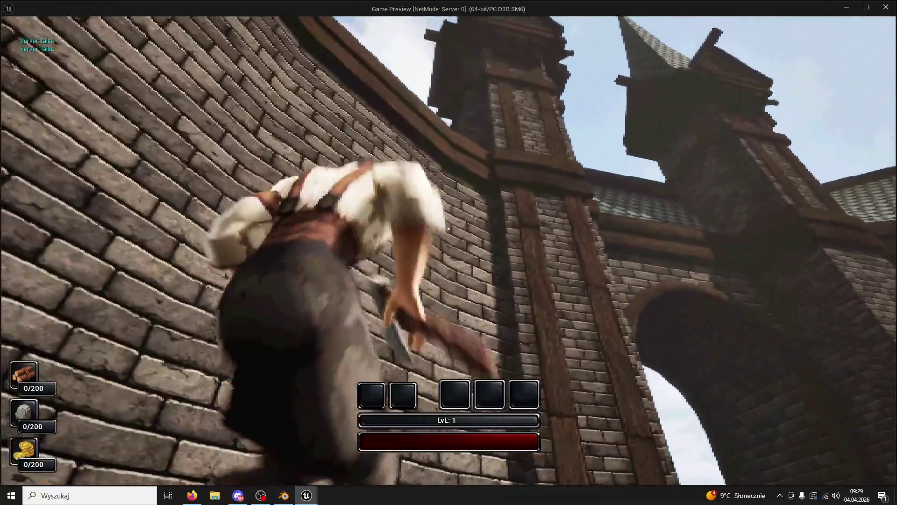
key("Escape")
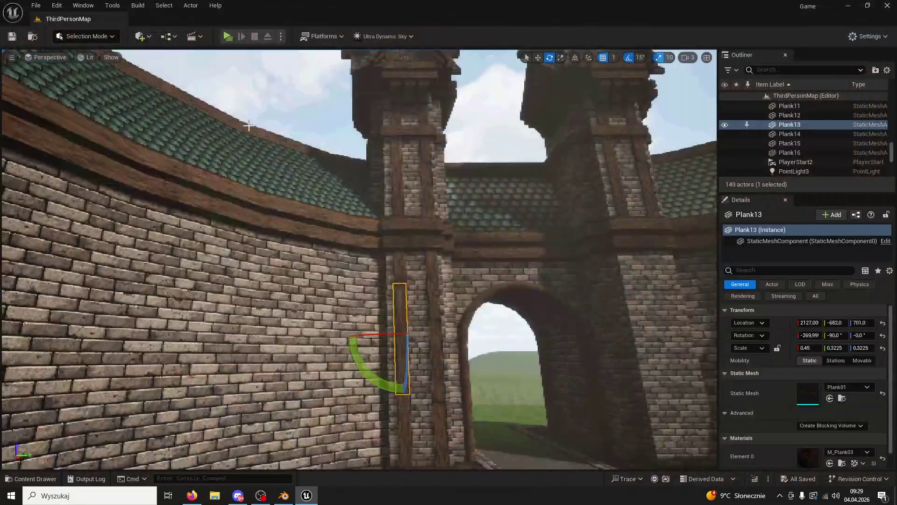
right_click_drag(248, 126, 324, 183)
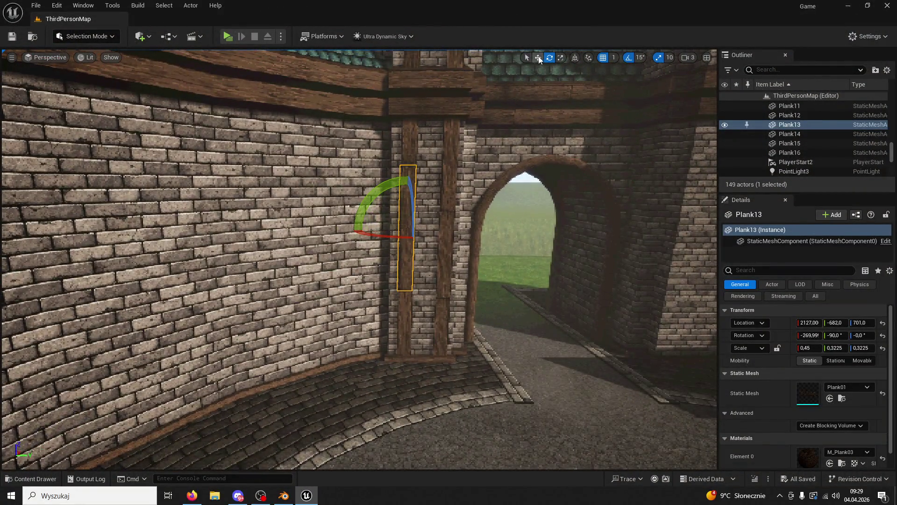
- Duplicate the six selected planks by the archway and play-test the level
left_click(455, 188, "ctrl")
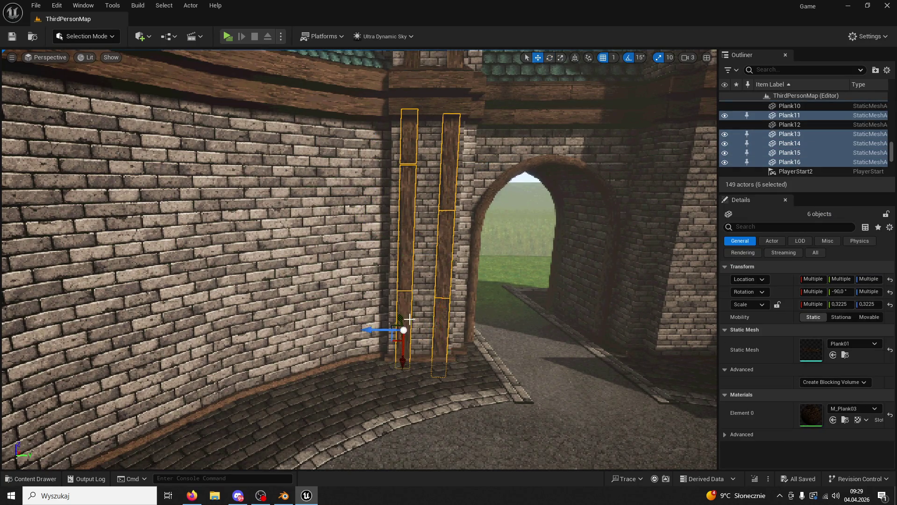
right_click_drag(408, 319, 424, 325)
left_click_drag(313, 297, 311, 299, "alt")
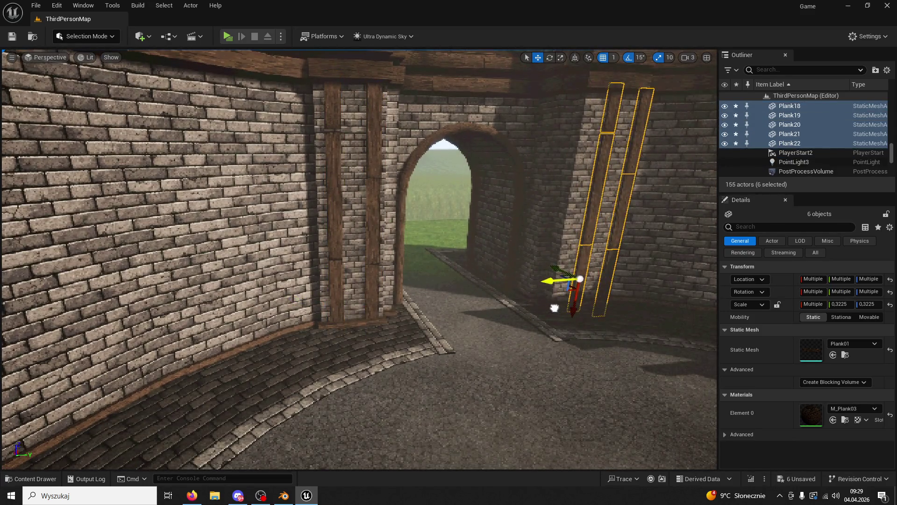
right_click_drag(467, 387, 360, 413)
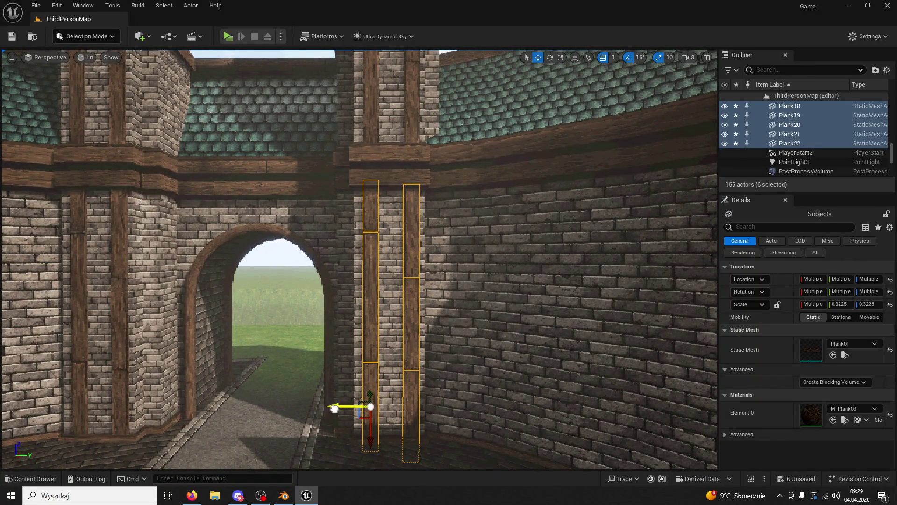
left_click(290, 352)
right_click_drag(290, 352, 290, 353)
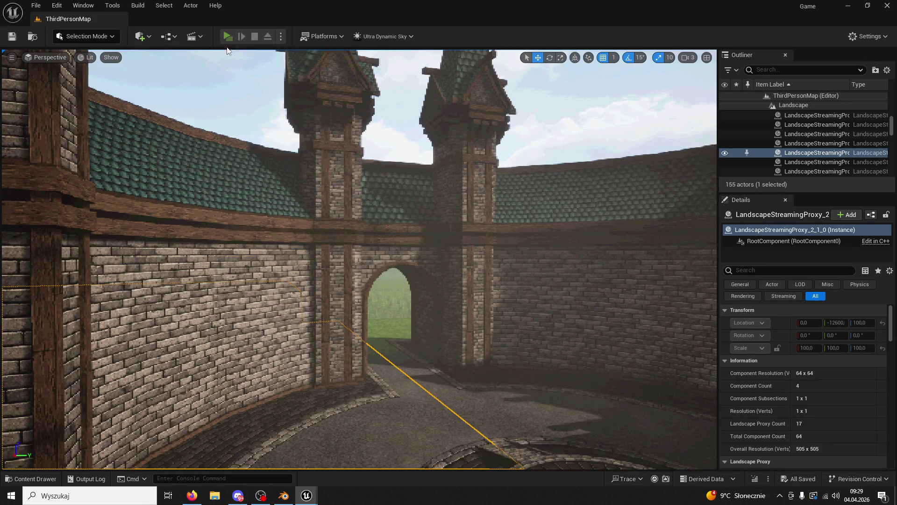
left_click(227, 36)
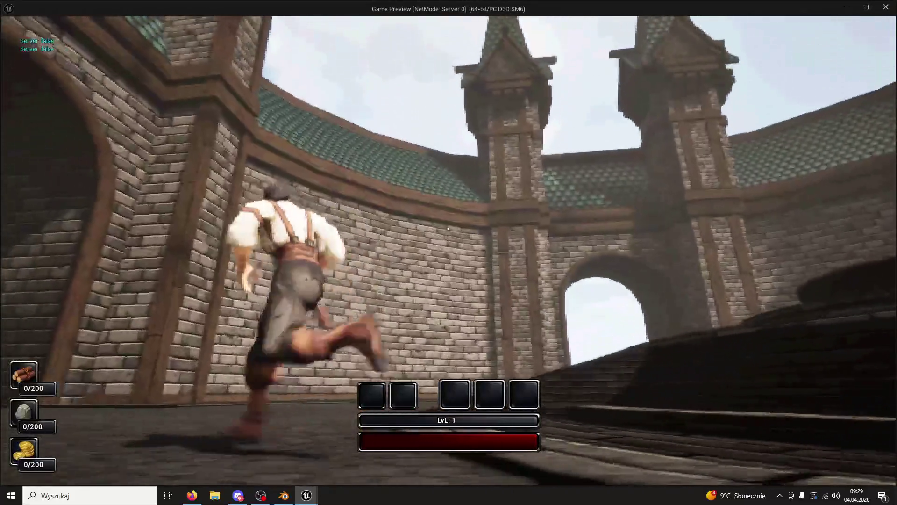
key("Escape")
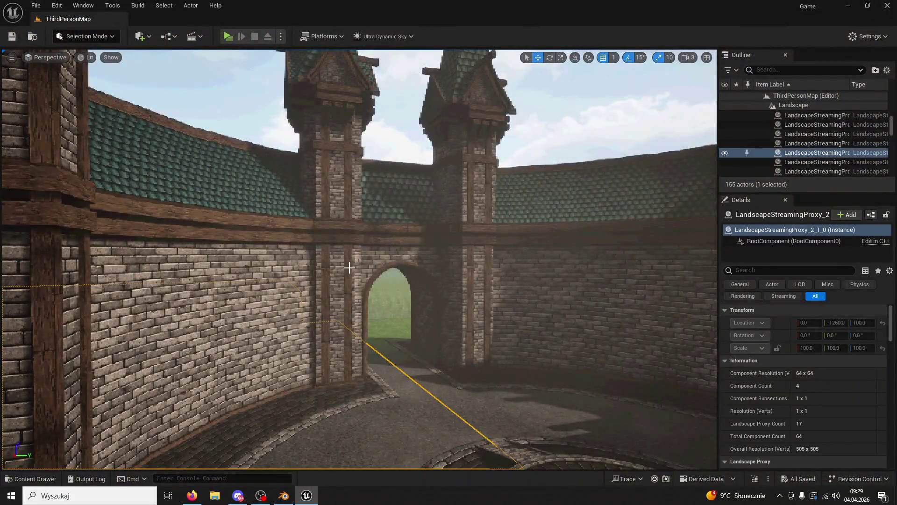
- Delete all eight wooden planks from both archway pillars
left_click(349, 268)
key("Delete")
left_click(343, 362)
key("Delete")
left_click(343, 369)
key("Delete")
left_click(322, 369)
key("Delete")
left_click(327, 308)
key("Delete")
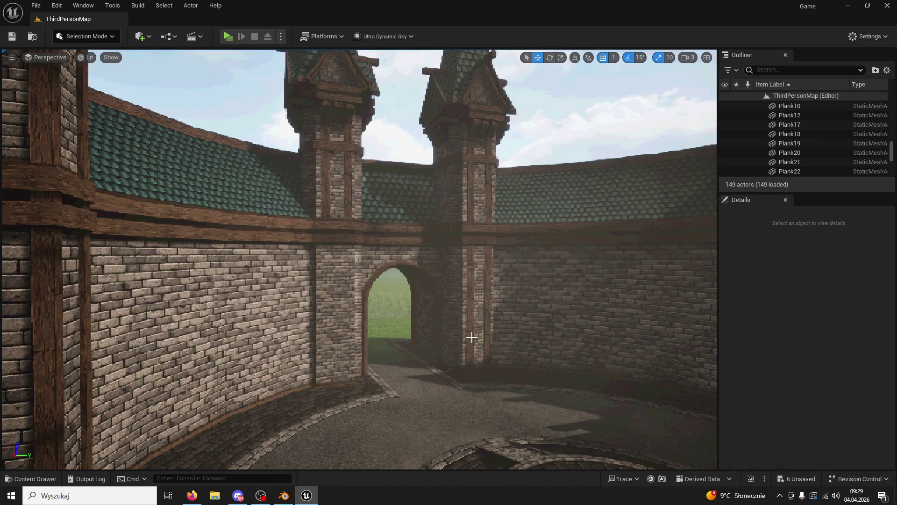
left_click(470, 348)
key("Delete")
left_click(469, 310)
key("Delete")
left_click(468, 257)
key("Delete")
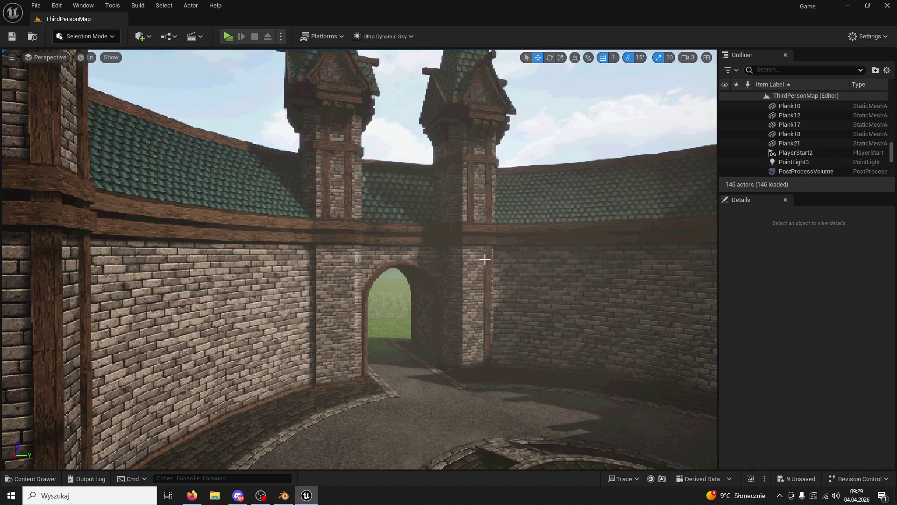
- Delete the right tower's stone shaft, leaving only its roof
left_click(487, 299)
key("Delete")
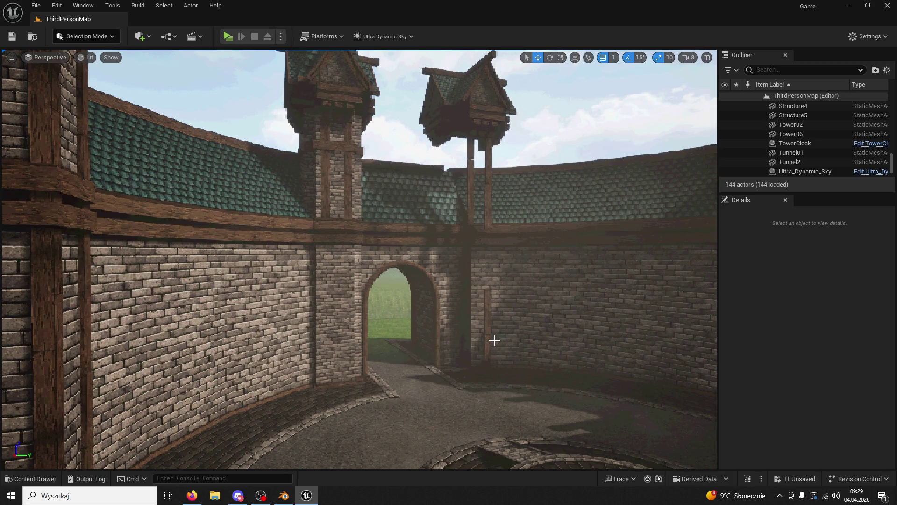
key("ctrl+z")
key("Delete")
- Delete Plank18, then duplicate arches Arc2 and Arc5 and move the copies left
left_click(488, 312)
key("Delete")
right_click_drag(488, 312, 449, 310)
left_click(352, 292)
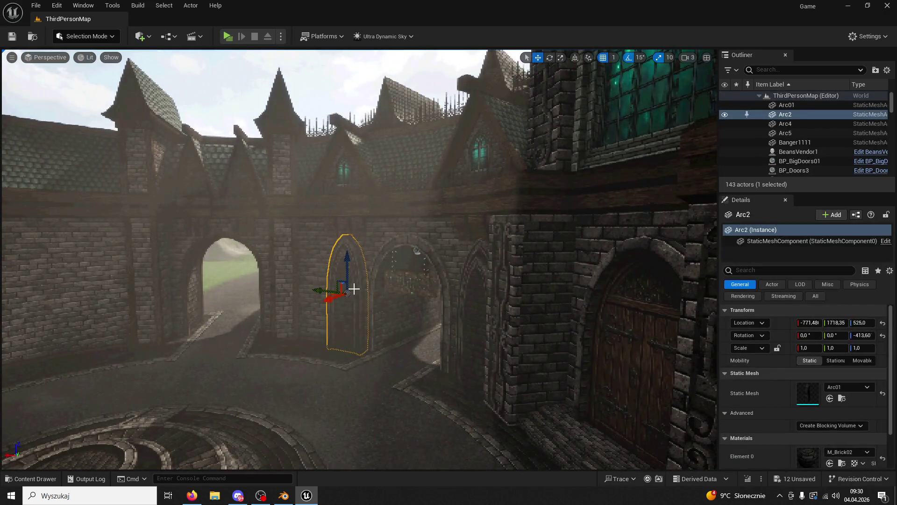
left_click(348, 299, "ctrl")
left_click_drag(330, 309, 156, 346, "alt")
right_click_drag(156, 347, 237, 324)
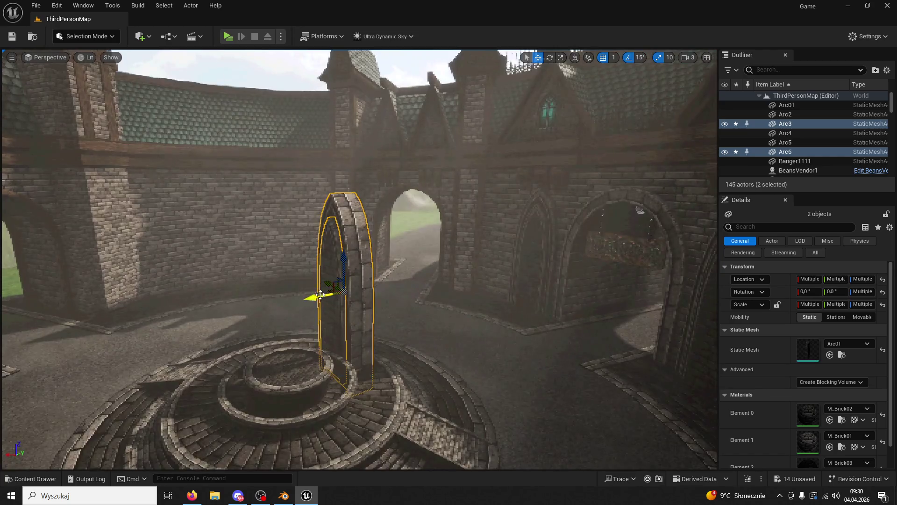
left_click_drag(317, 296, 2, 350)
key("f")
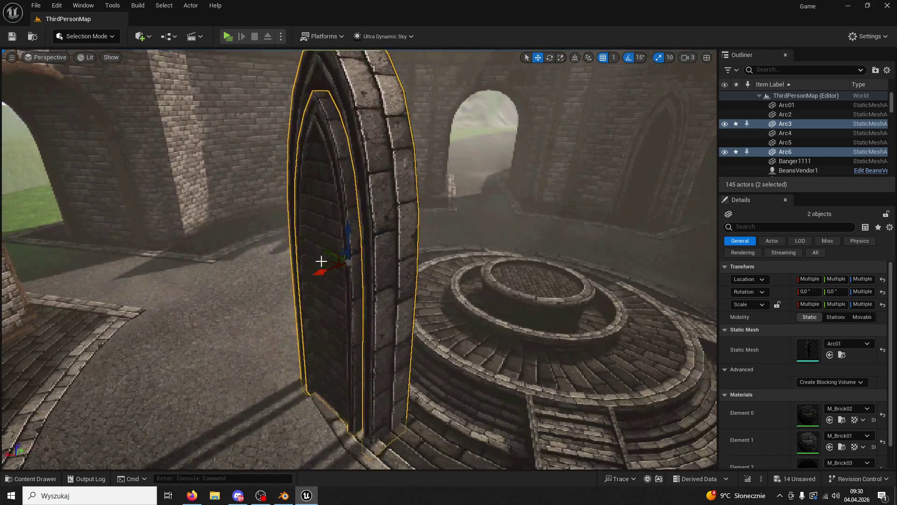
mouse_move(329, 256)
left_mouse_down()
mouse_move(154, 222)
mouse_move(190, 236)
left_mouse_up()
key("f")
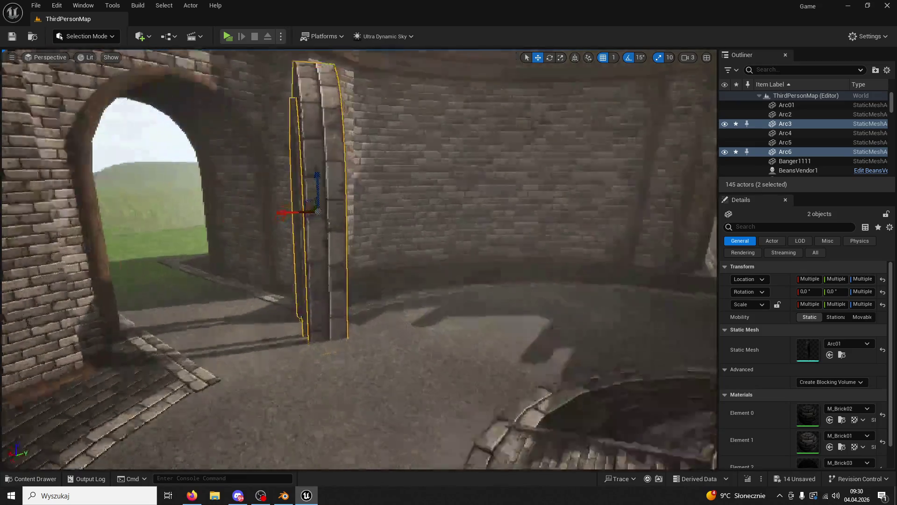
- Turn the duplicated arches by -135 degrees, reposition them, and delete Arc6
right_click_drag(516, 90, 517, 90)
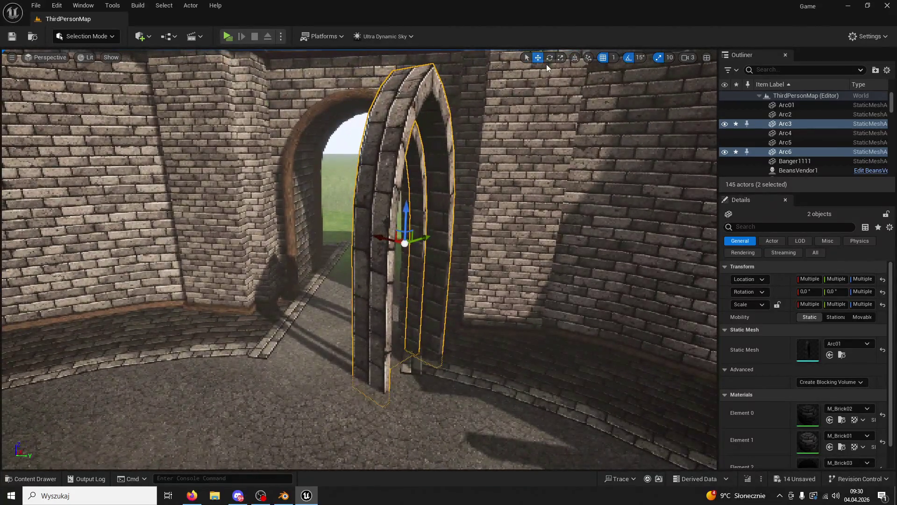
mouse_move(387, 261)
left_mouse_down()
mouse_move(292, 260)
mouse_move(261, 280)
left_mouse_up()
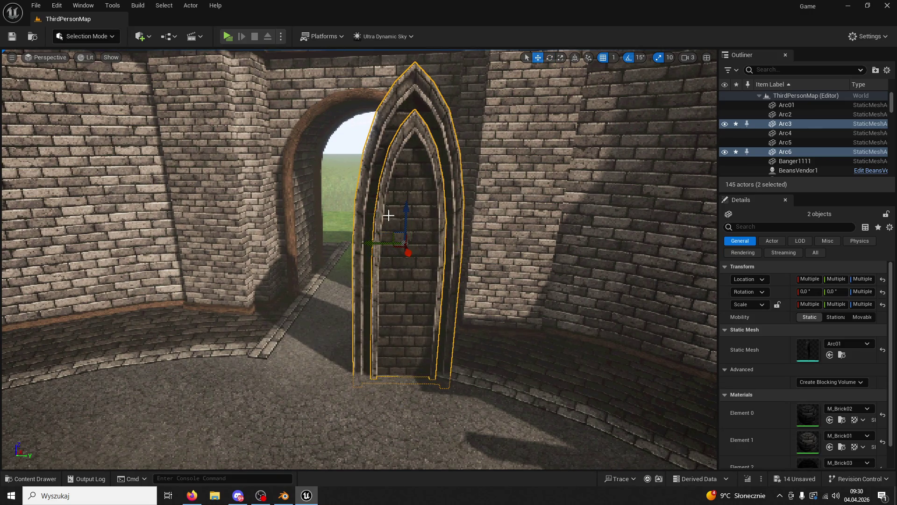
mouse_move(368, 247)
left_mouse_down()
mouse_move(501, 241)
mouse_move(545, 257)
left_mouse_up()
right_click_drag(545, 256, 486, 242)
mouse_move(486, 242)
left_mouse_down()
mouse_move(402, 220)
mouse_move(425, 229)
left_mouse_up()
right_click_drag(425, 229, 524, 71)
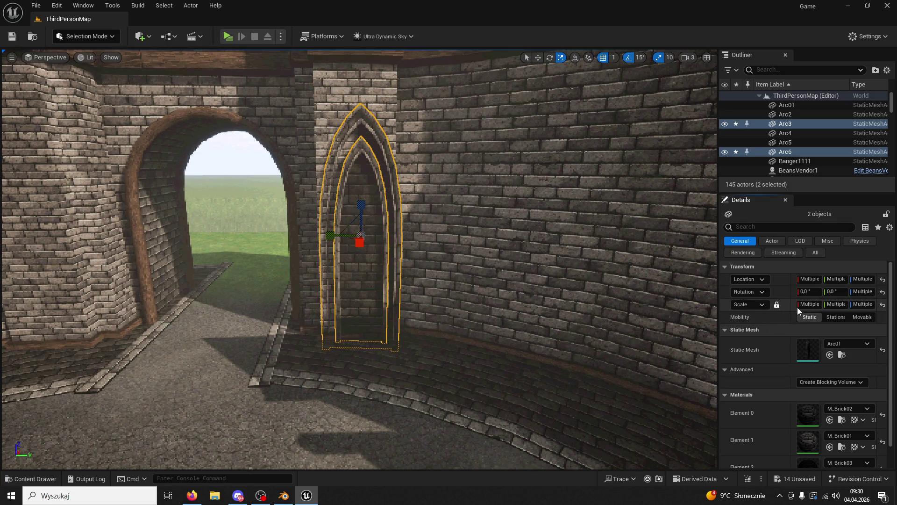
left_click(395, 182, "ctrl")
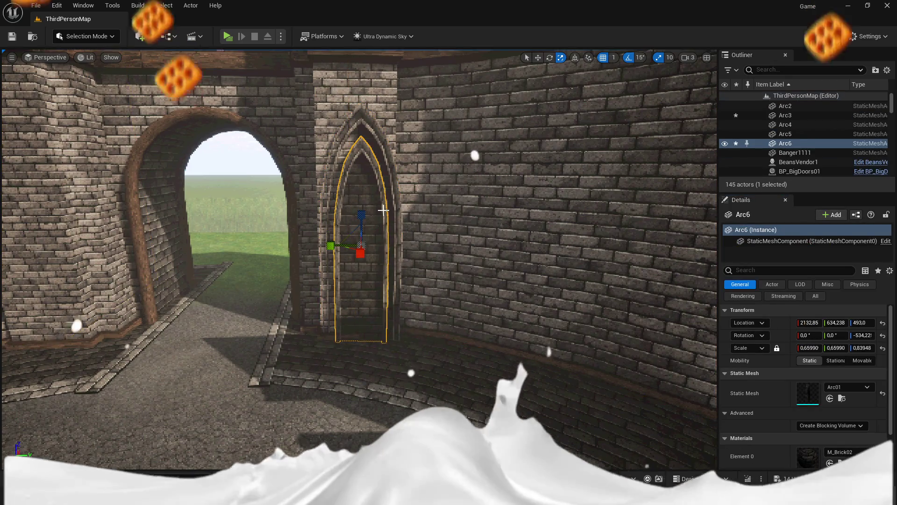
key("Delete")
- Shrink the remaining arch to 0.77 scale and set its Z rotation to 180
left_click(394, 182)
scroll(411, 187, "up", 5)
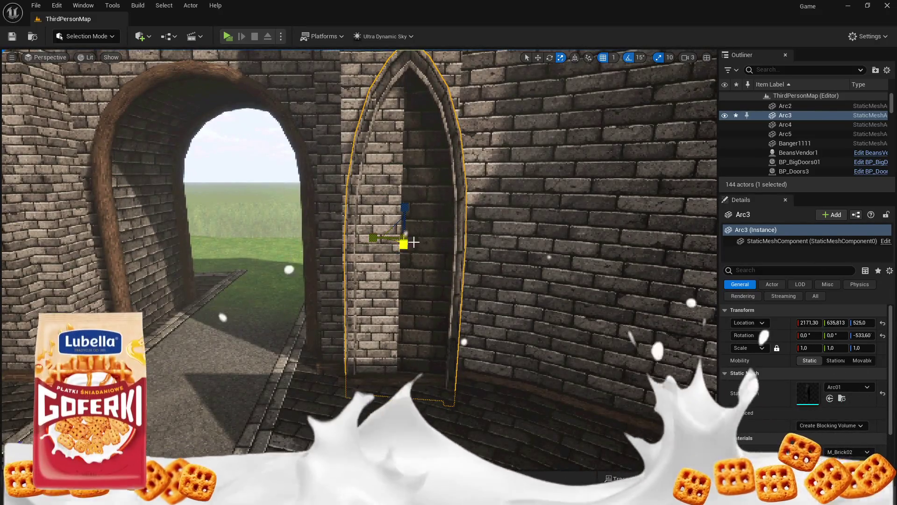
left_click_drag(809, 351, 771, 351)
left_click(538, 57)
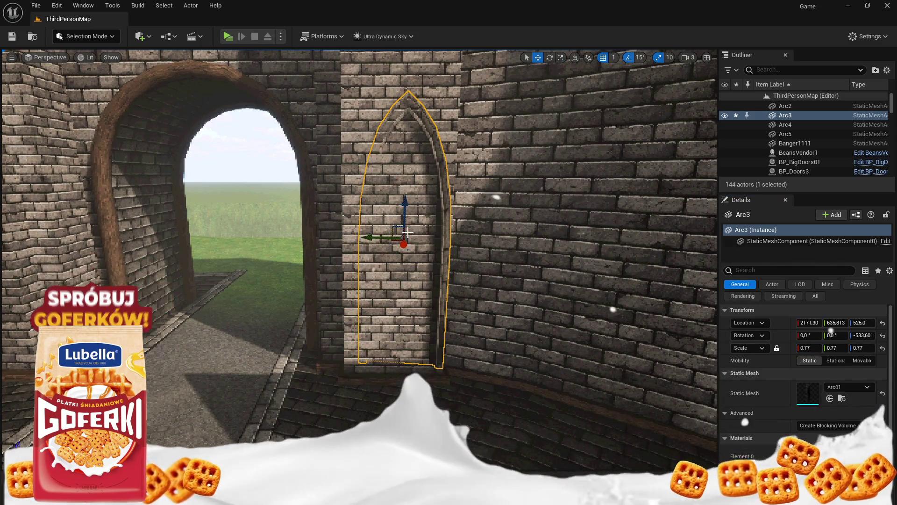
mouse_move(387, 241)
left_mouse_down()
mouse_move(379, 242)
mouse_move(393, 248)
left_mouse_up()
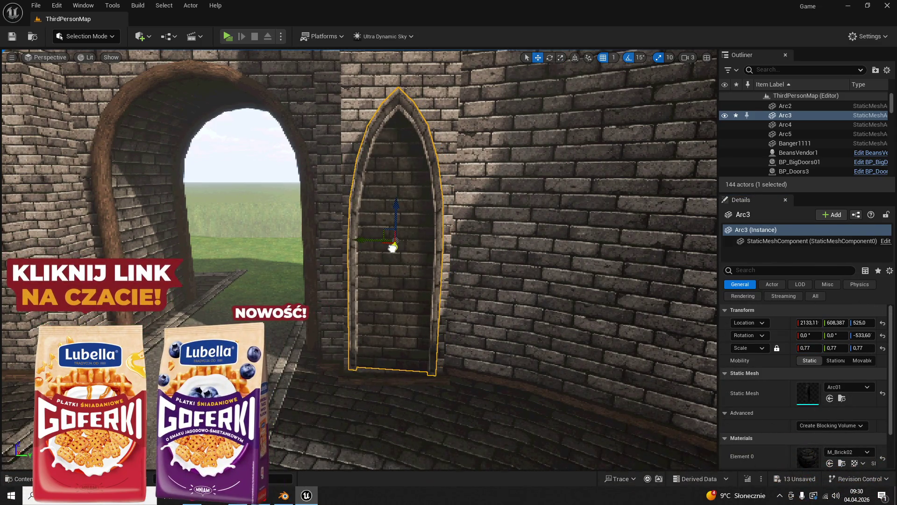
left_click(863, 336)
type("0")
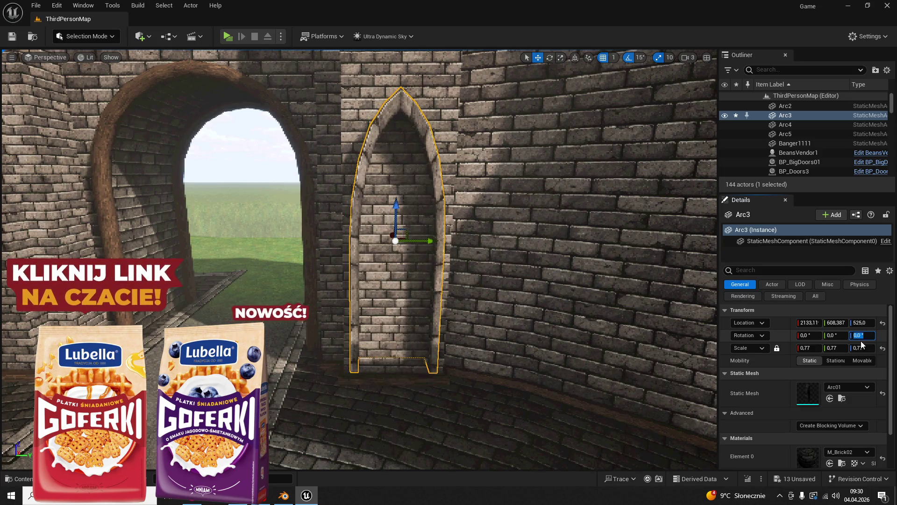
type("180")
key("Return")
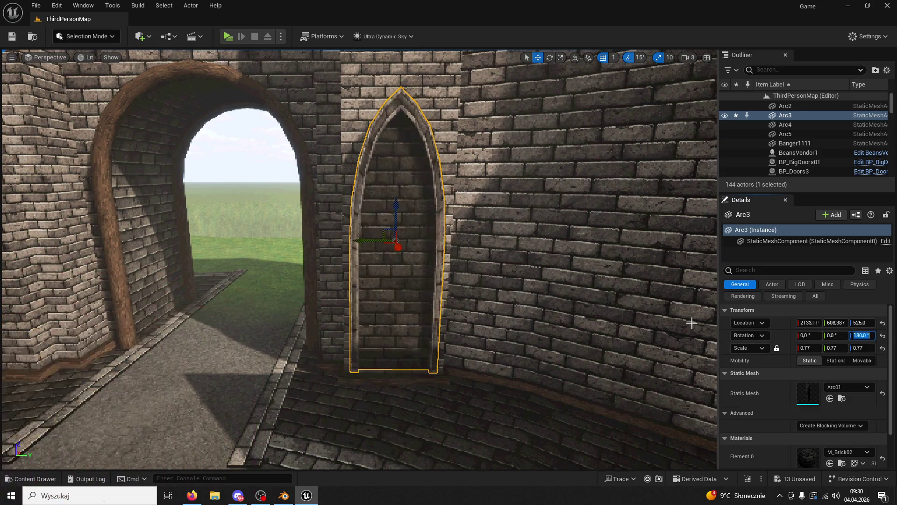
- Push Arc3 against the wall and lower it to Z 455
right_click_drag(373, 277, 393, 278)
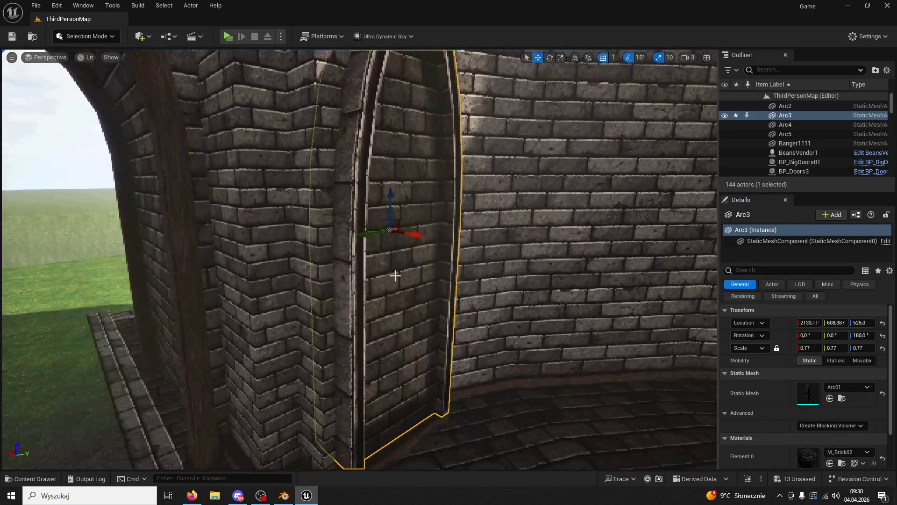
left_click_drag(415, 236, 402, 233)
mouse_move(380, 202)
left_mouse_down()
mouse_move(371, 327)
mouse_move(372, 236)
left_mouse_up()
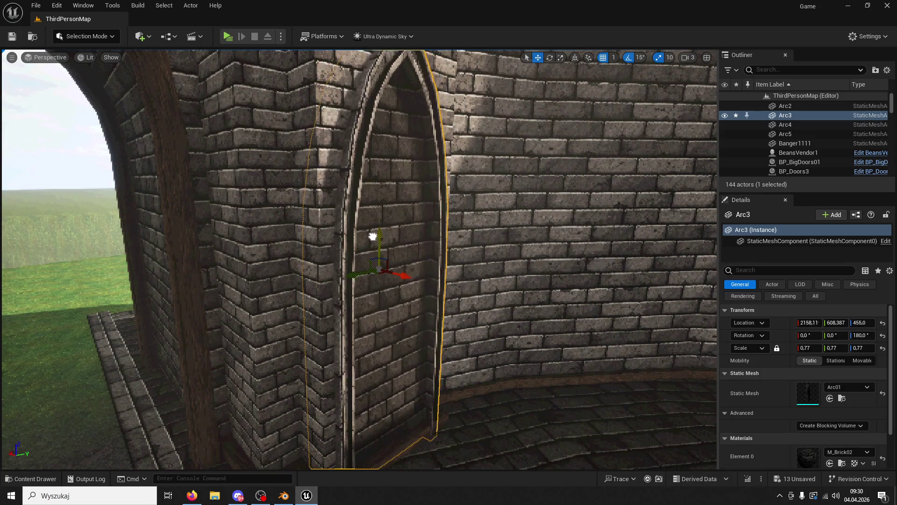
left_click_drag(405, 276, 412, 276)
scroll(412, 277, "down", 10)
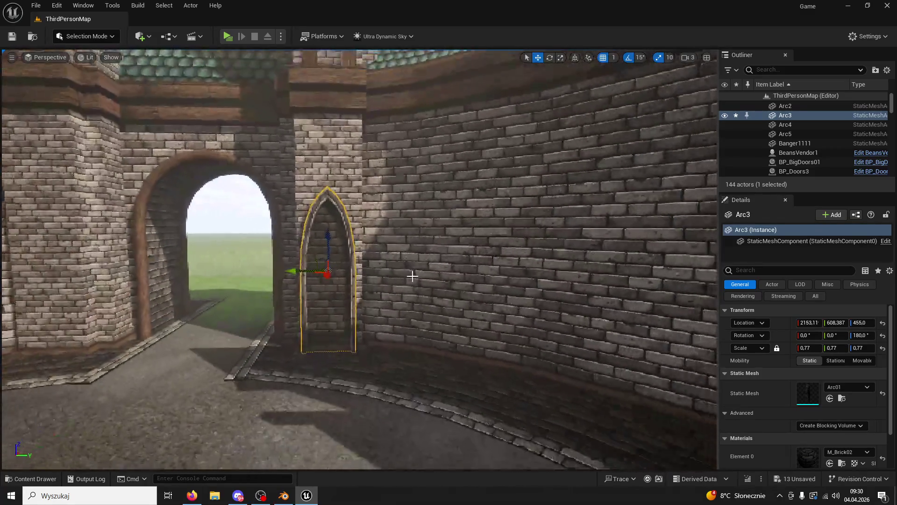
left_click(412, 276)
right_click_drag(413, 276, 427, 277)
left_click(398, 256)
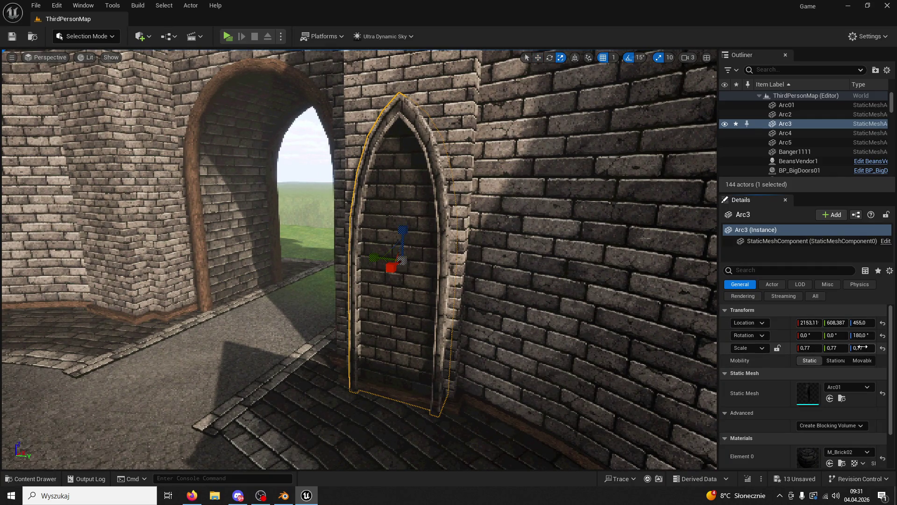
- Raise Arc3 to Z 554 and widen its Y scale to 0.695
right_click_drag(508, 92, 509, 92)
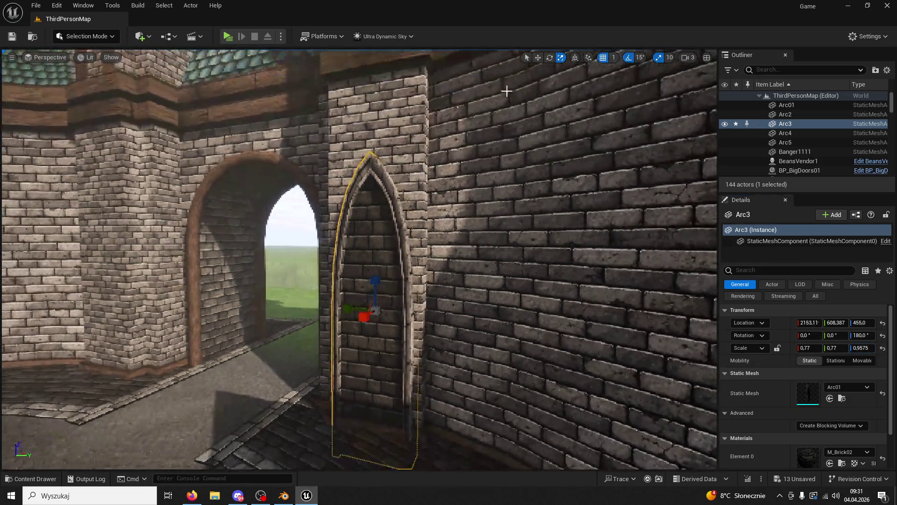
left_click(537, 57)
left_click_drag(375, 309, 374, 240)
right_click_drag(374, 240, 400, 246)
left_click(560, 57)
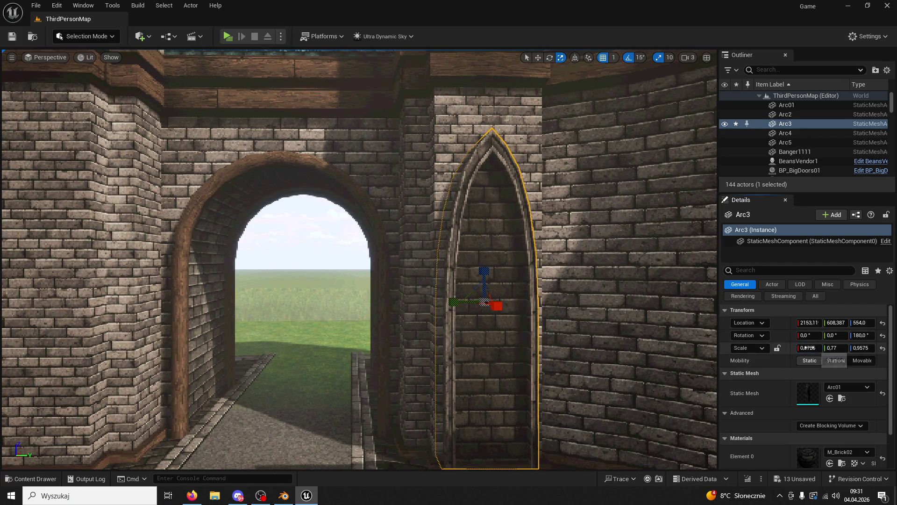
key("ctrl+z")
key("ctrl+z")
key("ctrl+z")
key("ctrl+z")
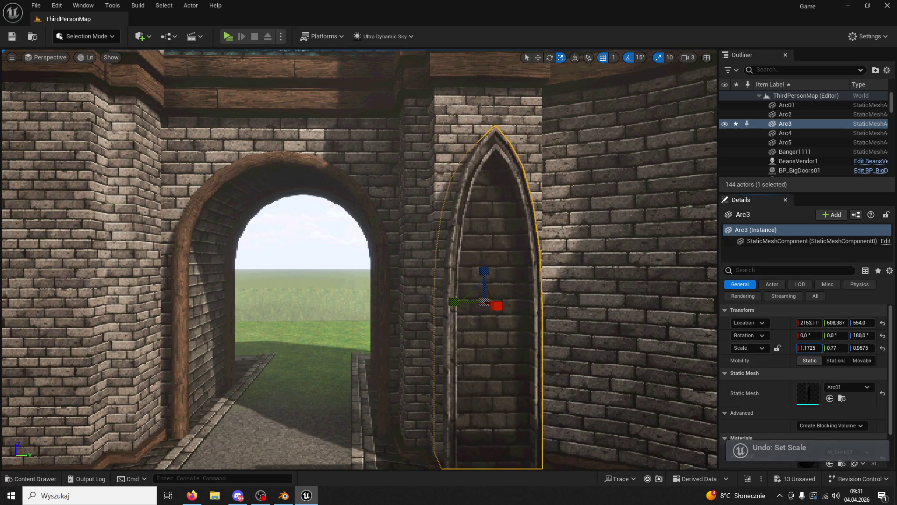
left_click_drag(836, 348, 841, 347)
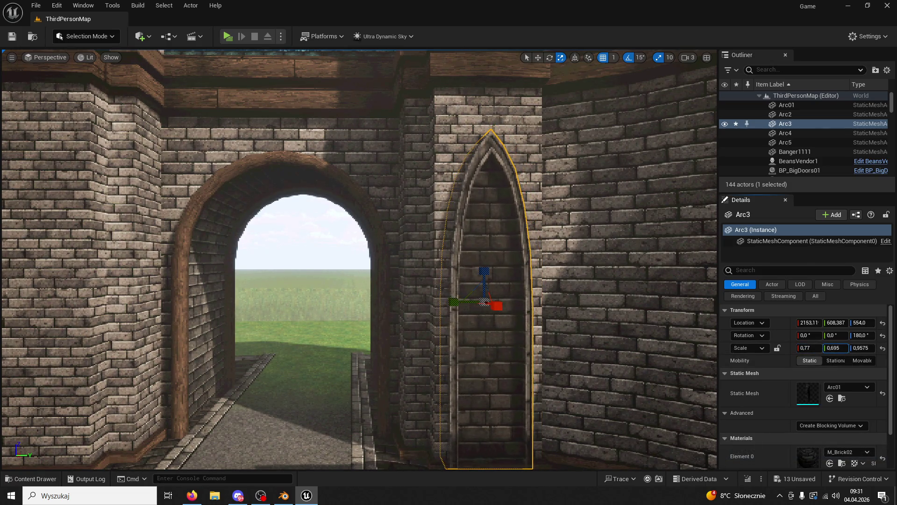
right_click_drag(510, 330, 508, 321)
- Copy the arch niche to the gateway's other side and nudge it along Y
left_click(538, 57)
mouse_move(514, 281)
right_mouse_down()
mouse_move(496, 273)
mouse_move(579, 216)
right_mouse_up()
left_click_drag(561, 275, 191, 294, "alt")
mouse_move(190, 294)
right_mouse_down()
mouse_move(433, 280)
mouse_move(402, 233)
right_mouse_up()
left_click(402, 234)
- Duplicate the arch as Arc7 and set its uniform scale to 0.5
left_click_drag(404, 230, 419, 232, "alt")
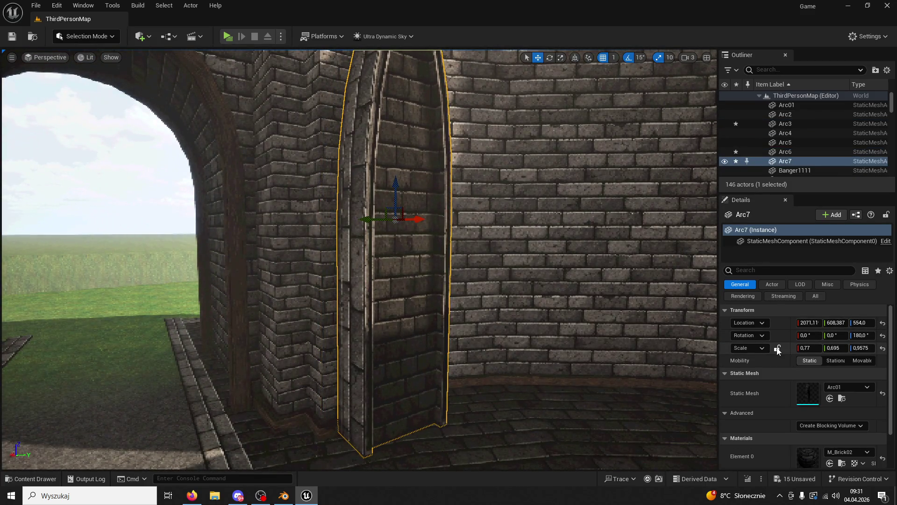
left_click_drag(808, 348, 780, 348)
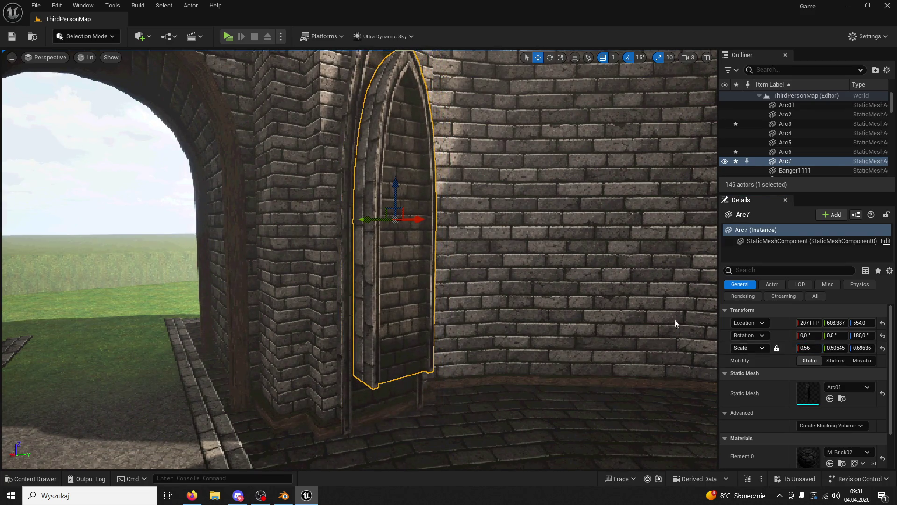
left_click_drag(400, 192, 397, 245)
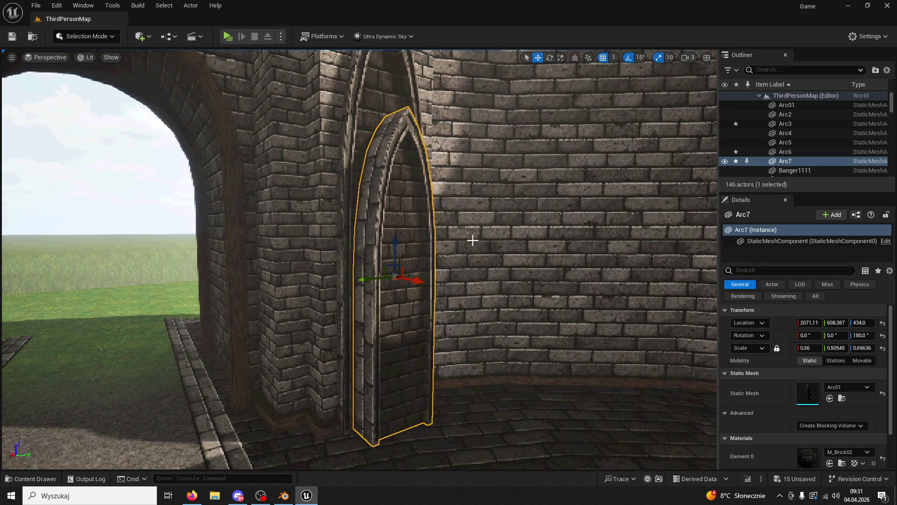
key("f")
left_click_drag(357, 313, 363, 316)
left_click(809, 347)
type("0,5")
key("Return")
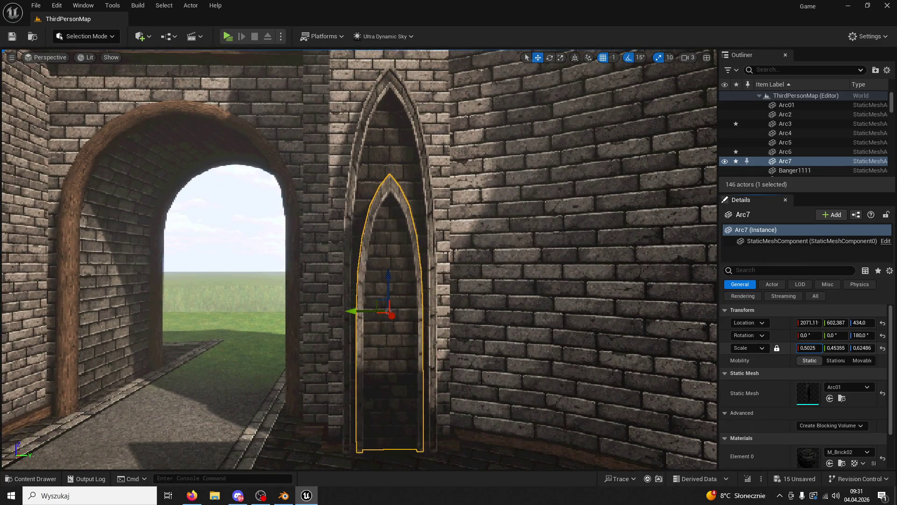
- Seat Arc7 deeper inside the outer niche, lowering it to Z 388
left_click_drag(386, 279, 387, 299)
right_click_drag(387, 299, 421, 233)
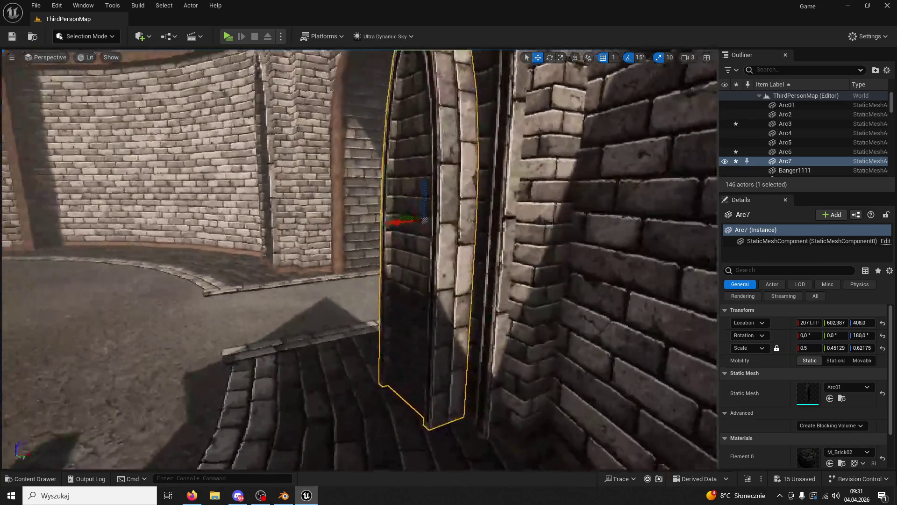
mouse_move(430, 220)
left_mouse_down()
mouse_move(422, 225)
mouse_move(434, 223)
left_mouse_up()
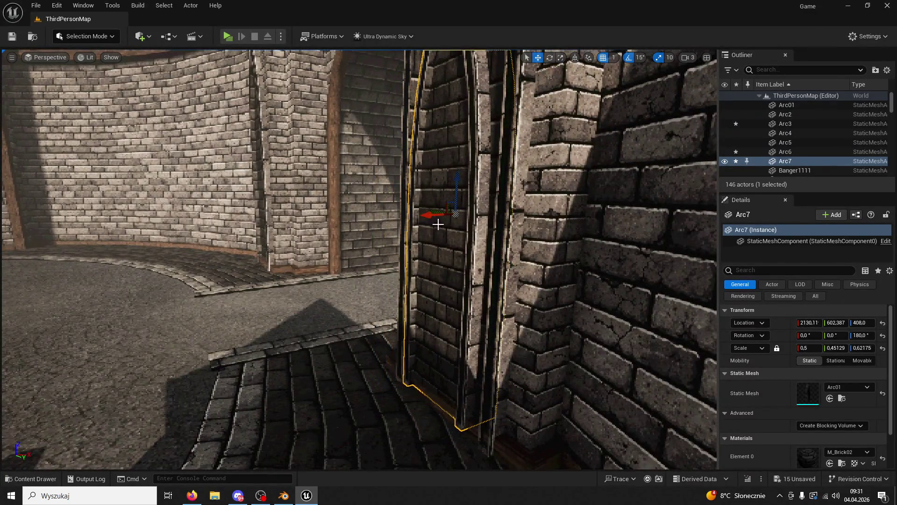
left_click_drag(452, 183, 454, 194)
mouse_move(454, 194)
right_mouse_down()
mouse_move(421, 201)
mouse_move(450, 220)
right_mouse_up()
left_click_drag(450, 220, 457, 221)
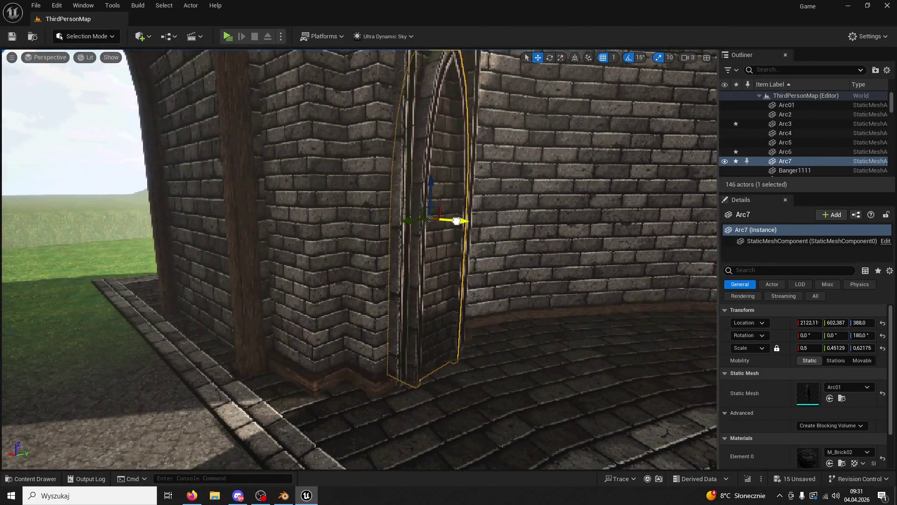
right_click_drag(470, 220, 495, 219)
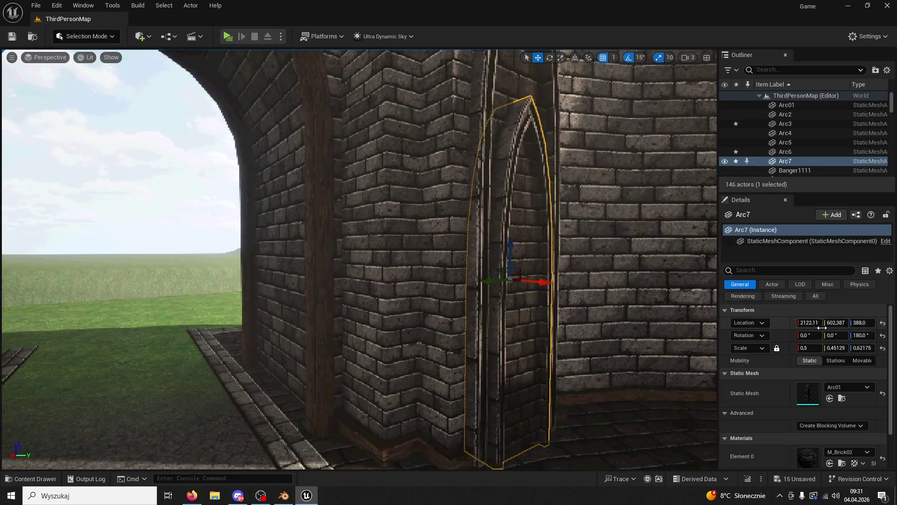
- Unlock the scale, stretch Arc7 to 0.865 Z scale, and raise it
left_click(776, 348)
left_click_drag(862, 348, 880, 348)
left_click_drag(508, 249, 506, 211)
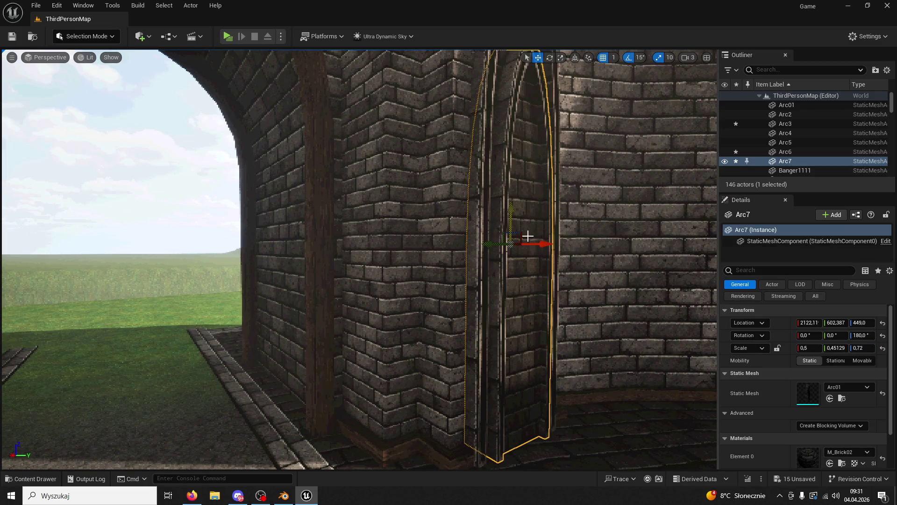
scroll(521, 230, "down", 10)
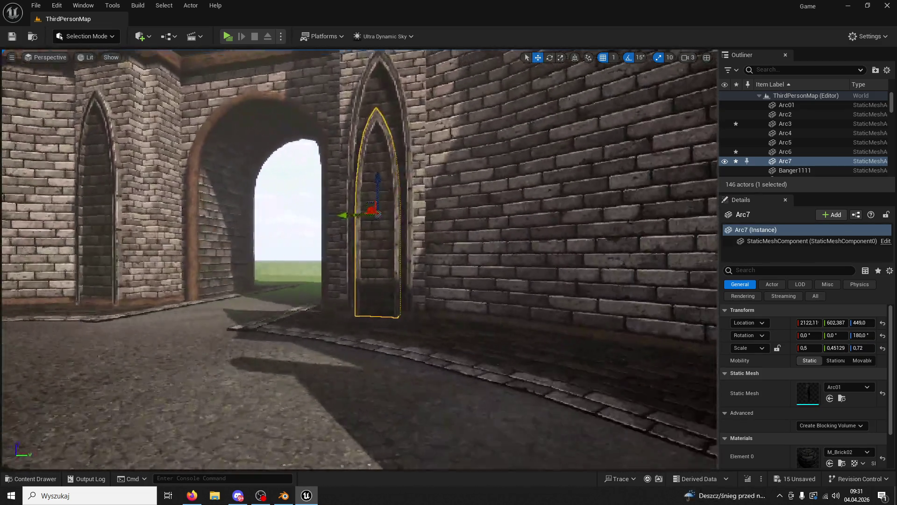
left_click_drag(860, 348, 874, 348)
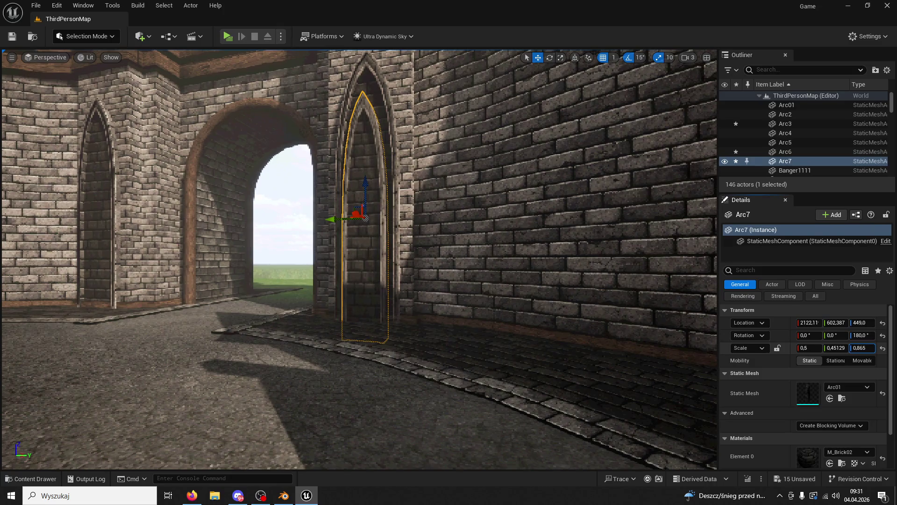
left_click_drag(367, 189, 364, 180)
mouse_move(505, 206)
right_mouse_down()
mouse_move(472, 208)
mouse_move(505, 206)
mouse_move(502, 196)
mouse_move(496, 205)
mouse_move(506, 206)
right_mouse_up()
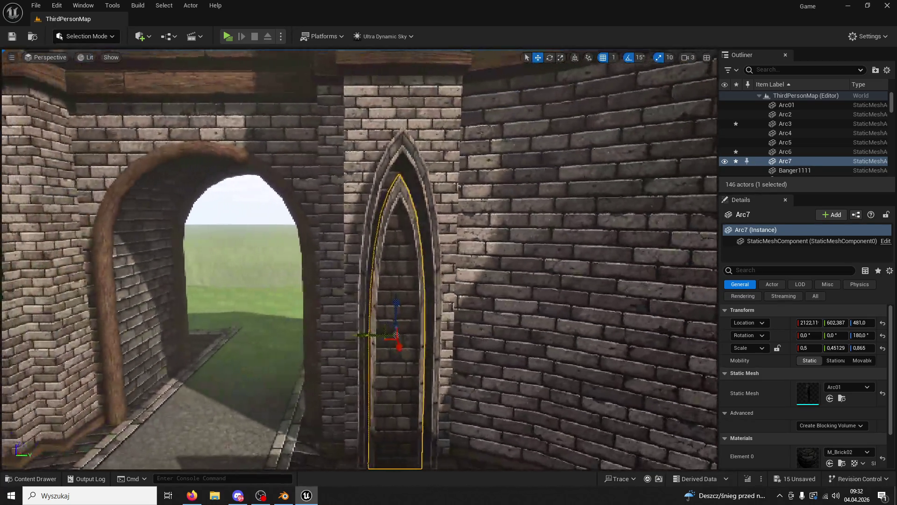
- Nudge the niche sideways, frame the gateway arch, and start a play-test
right_click_drag(417, 299, 417, 299)
mouse_move(368, 337)
left_mouse_down()
mouse_move(366, 321)
mouse_move(355, 319)
left_mouse_up()
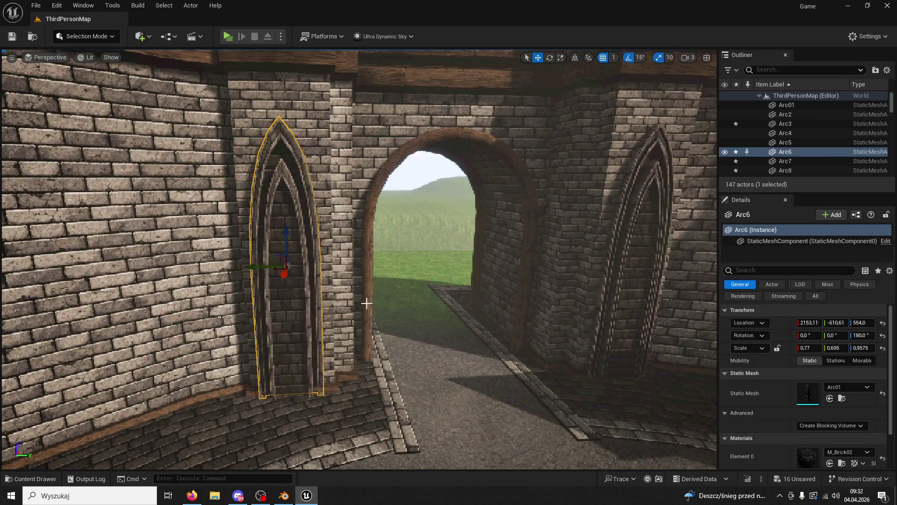
left_click(357, 301)
key("f")
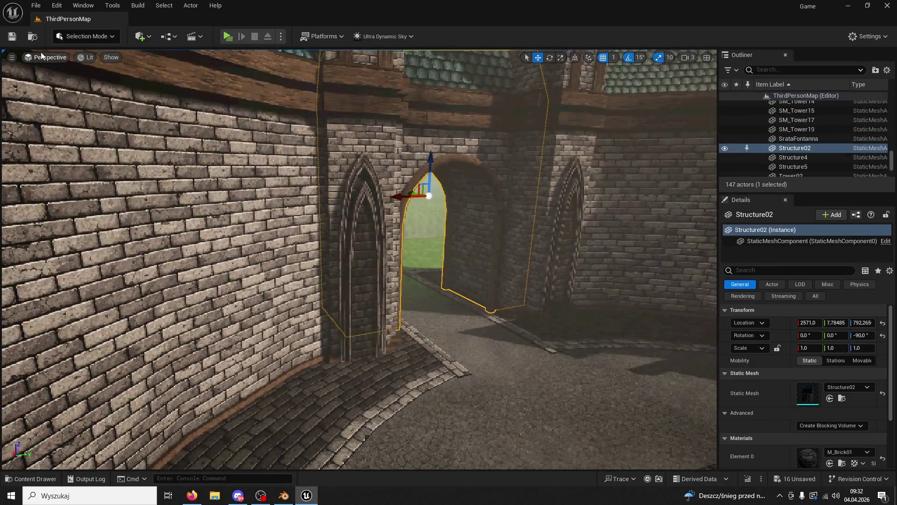
left_click(227, 36)
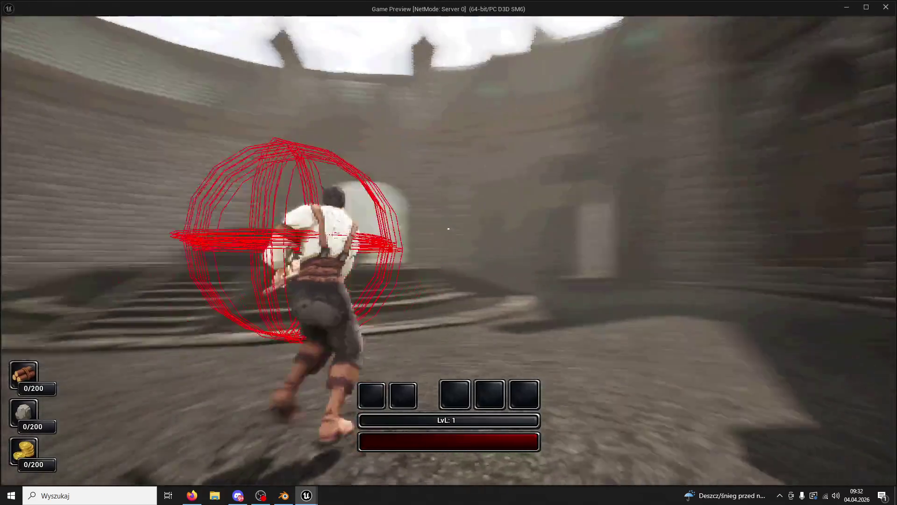
key("w")
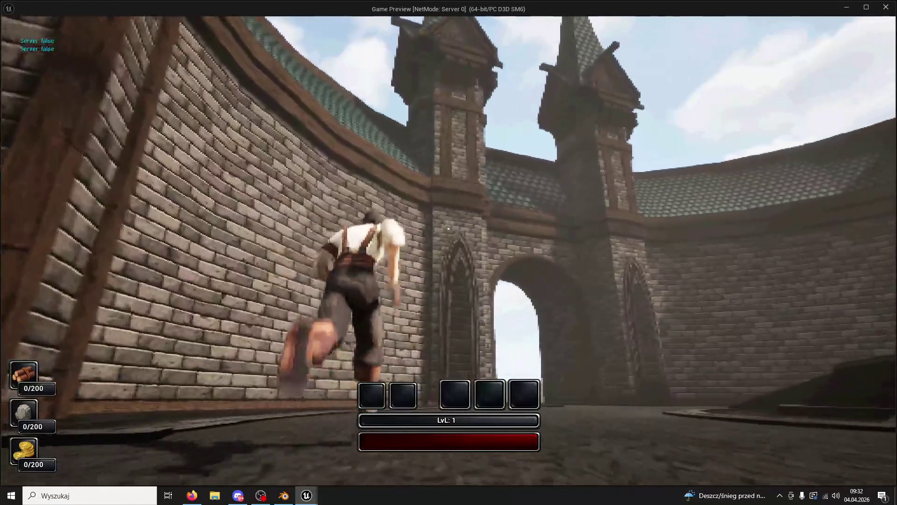
key("w")
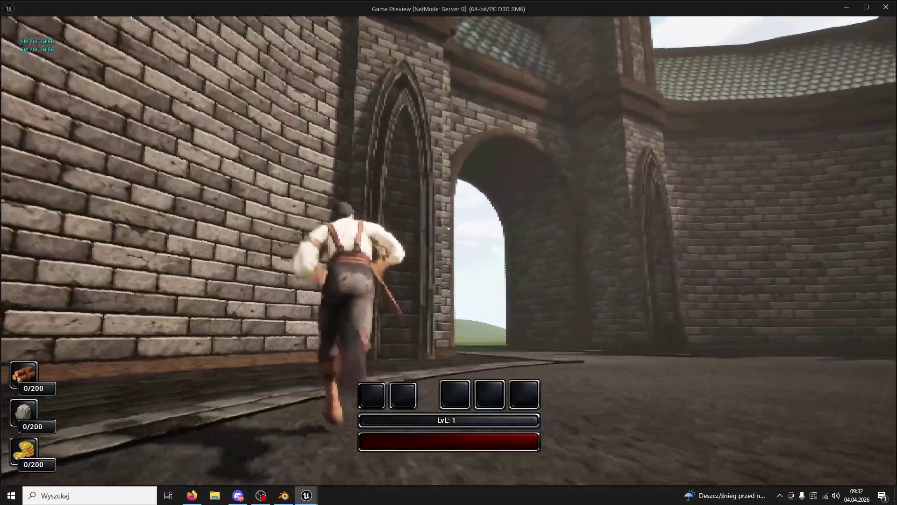
key("w")
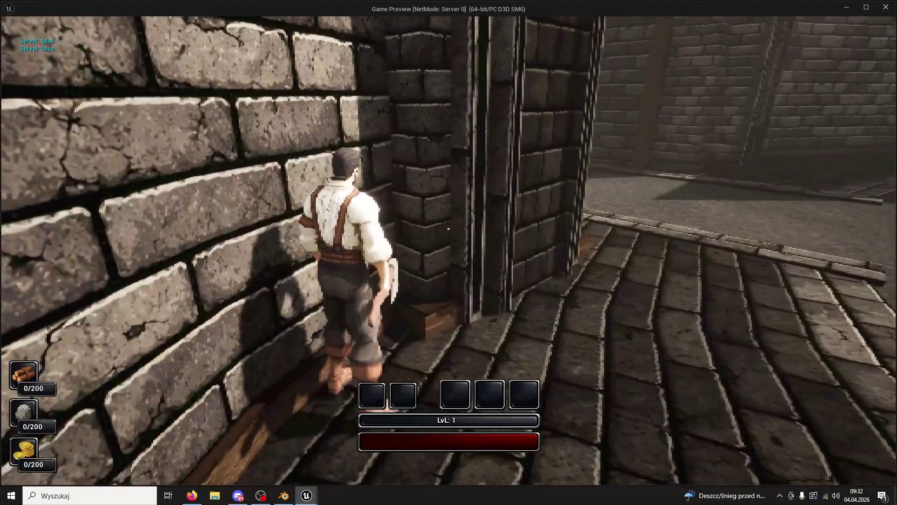
key("w")
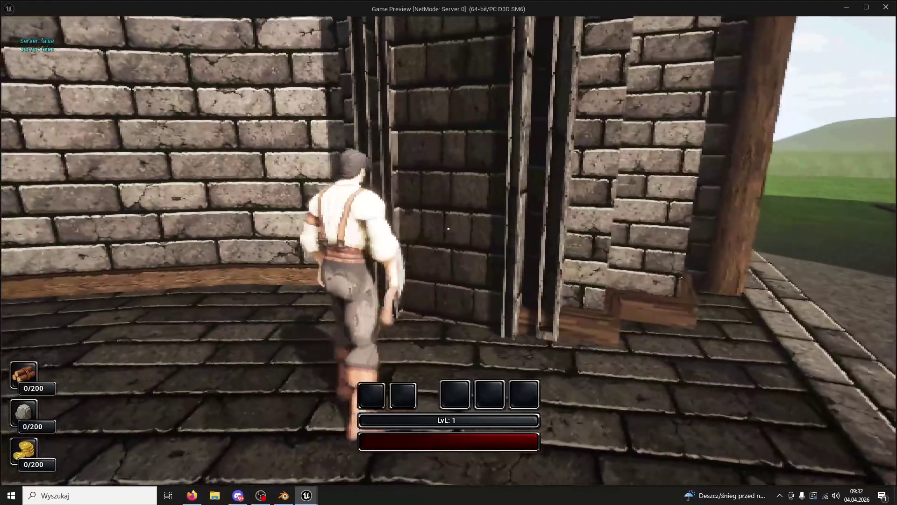
key("w")
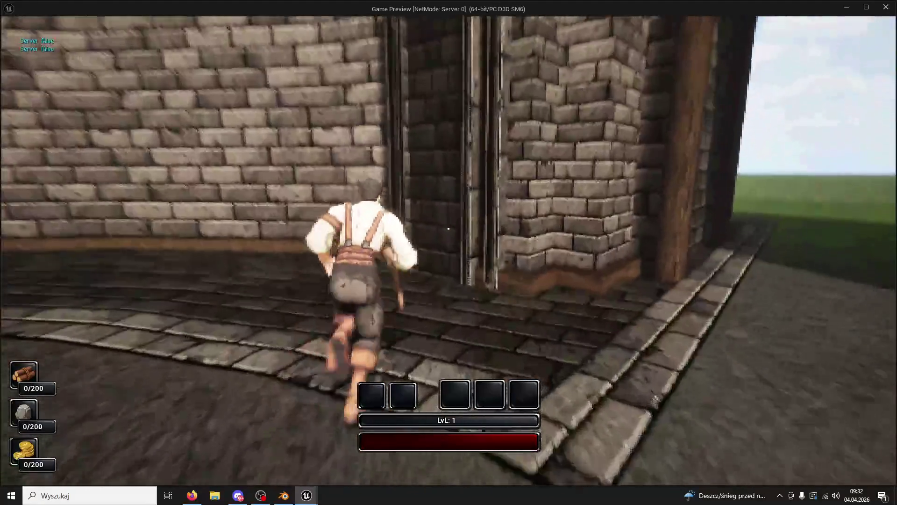
key("w")
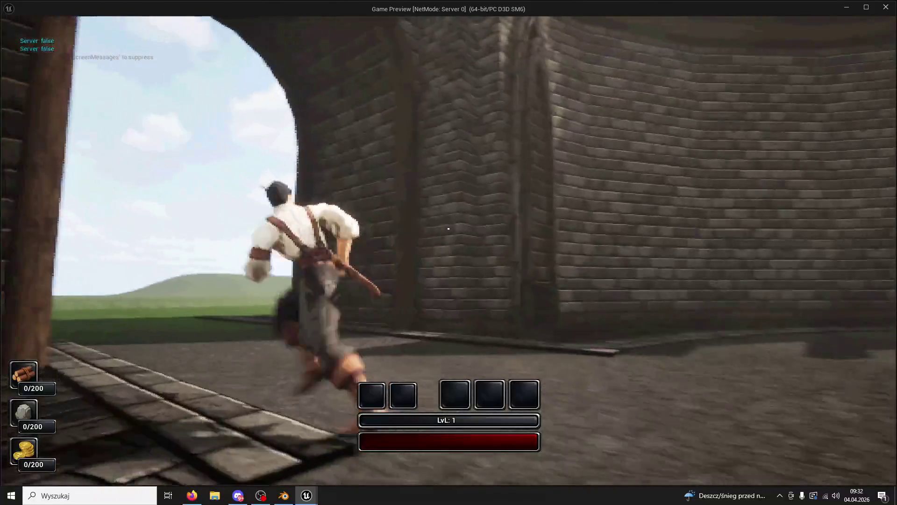
key("Escape")
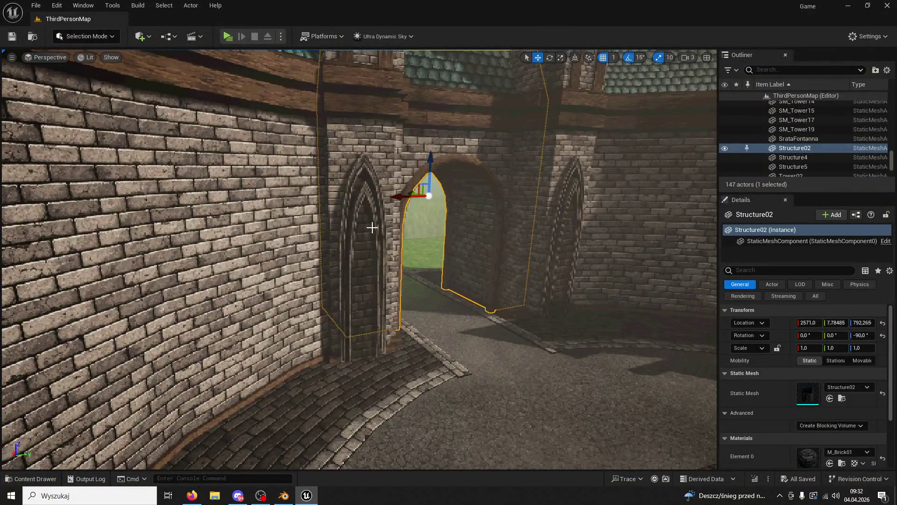
- Nudge the Arc6/Arc8 niche pair along X against the wall and inspect Arc3/Arc7
left_click(357, 187)
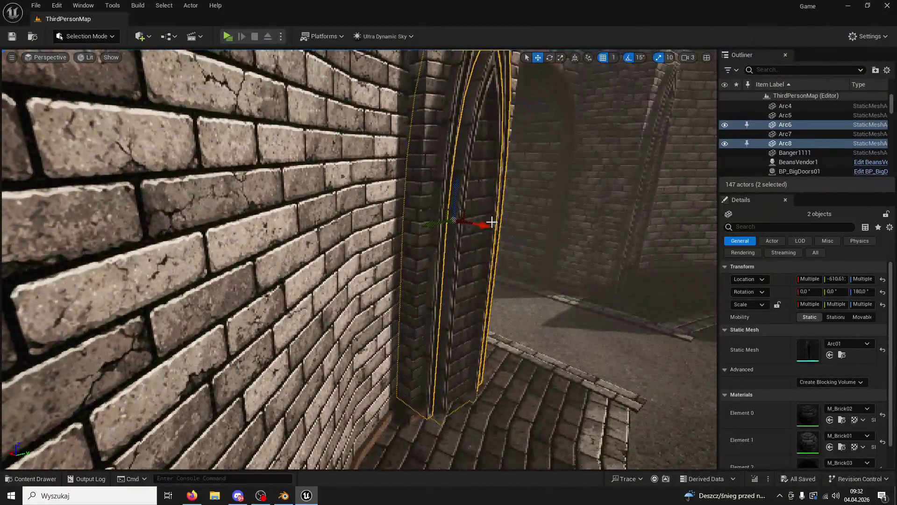
left_click_drag(492, 222, 488, 225)
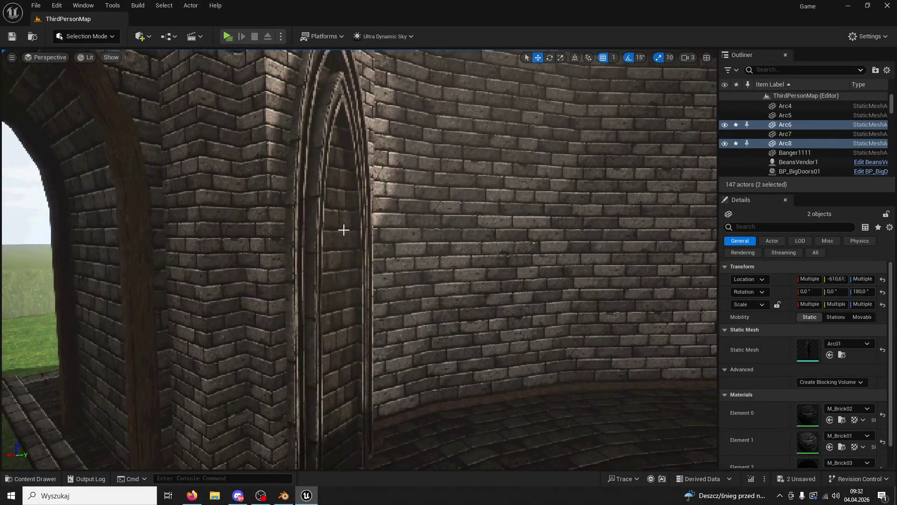
left_click(344, 230)
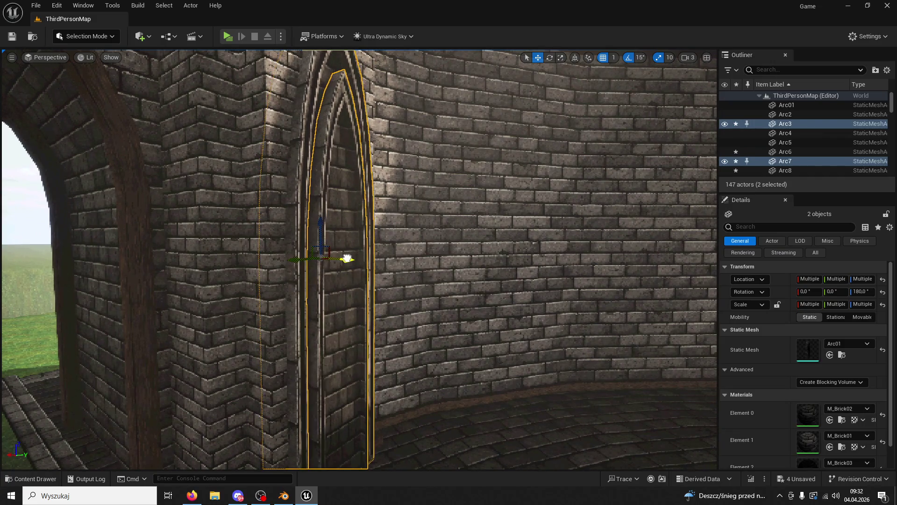
right_click_drag(351, 263, 351, 263)
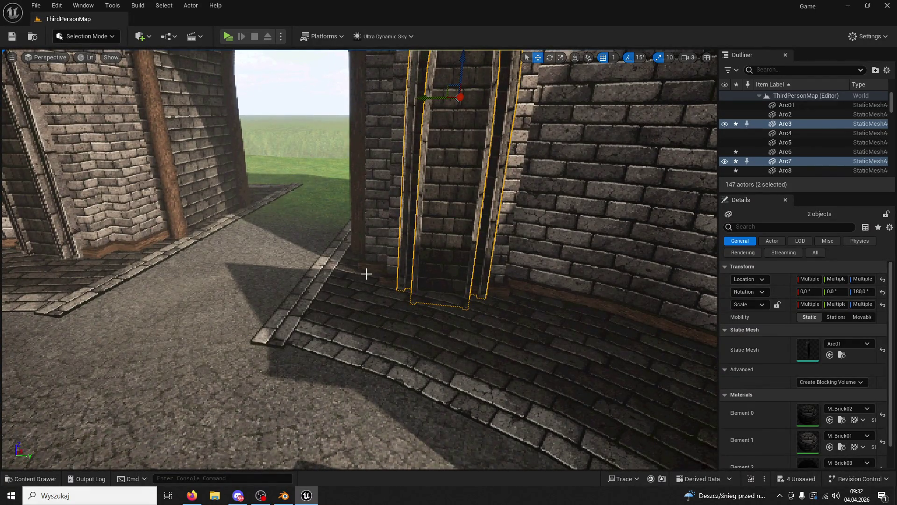
- Save the ThirdPersonMap level
left_click(12, 36)
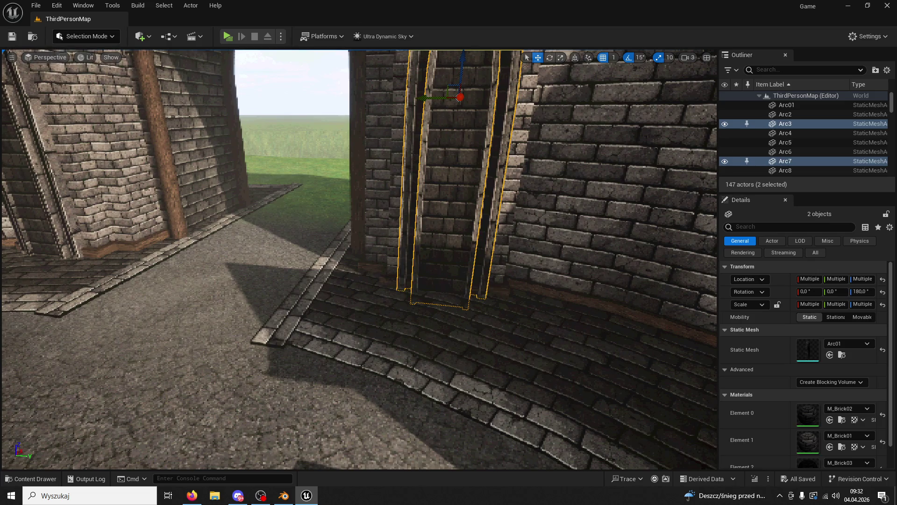
key("alt+Tab")
right_click_drag(484, 195, 520, 208)
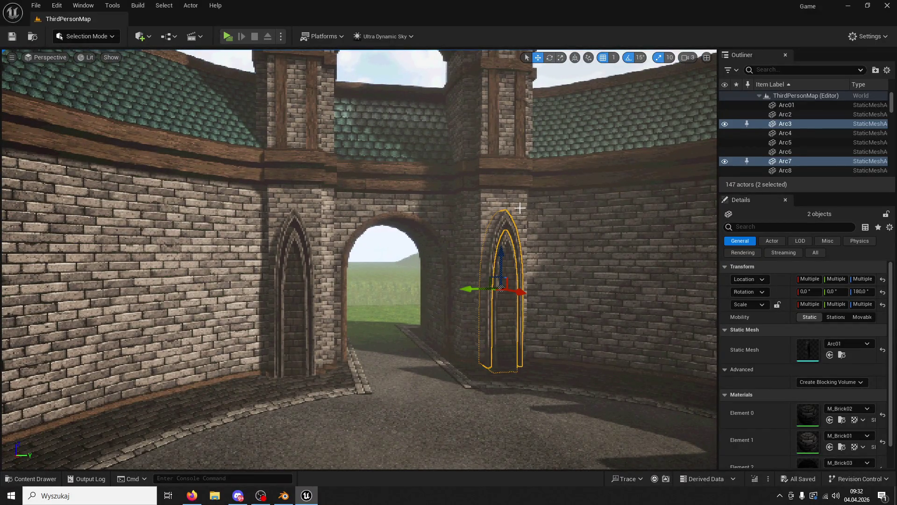
- Briefly play-test the level, then search the Content folder for the pine tree asset
left_click(228, 36)
key("Escape")
key("ctrl+space")
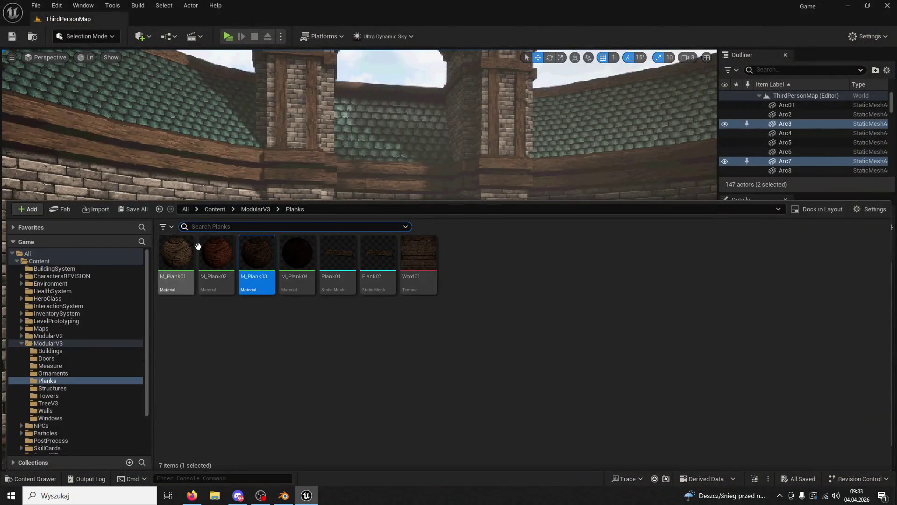
left_click(77, 261)
left_click(227, 229)
type("plne")
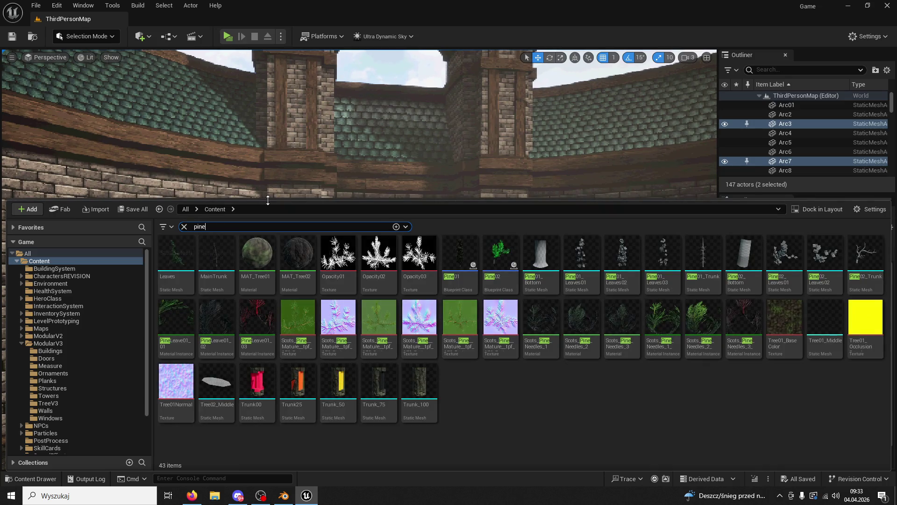
- Place the Pine01 tree beside the courtyard's central well and save the level
mouse_move(460, 254)
left_mouse_down()
mouse_move(491, 175)
mouse_move(523, 412)
left_mouse_up()
right_click_drag(346, 326, 346, 326)
mouse_move(401, 366)
left_mouse_down()
mouse_move(301, 311)
mouse_move(282, 271)
mouse_move(307, 267)
left_mouse_up()
left_click(12, 36)
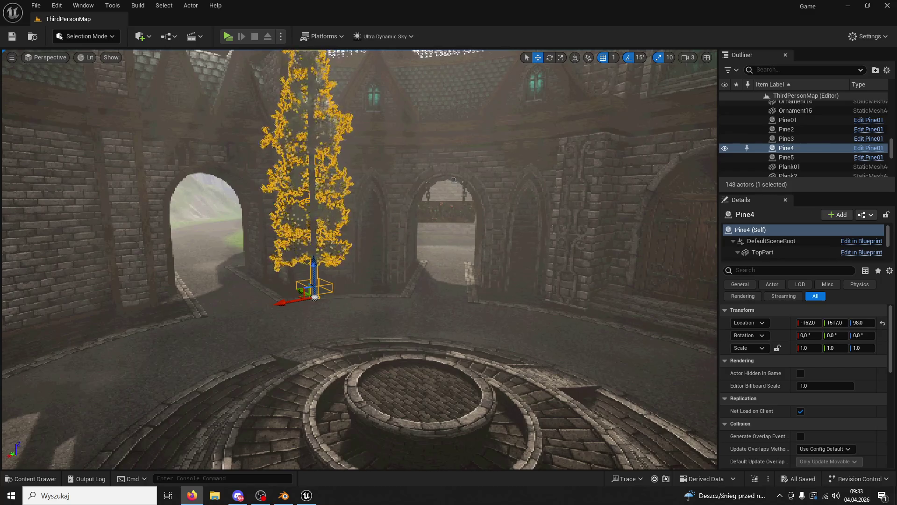
- Set Ultra_Dynamic_Sky's Day Length and Night Length to 2 each, then play-test the level
scroll(795, 143, "down", 10)
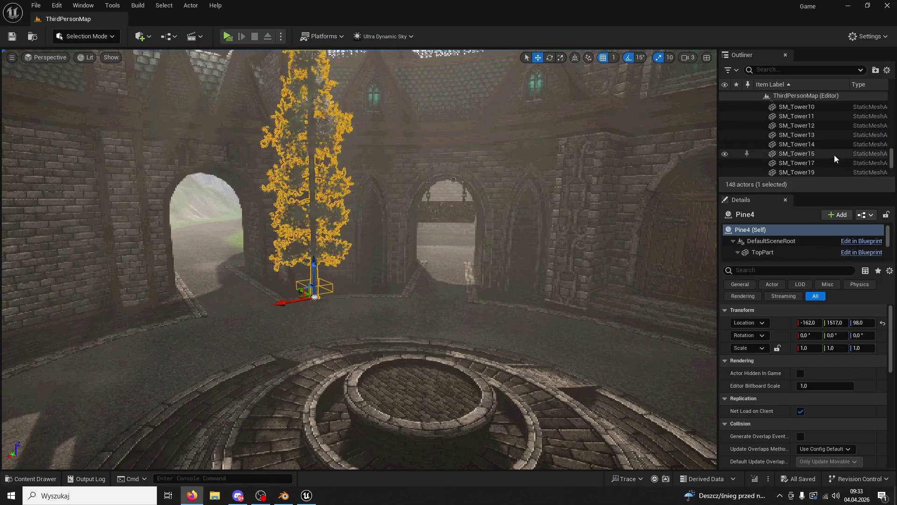
left_click(811, 141)
scroll(823, 369, "down", 5)
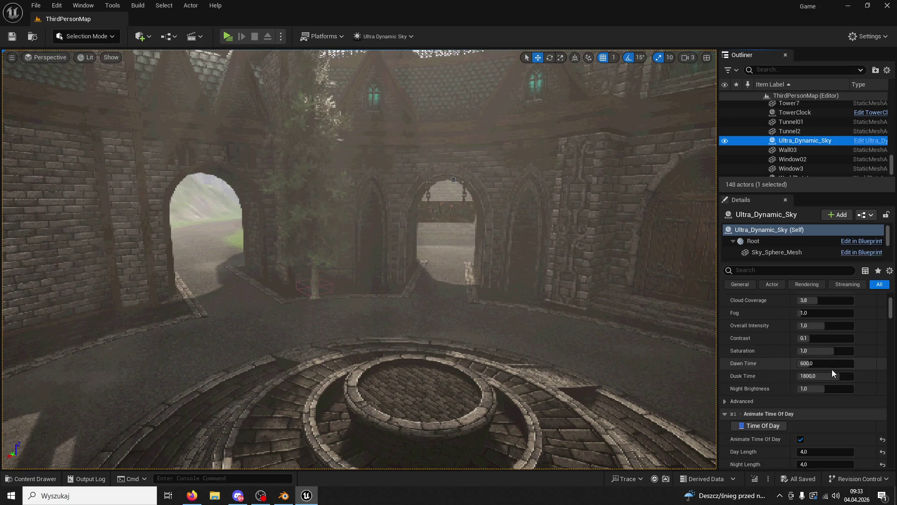
left_click(815, 362)
type("2")
left_click(813, 374)
type("2")
type("2")
key("Return")
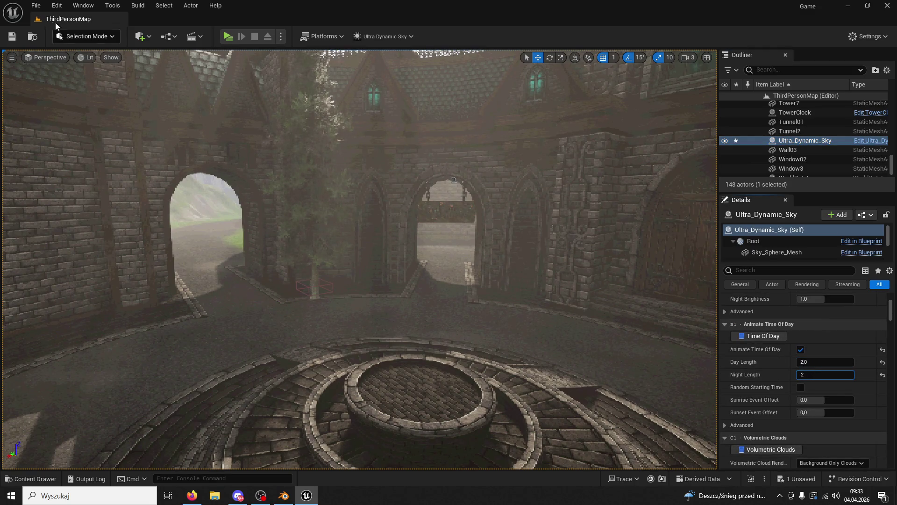
key("w")
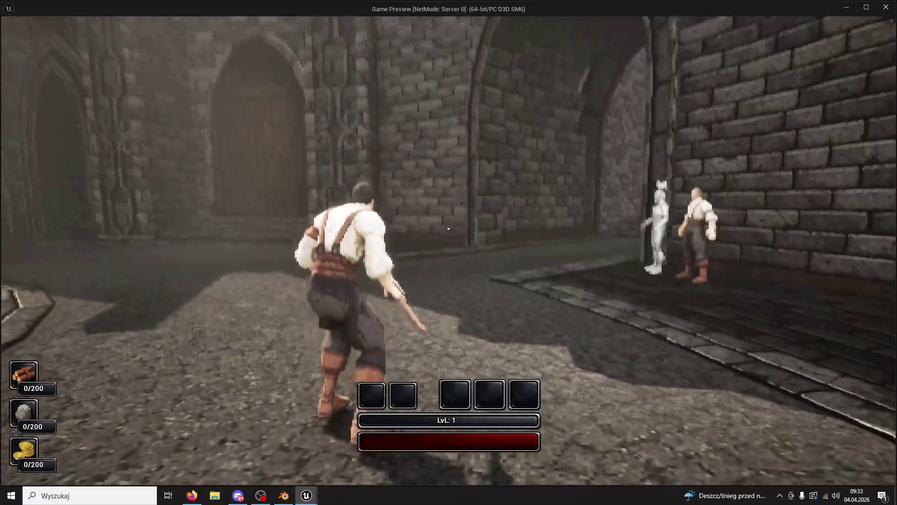
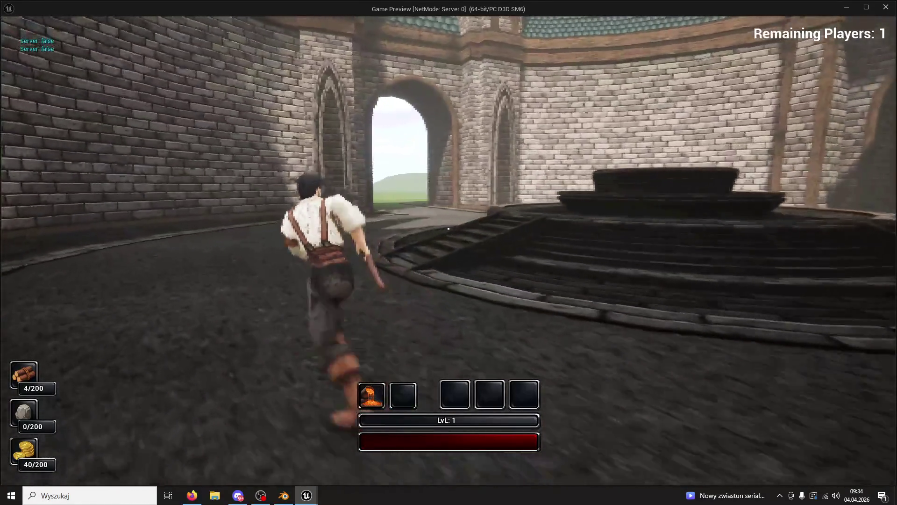
- Run up the circular stairs and launch the character upward repeatedly with the slot-1 skill
key("w")
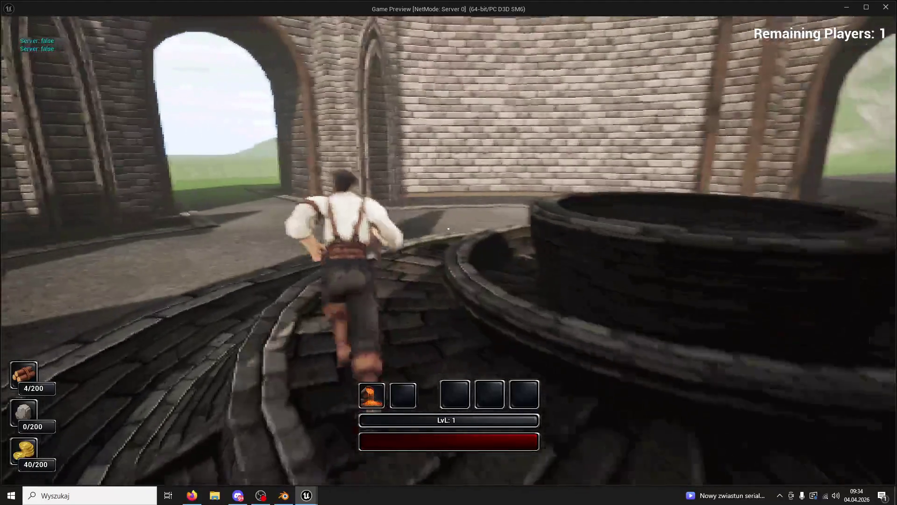
key("1")
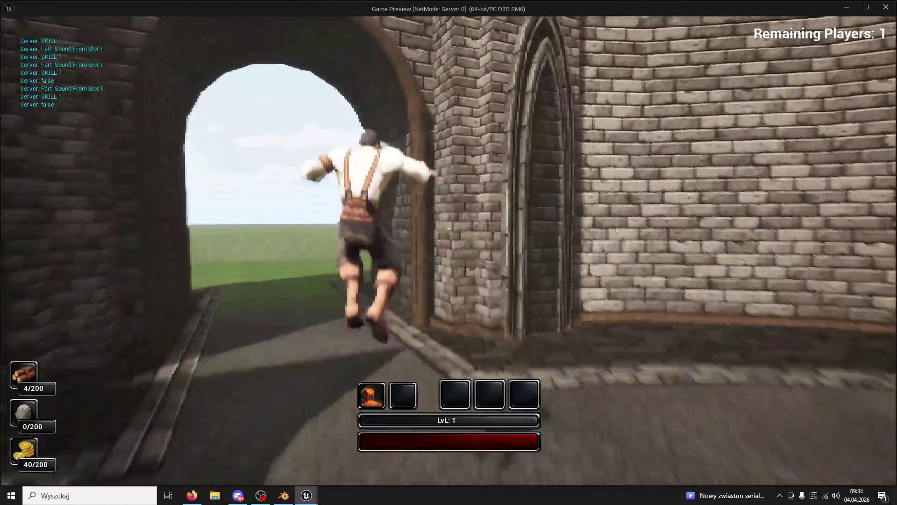
key("1")
key("w")
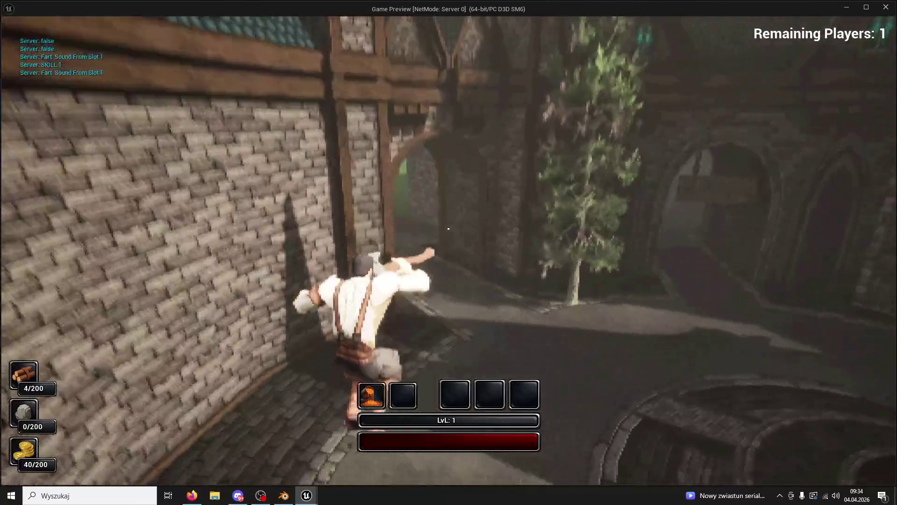
key("1")
key("1")
key("1")
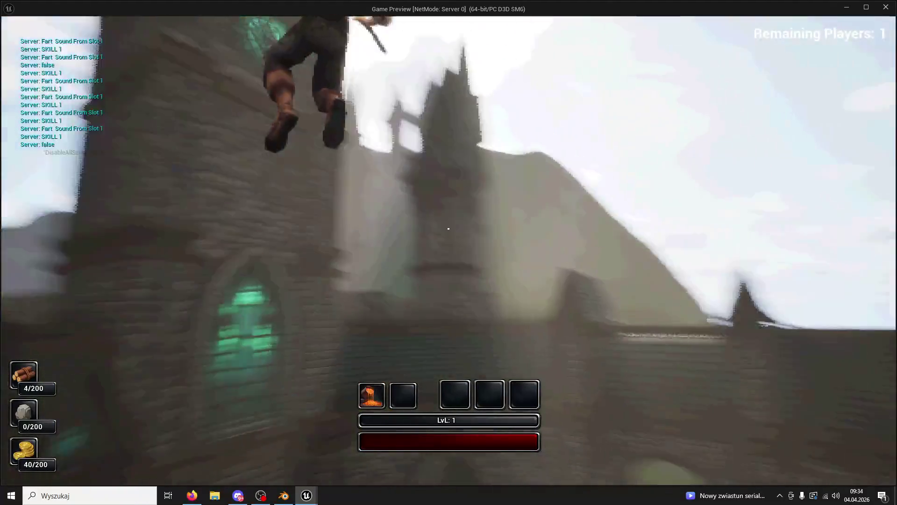
key("w")
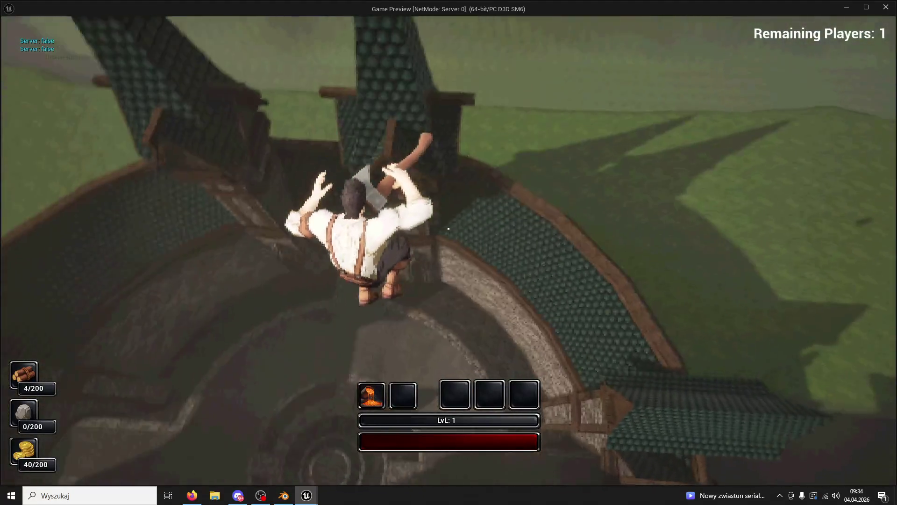
key("w")
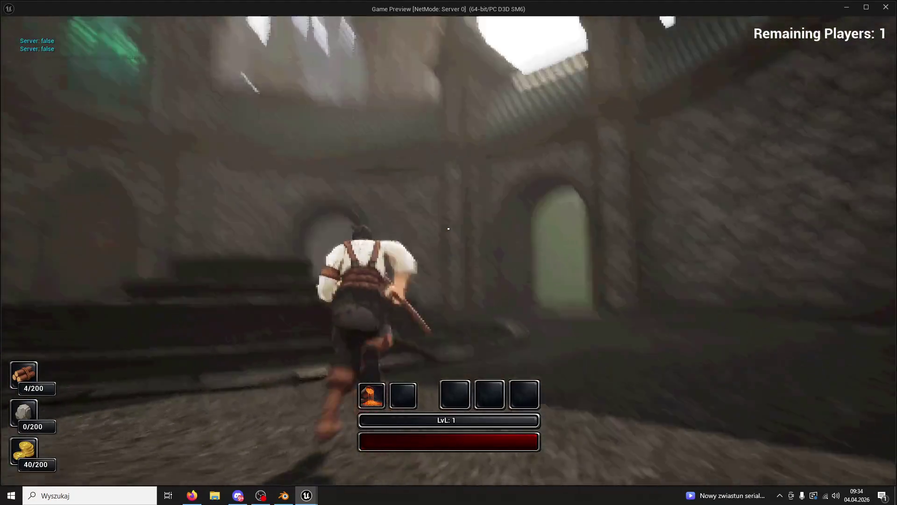
key("1")
key("1")
- Run through the archway and curved corridors into the brick courtyard, firing the slot-1 skill
key("w")
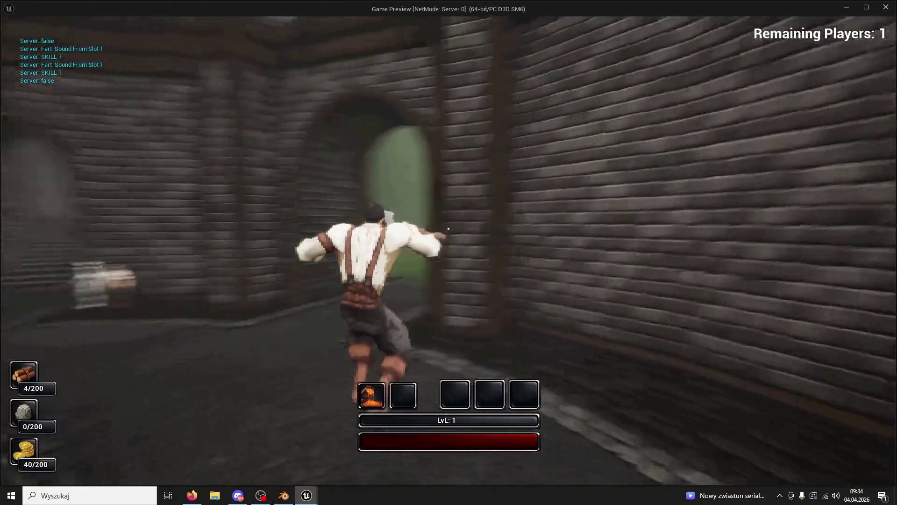
key("w")
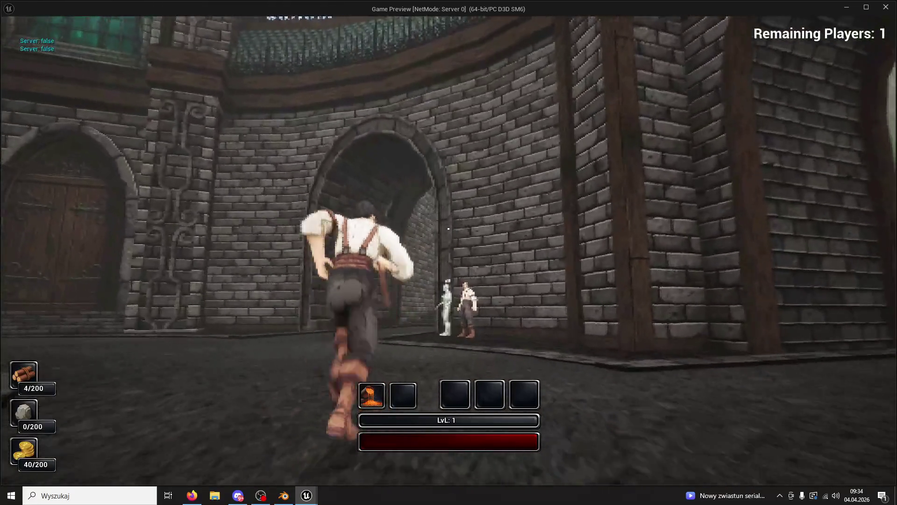
key("w")
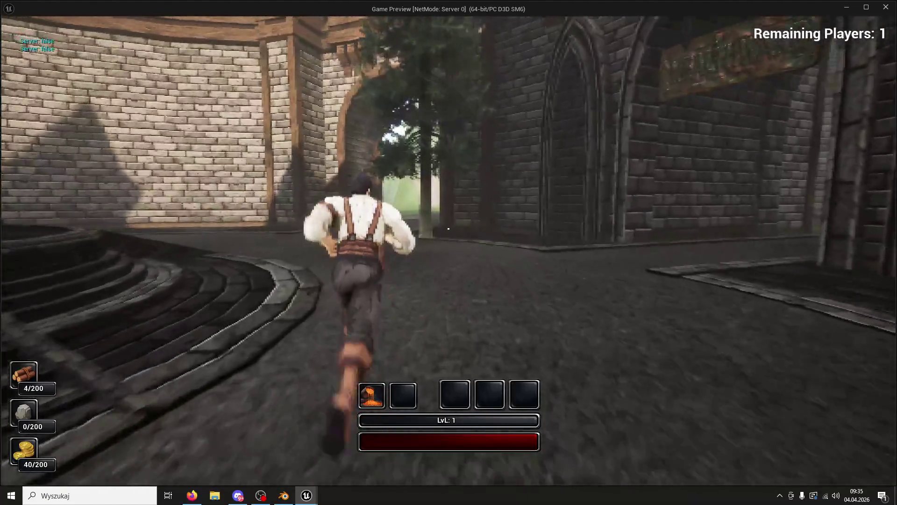
key("w")
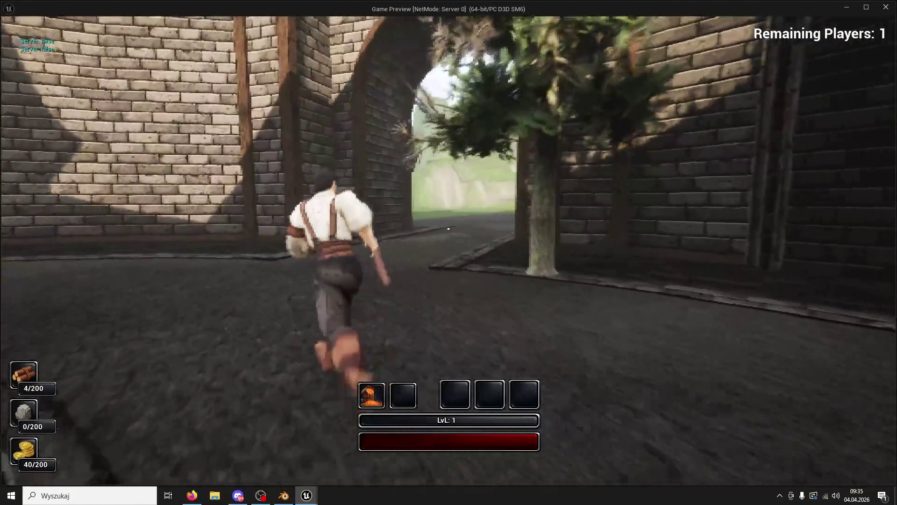
key("w")
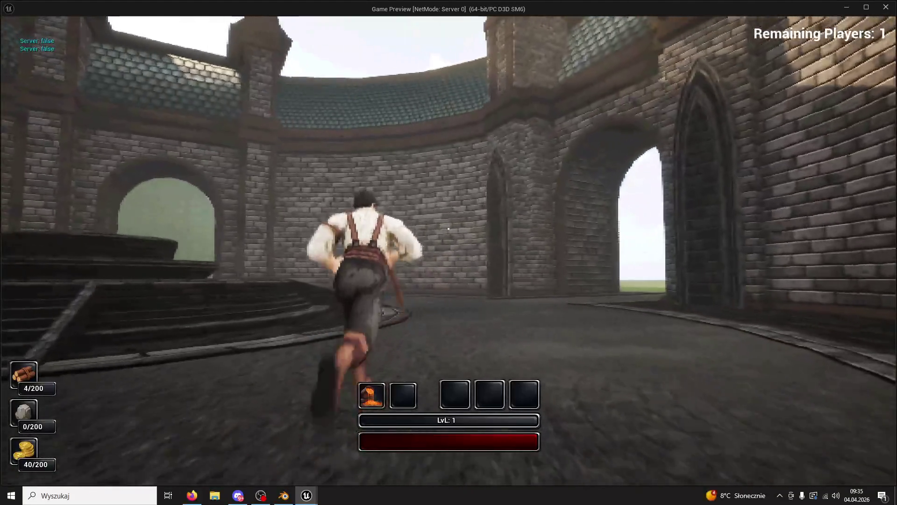
key("1")
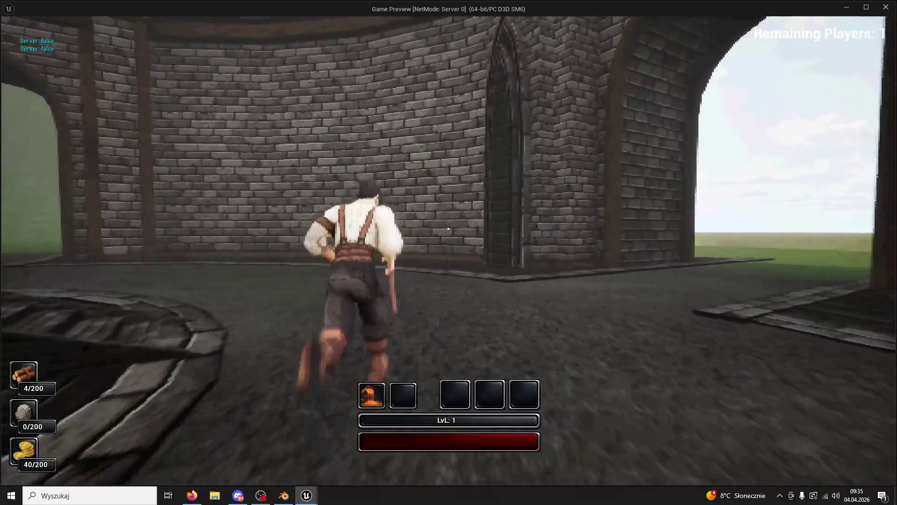
key("w")
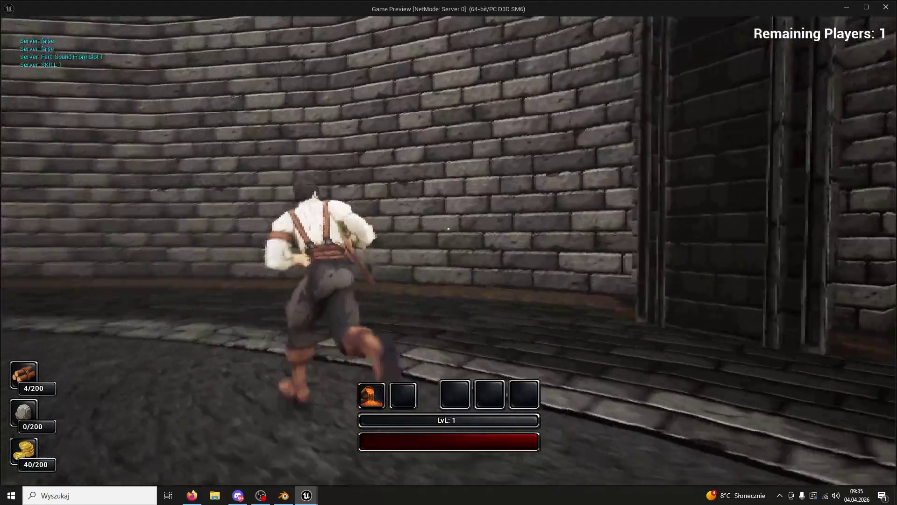
key("1")
- Run past the round well to the tree by the arches and chop it for wood
key("w")
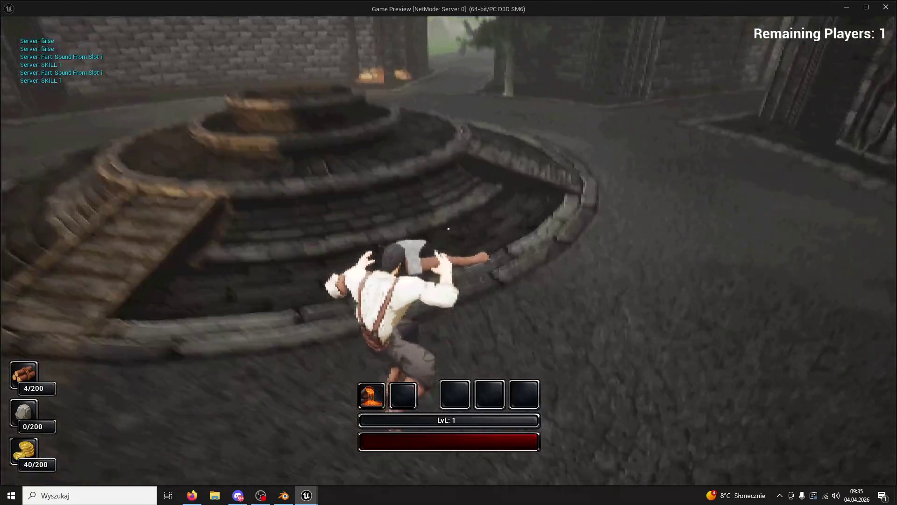
key("w")
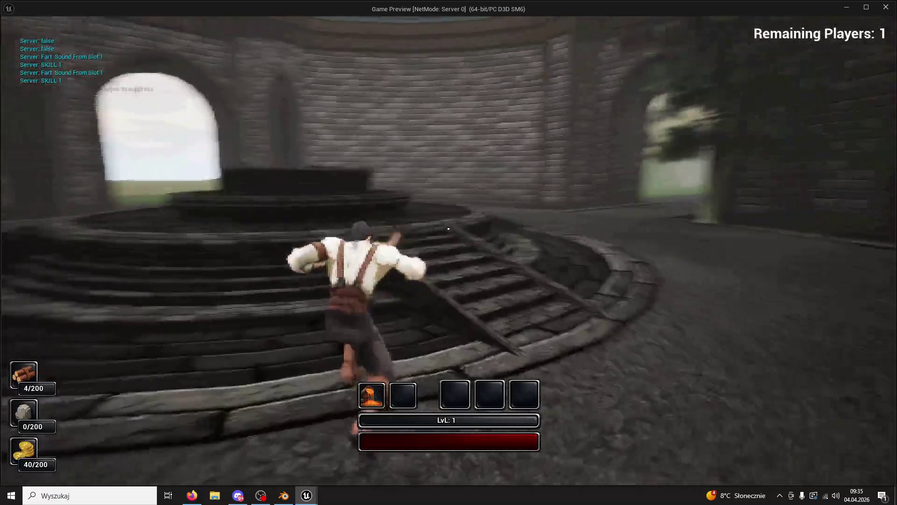
key("w")
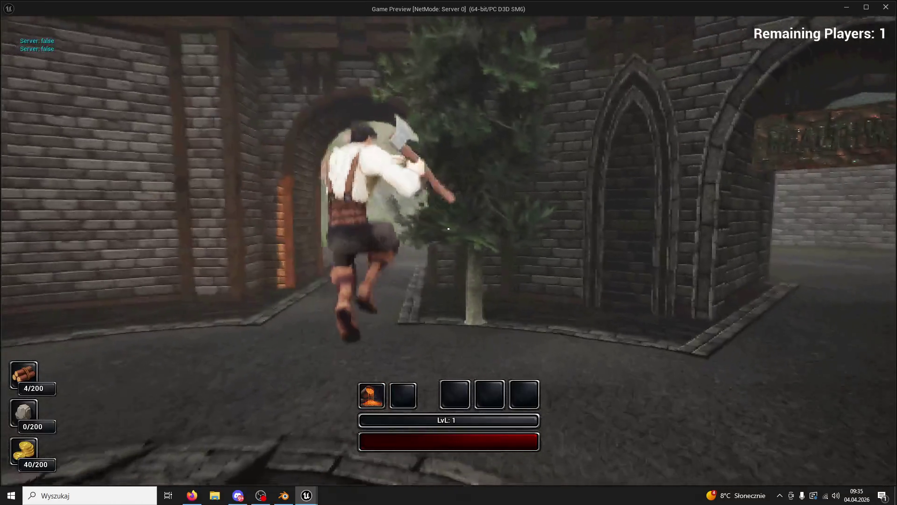
key("w")
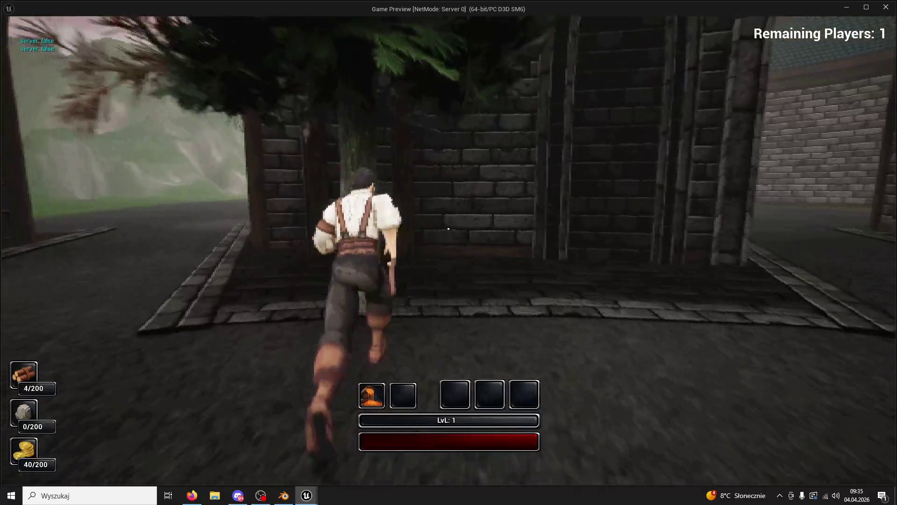
key("w")
left_click(448, 228)
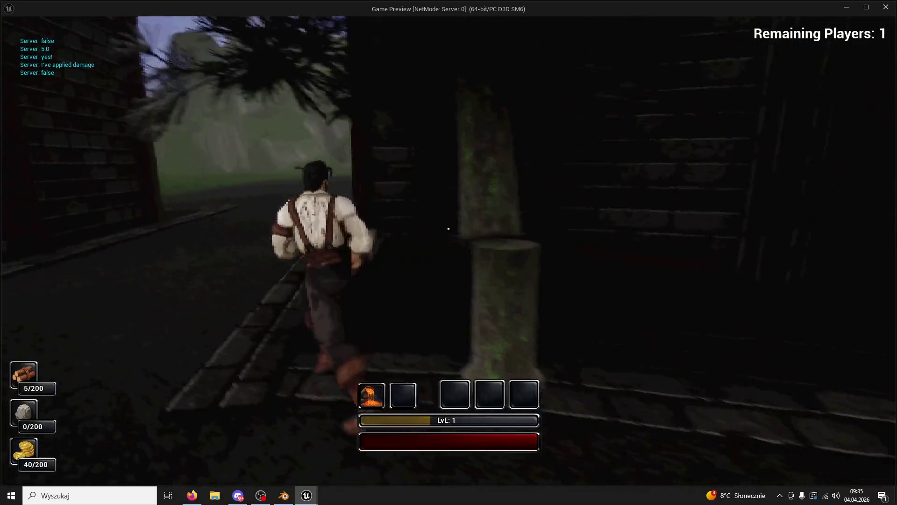
- Run across the moonlit courtyard past the gravestone, spin-attack, and pick the Ability12 upgrade card
key("w")
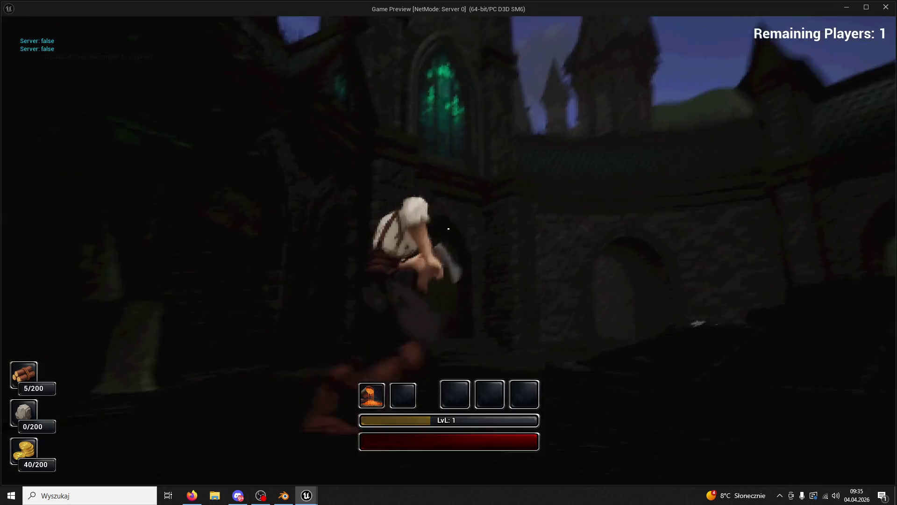
key("w")
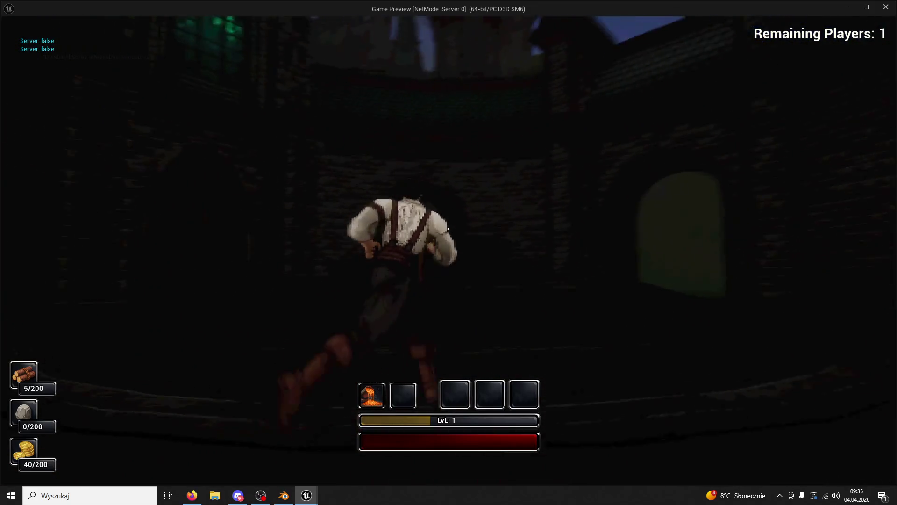
key("w")
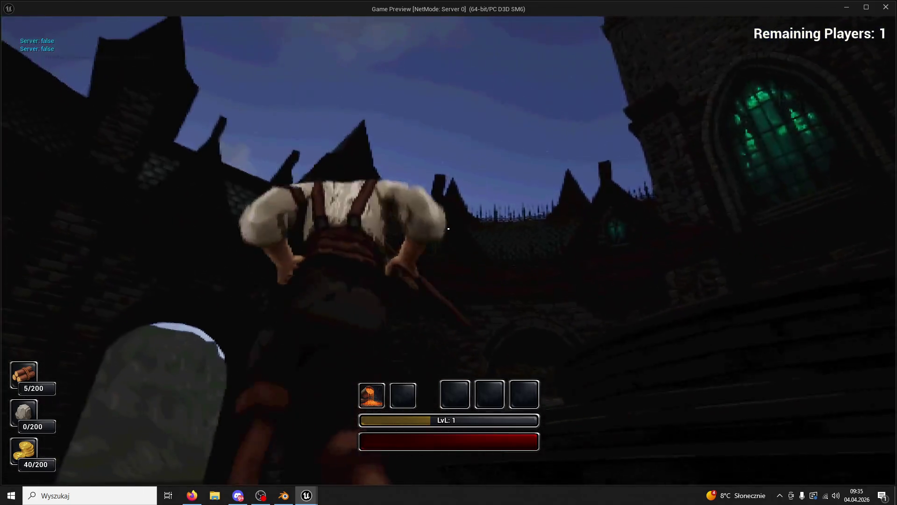
key("w")
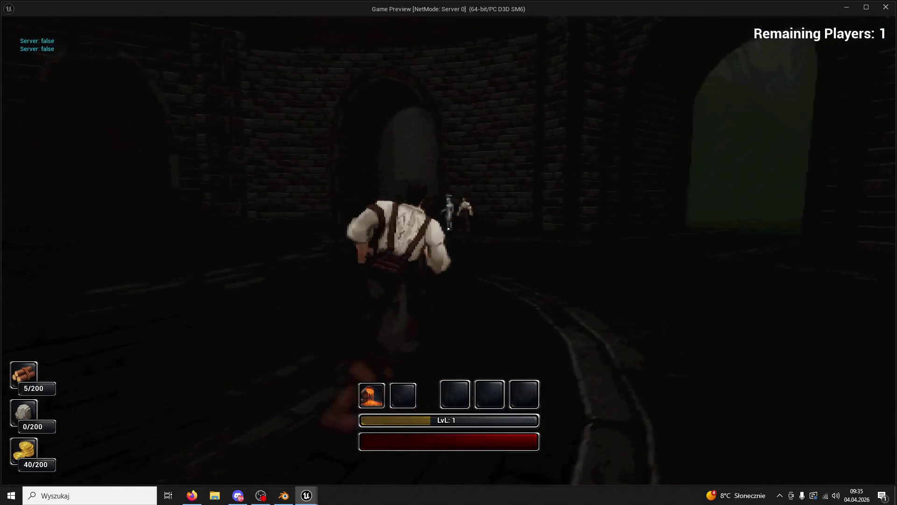
key("w")
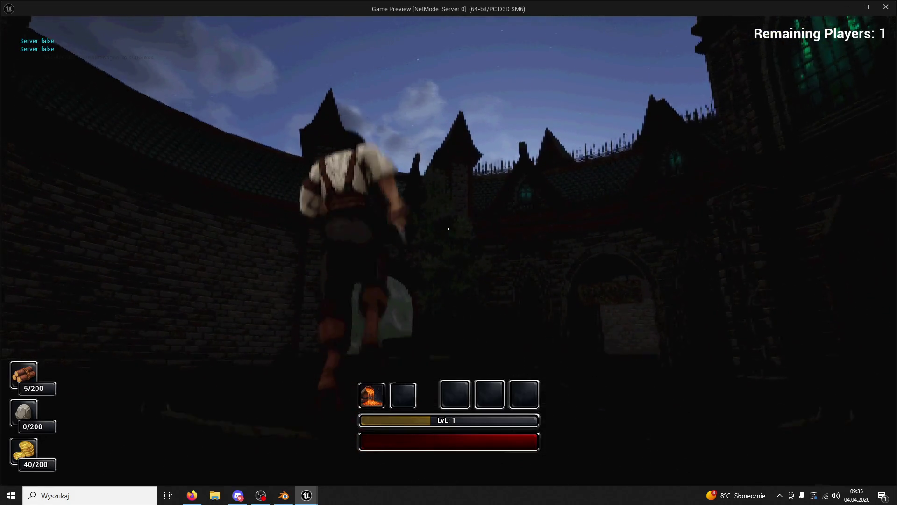
key("space")
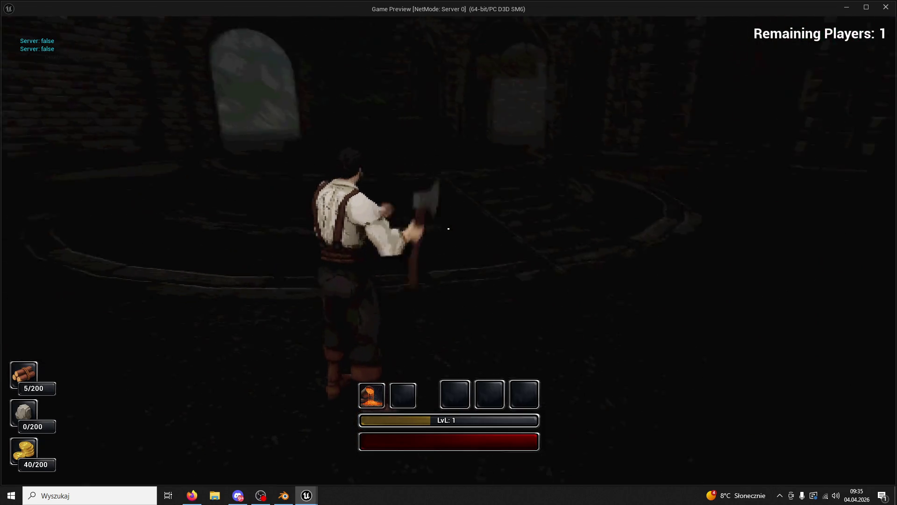
left_click(448, 228)
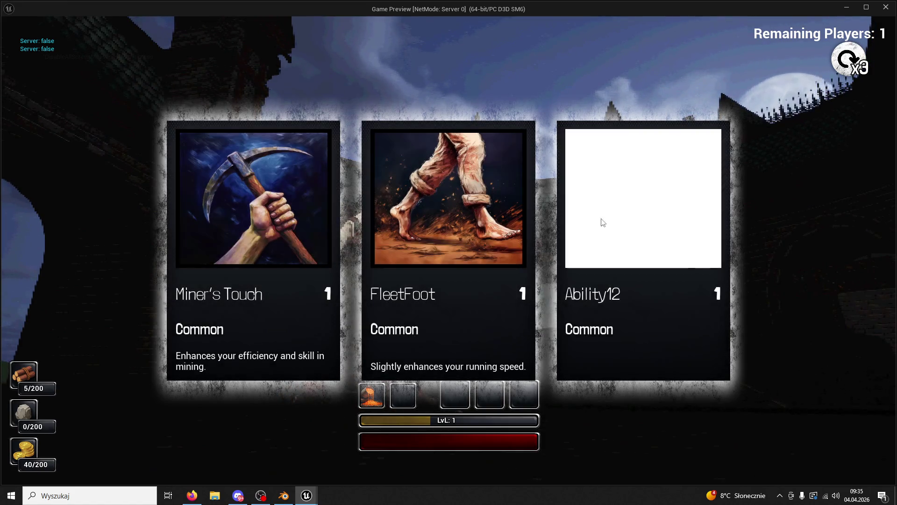
left_click(671, 224)
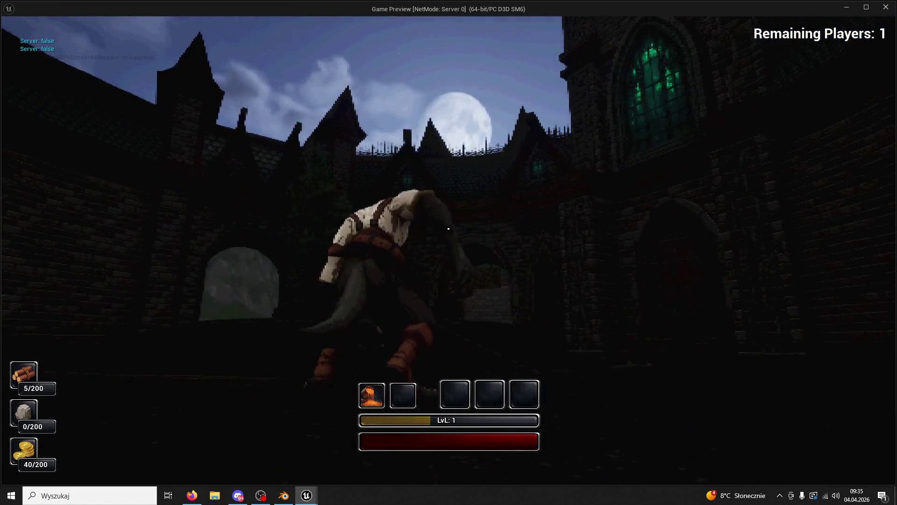
- Jump in the courtyard, then run through the dark brick corridor toward the doorway above the stairs
key("space")
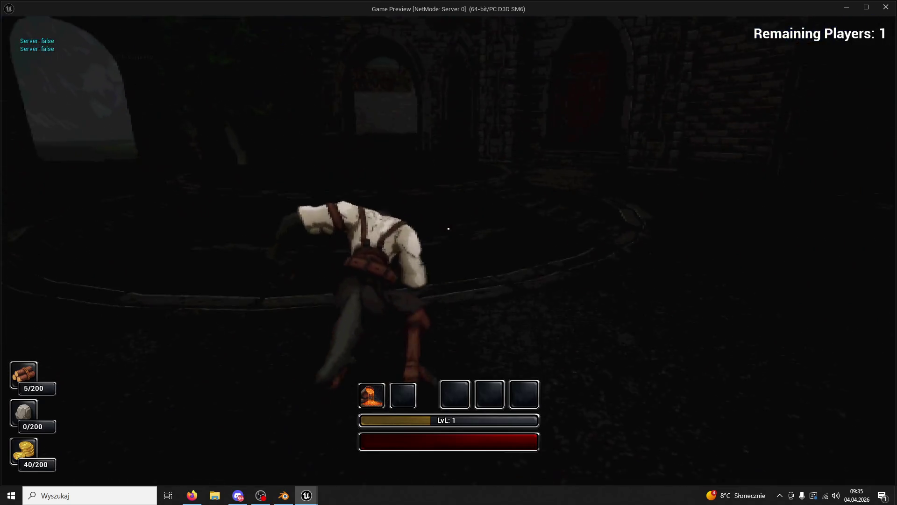
key("space")
key("w")
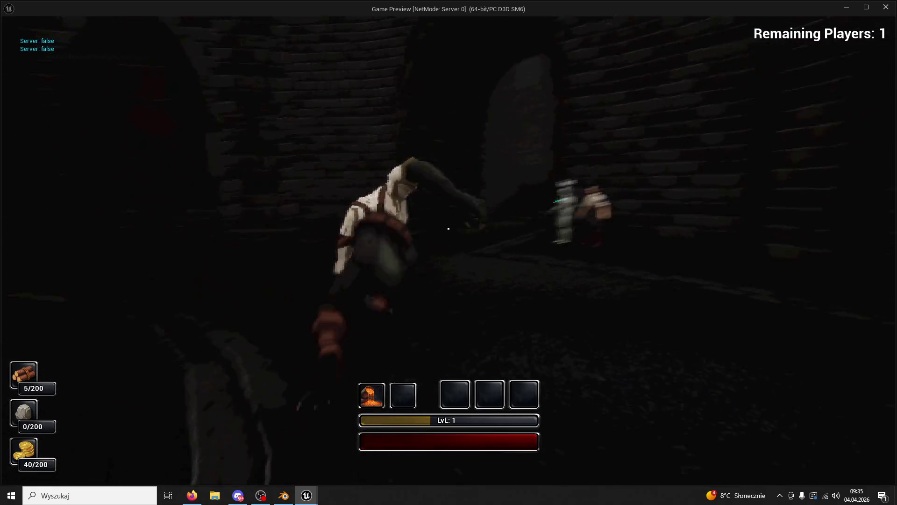
key("w")
key("w")
key("w")
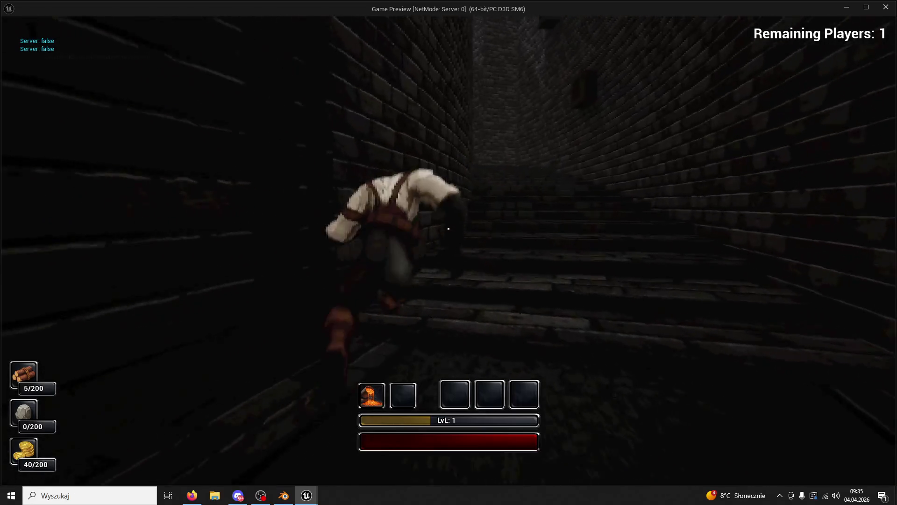
key("w")
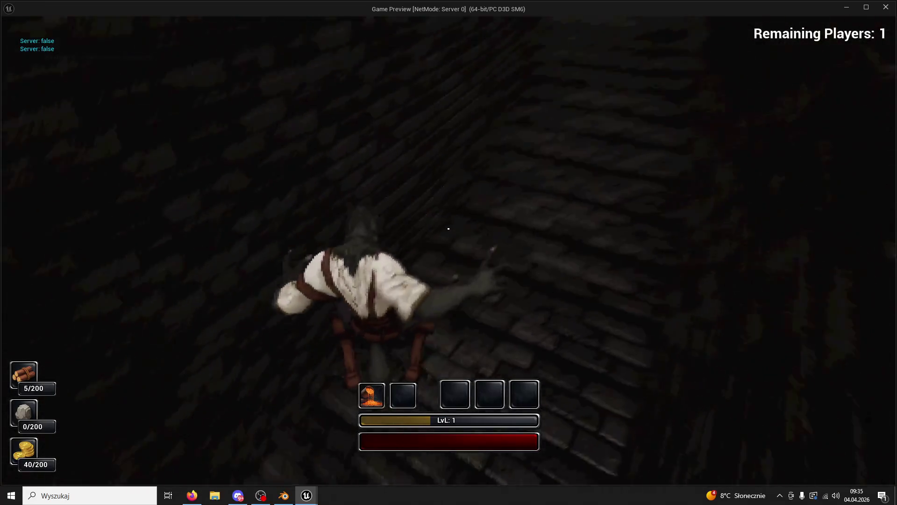
key("w")
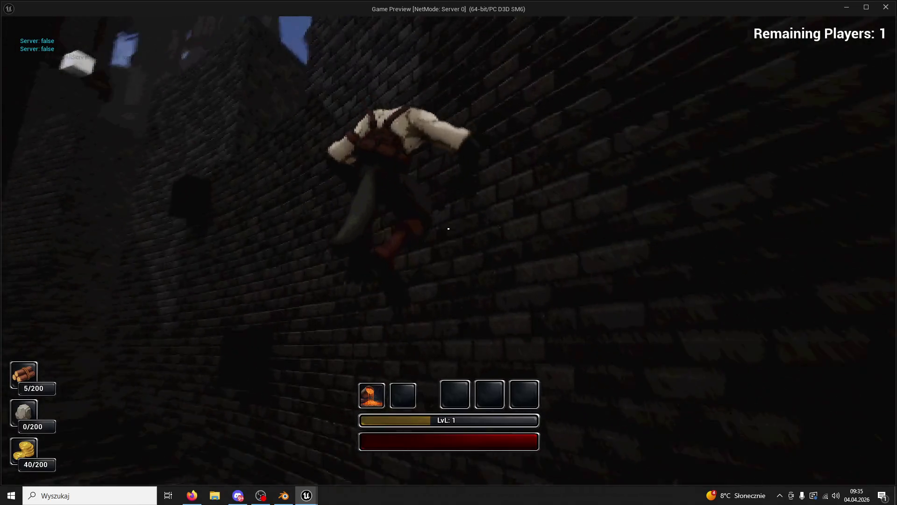
key("w")
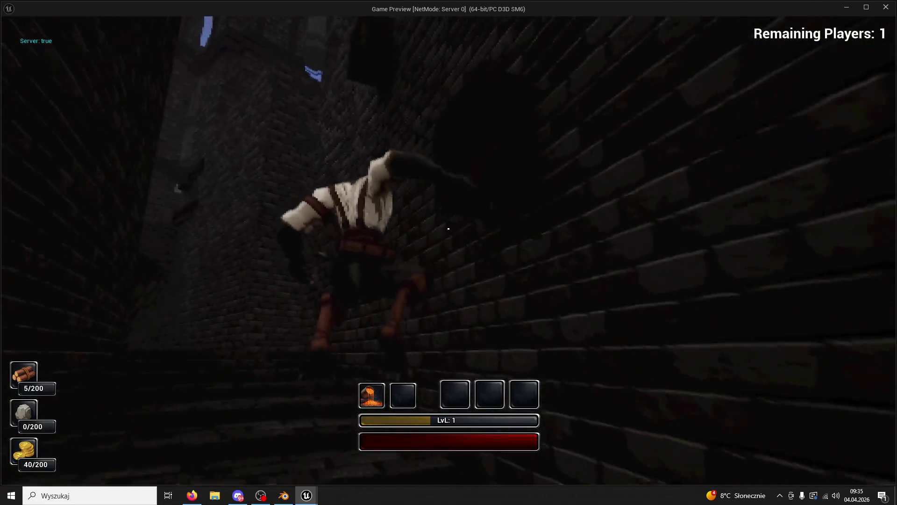
key("w")
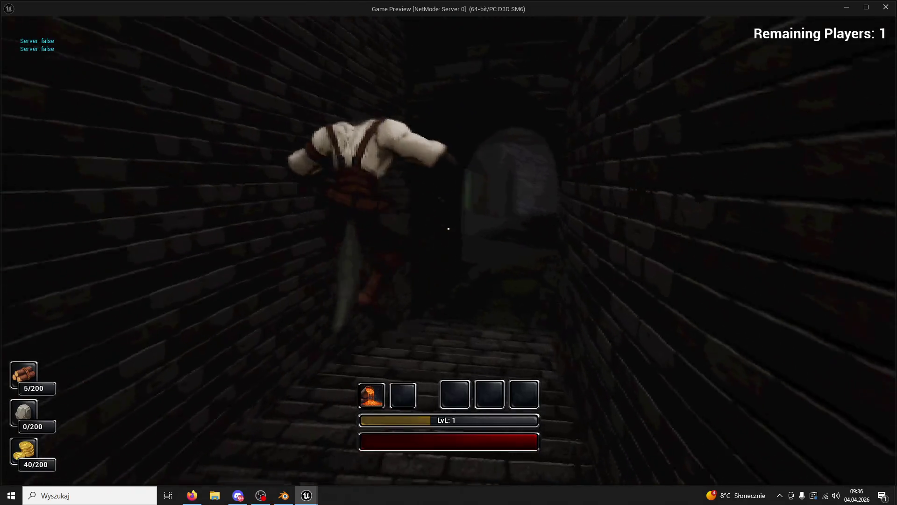
key("w")
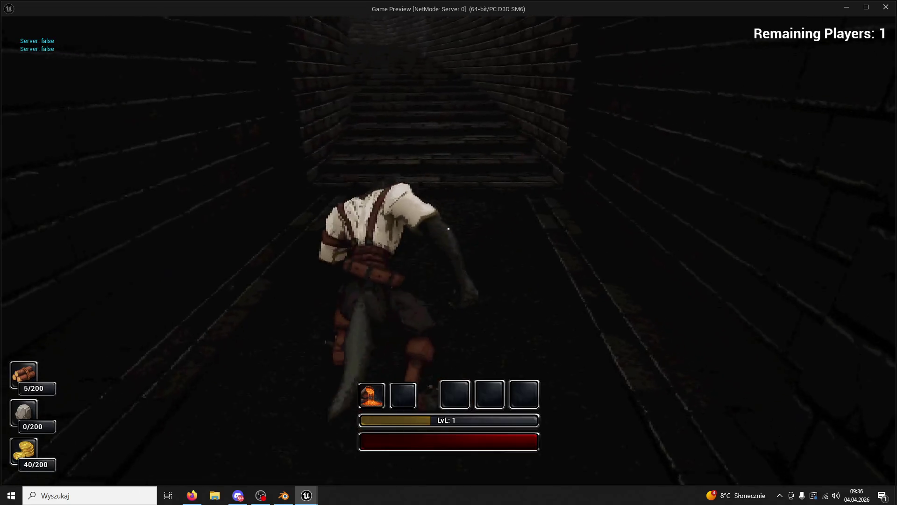
- Climb the stone stairs and brick wall, run down the alley, then end the play session
key("w")
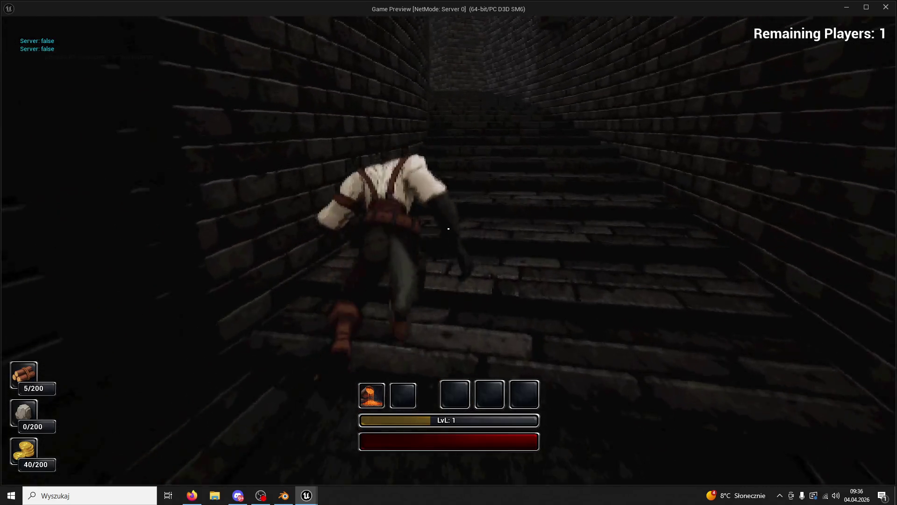
key("w")
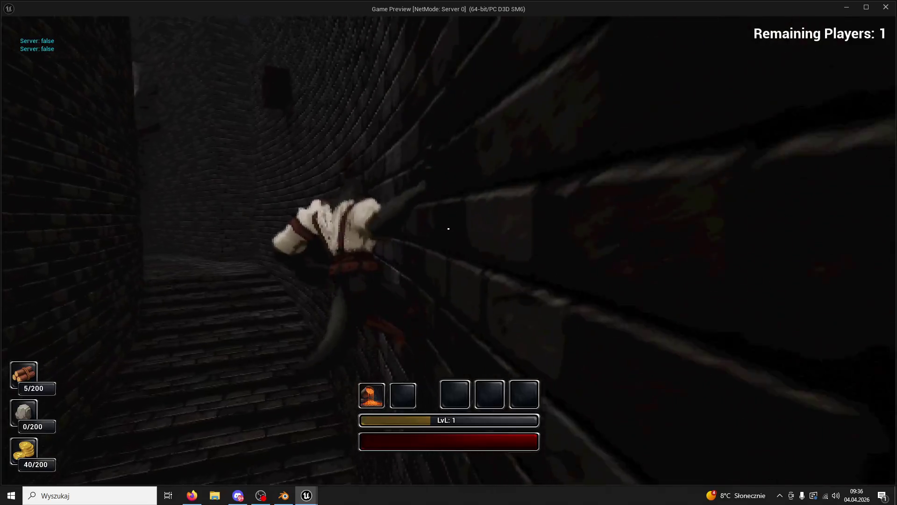
key("w")
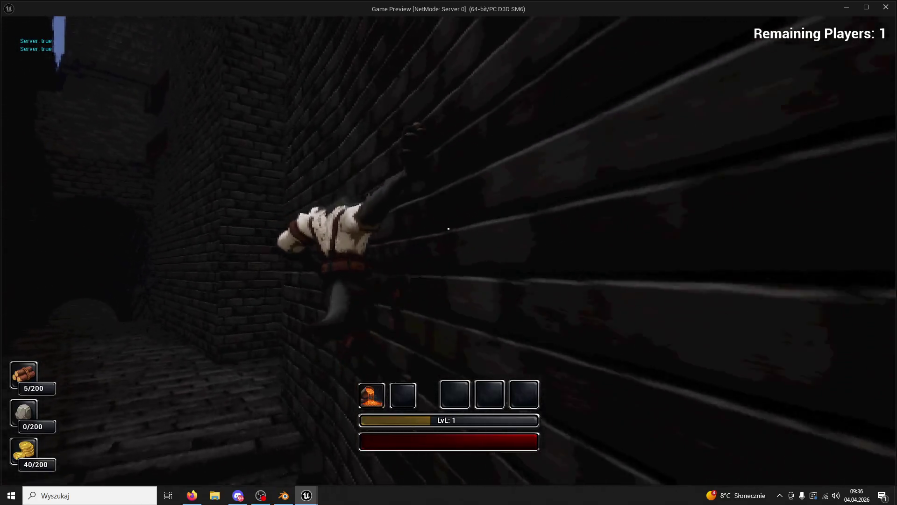
key("w")
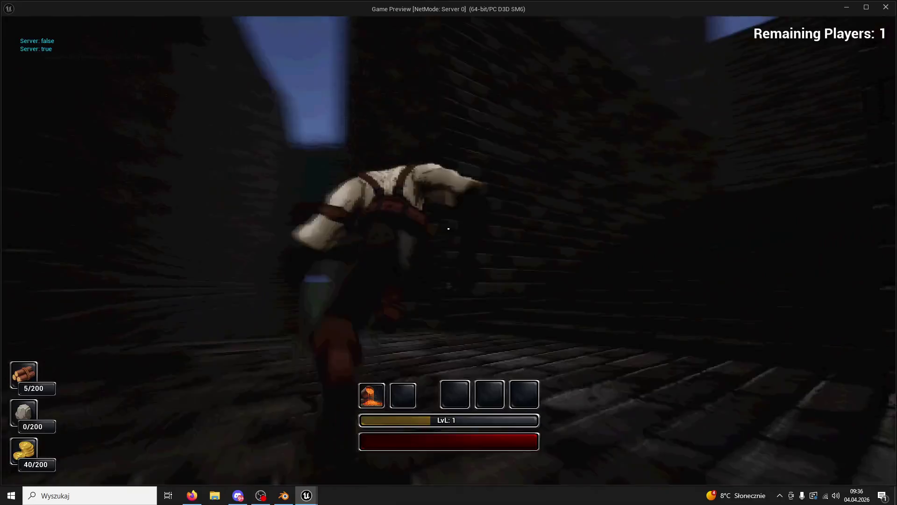
key("w")
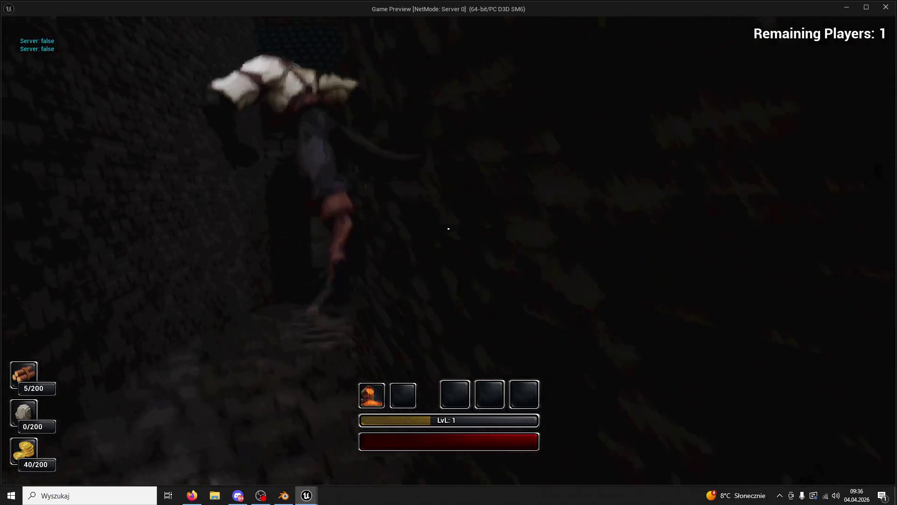
key("w")
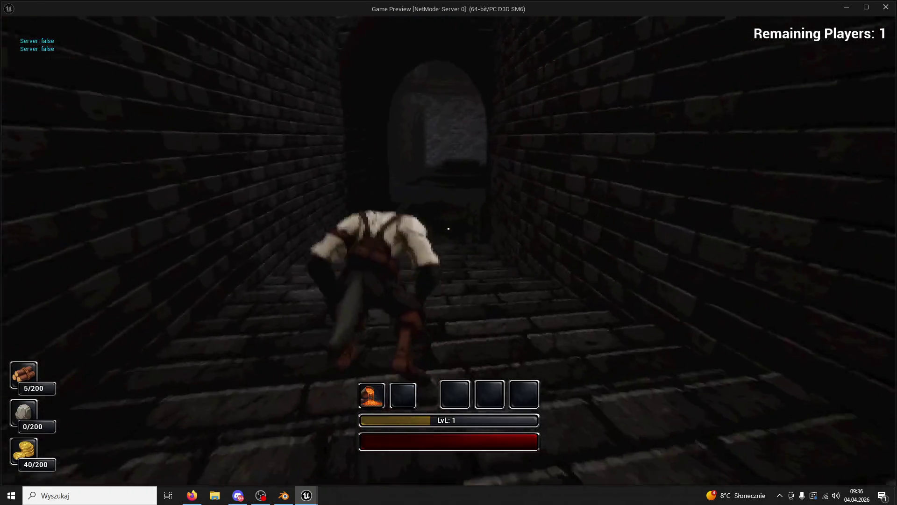
key("w")
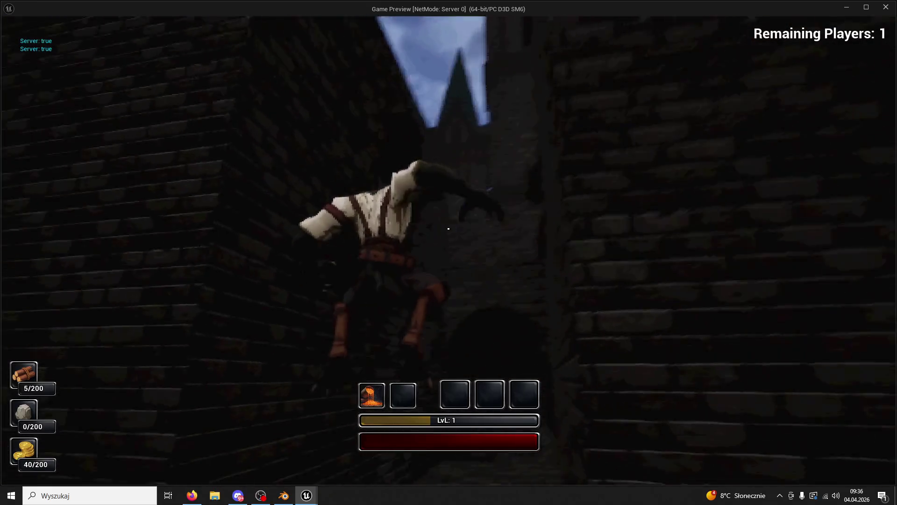
key("Escape")
- Start a new daytime play session, run into the alley and climb its left wall, then stop it
left_click(228, 36)
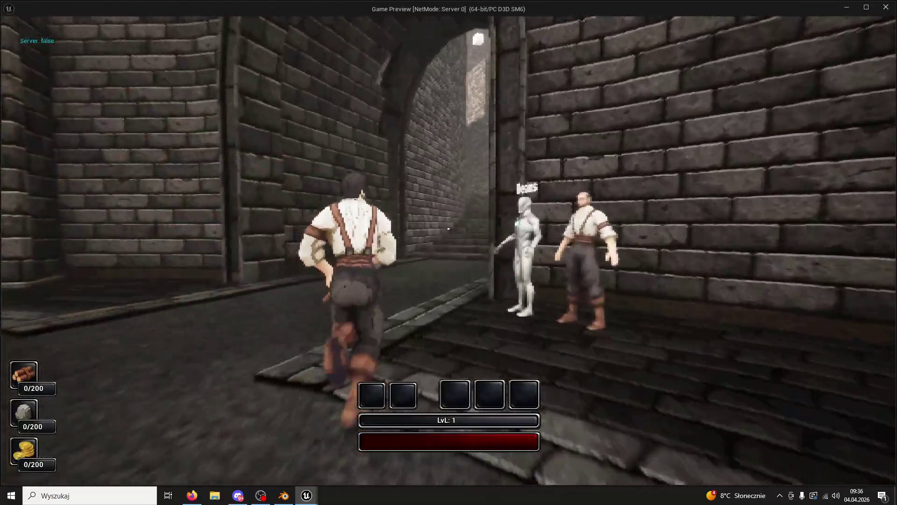
key("w")
left_click(448, 228)
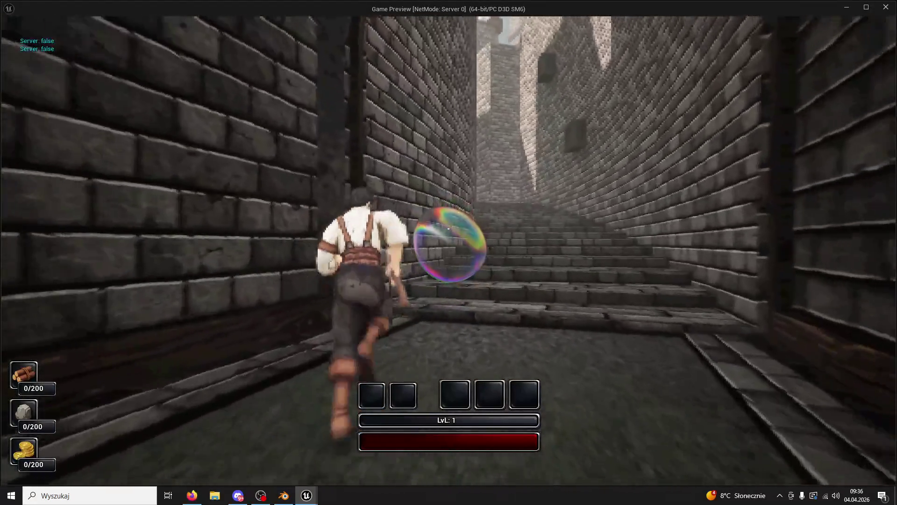
key("space")
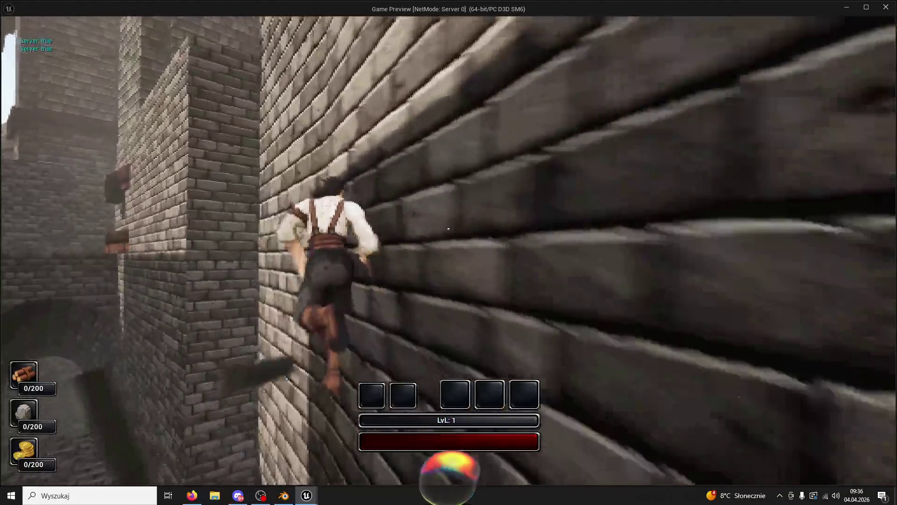
left_click(448, 228)
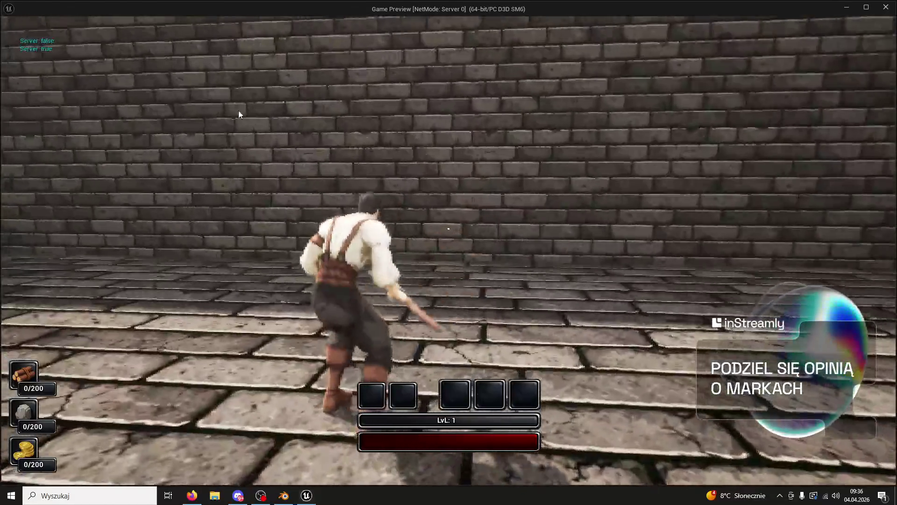
key("Escape")
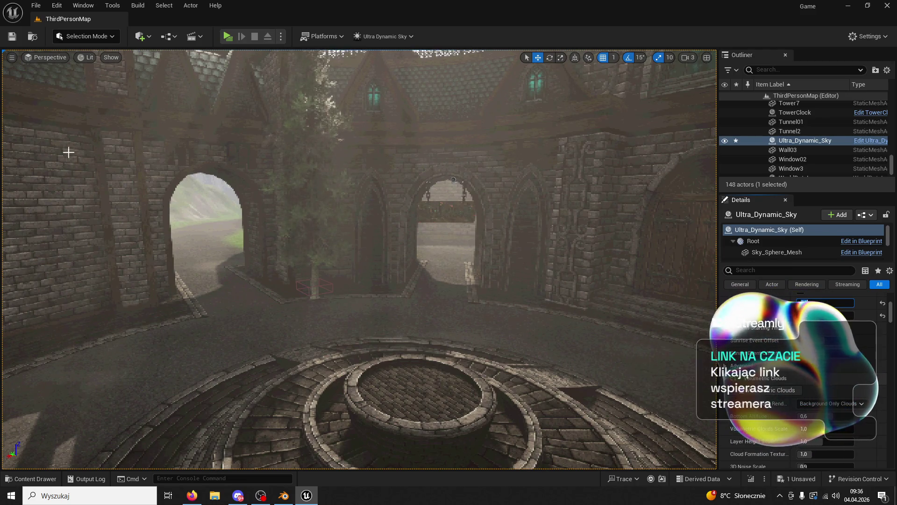
- Play-test with Alt+P, wall-running along the brick wall and down the alley steps, then stop and relaunch
key("alt+p")
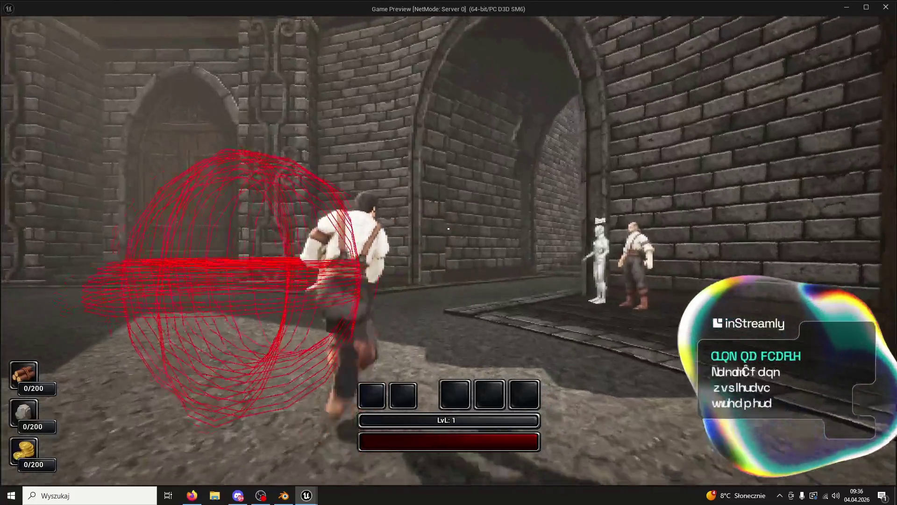
key("w")
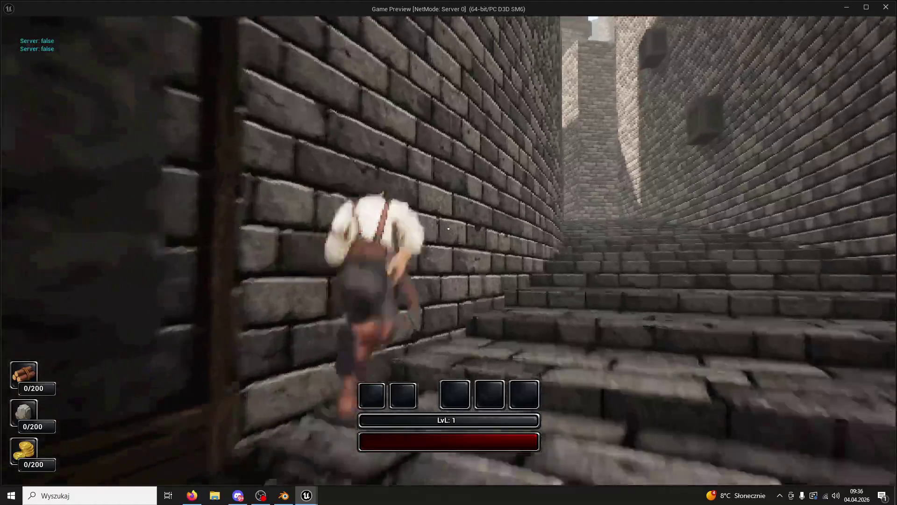
key("space")
key("w")
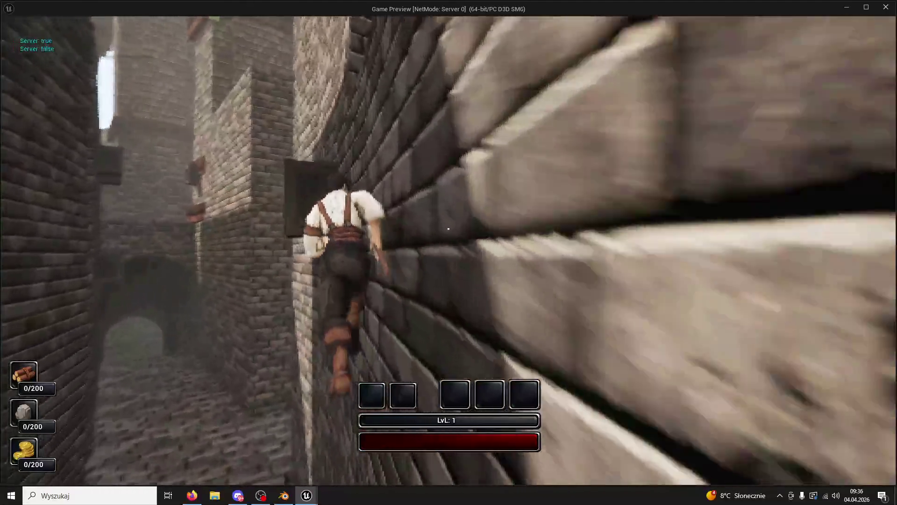
key("w")
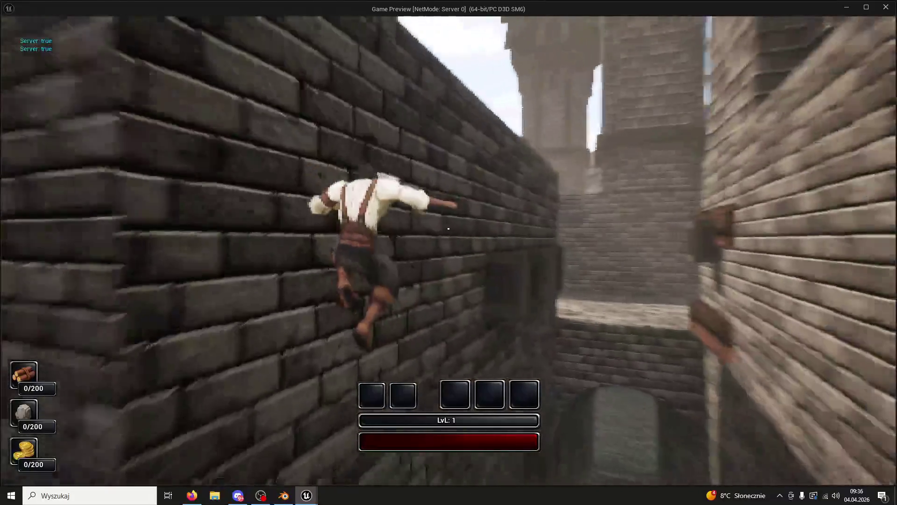
key("w")
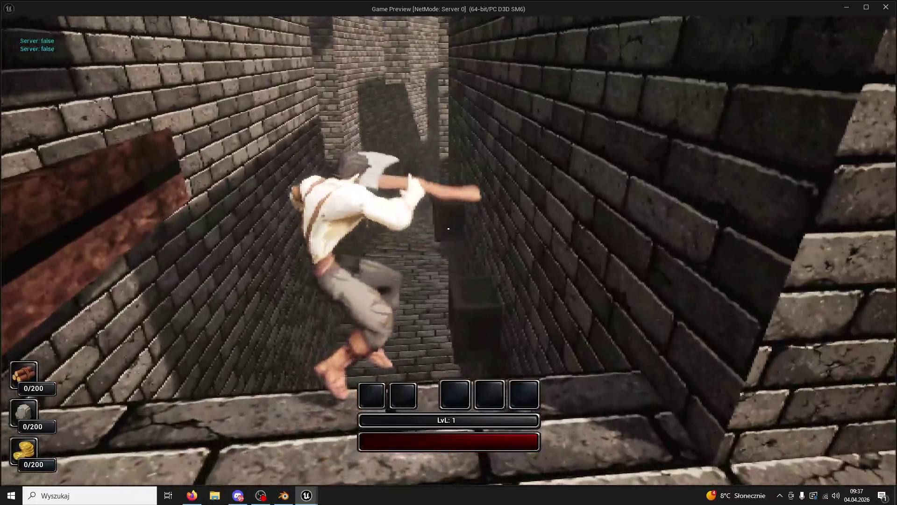
key("Escape")
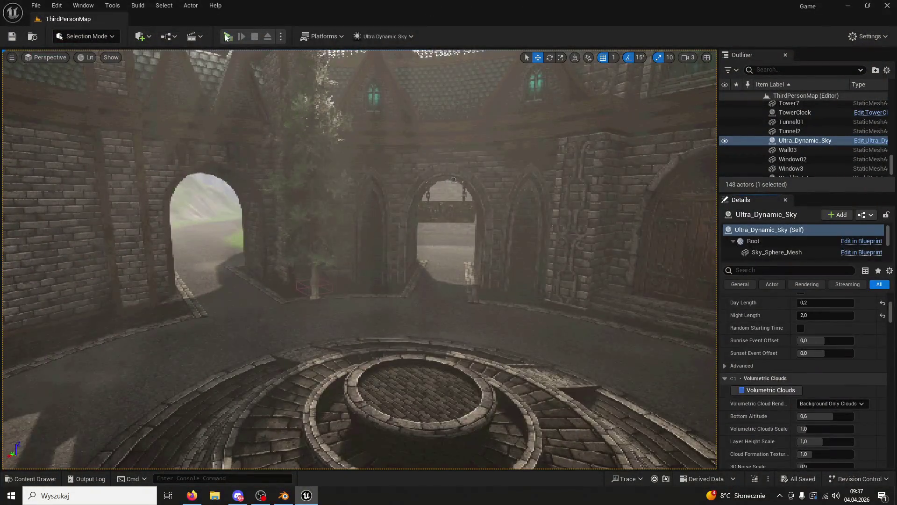
left_click(228, 38)
- Run down the night-time alleys toward the brick wall and bring up the build placement preview with B
key("w")
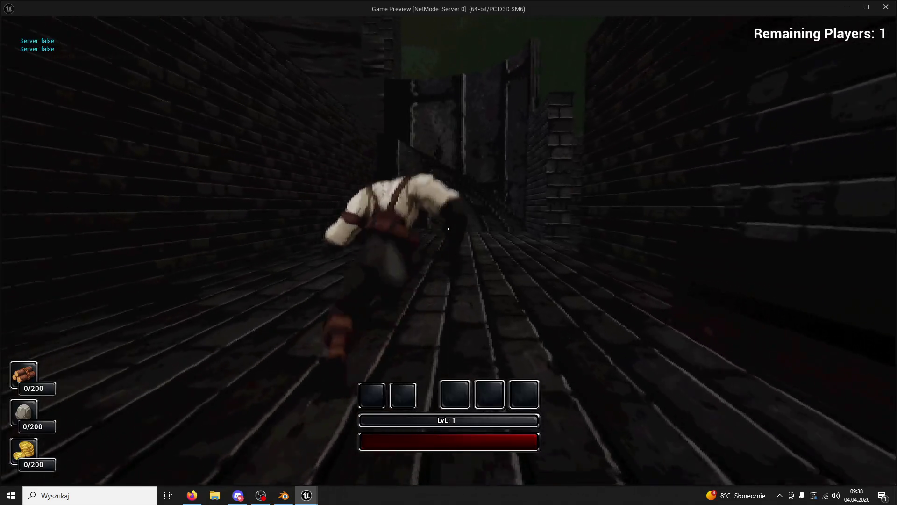
key("w")
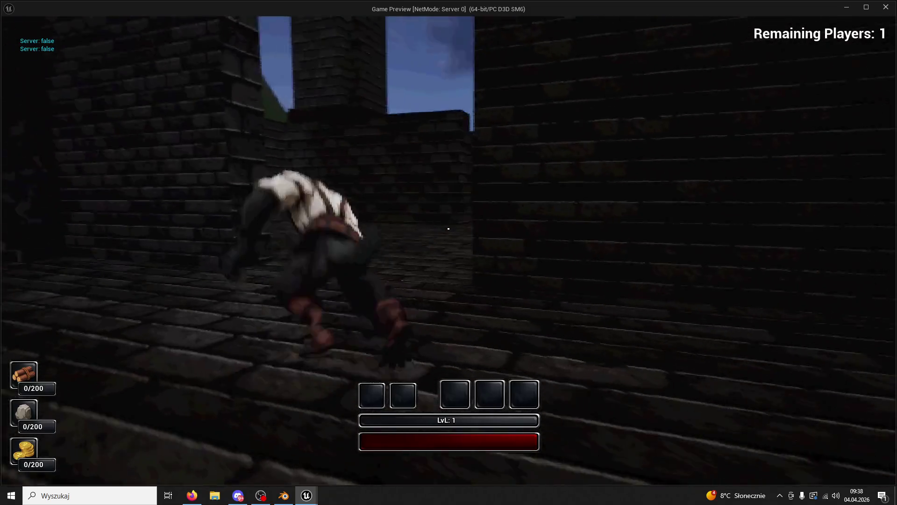
key("w")
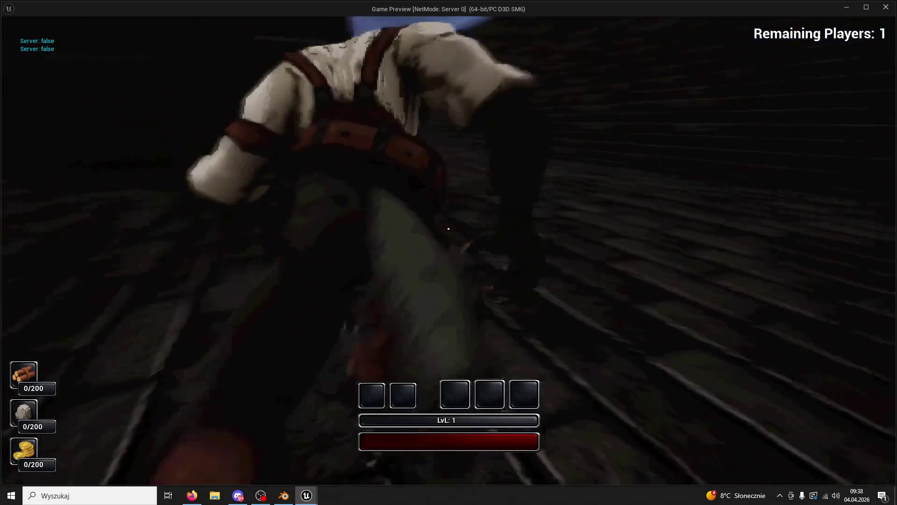
key("b")
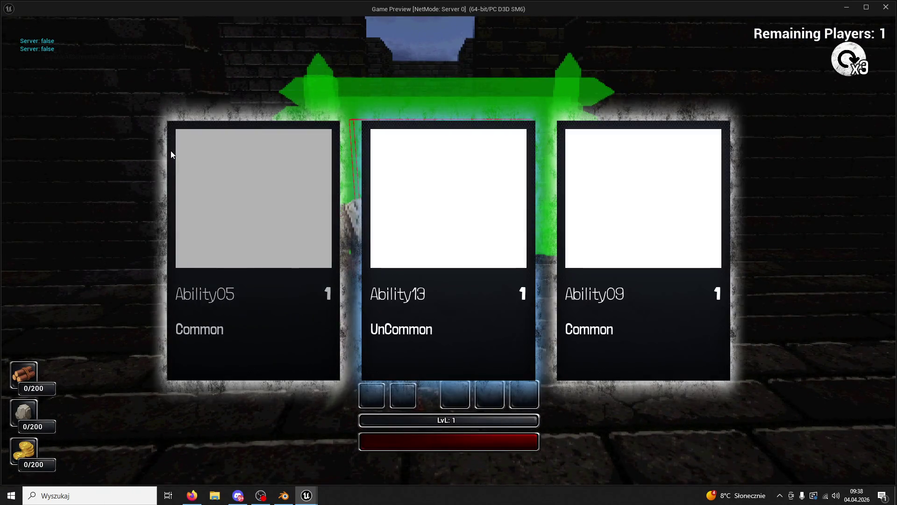
- Pick an ability on each of three card screens, then place a wall piece, leaving wood at 199/200
left_click(170, 150)
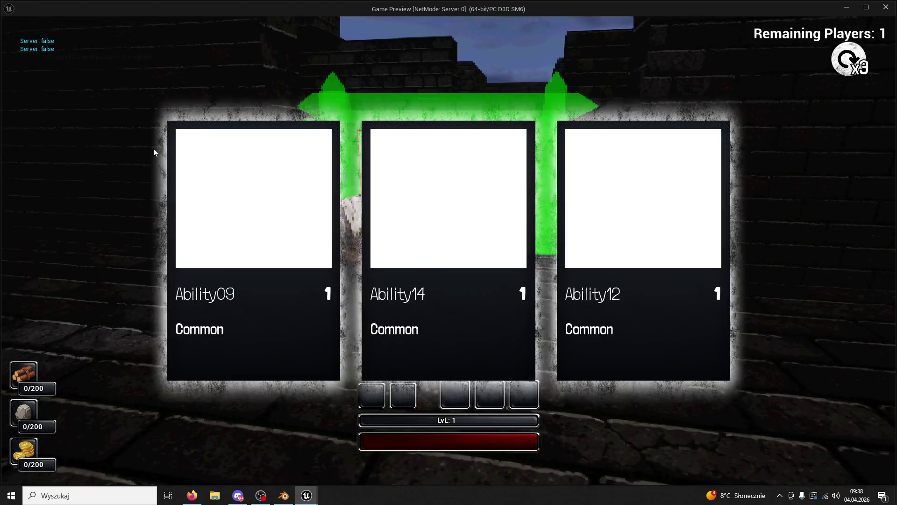
left_click(157, 148)
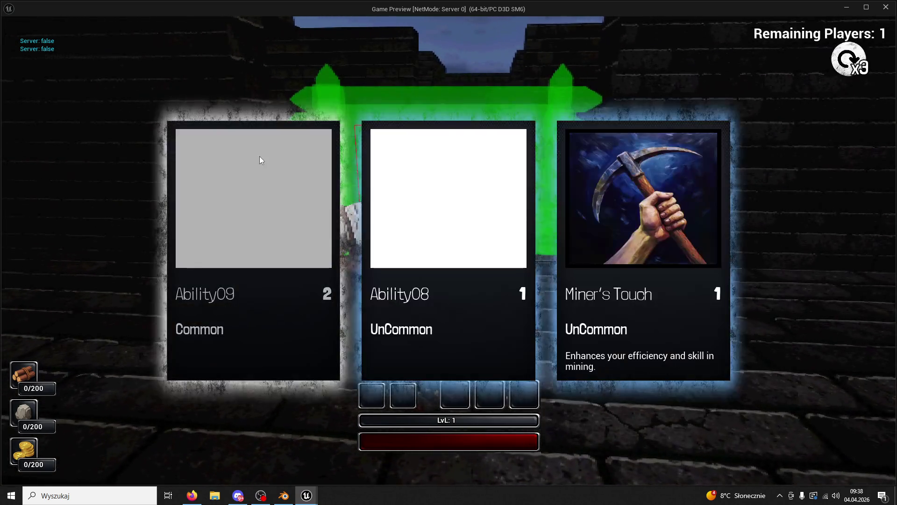
left_click(233, 175)
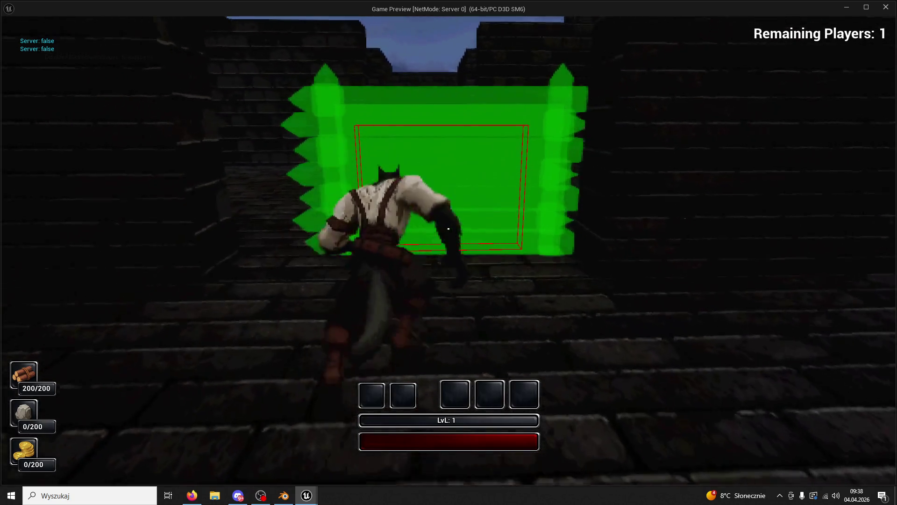
left_click(449, 229)
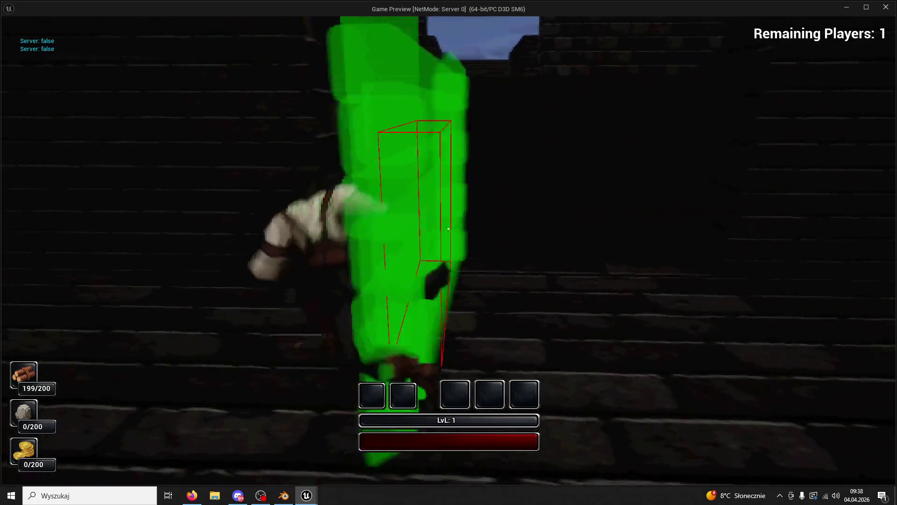
key("w")
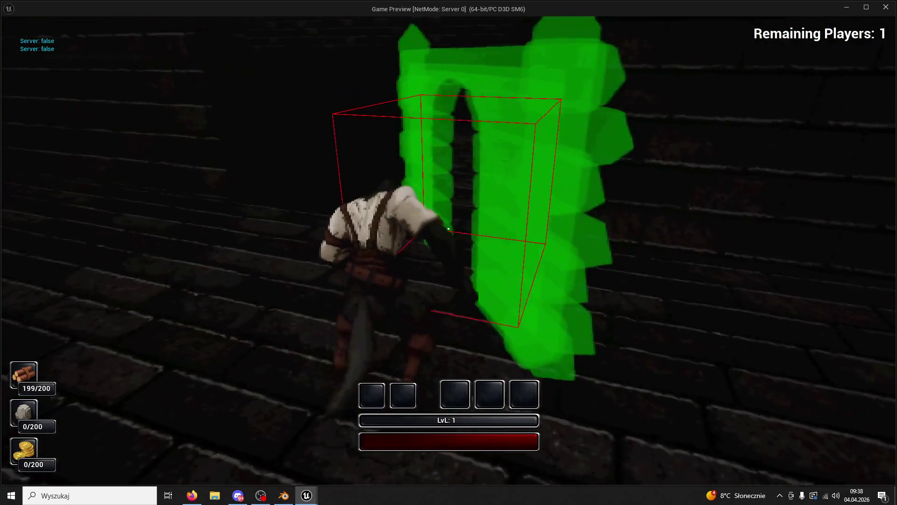
- Place another wall piece, then run down the stone corridor past the tower into the narrow alley
left_click(448, 228)
key("w")
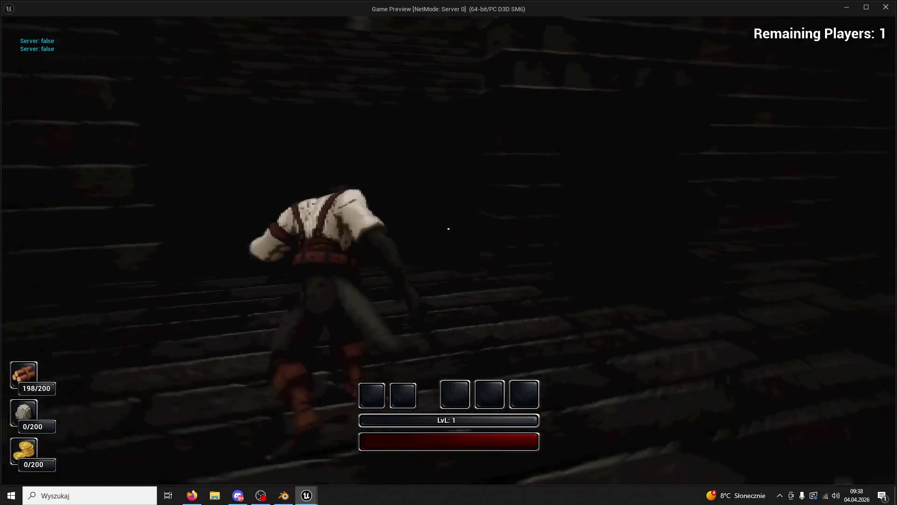
key("w")
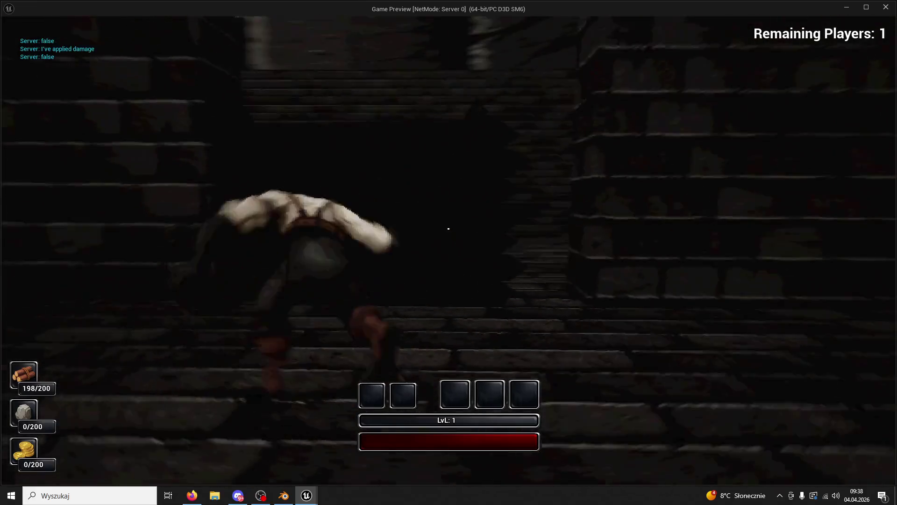
key("w")
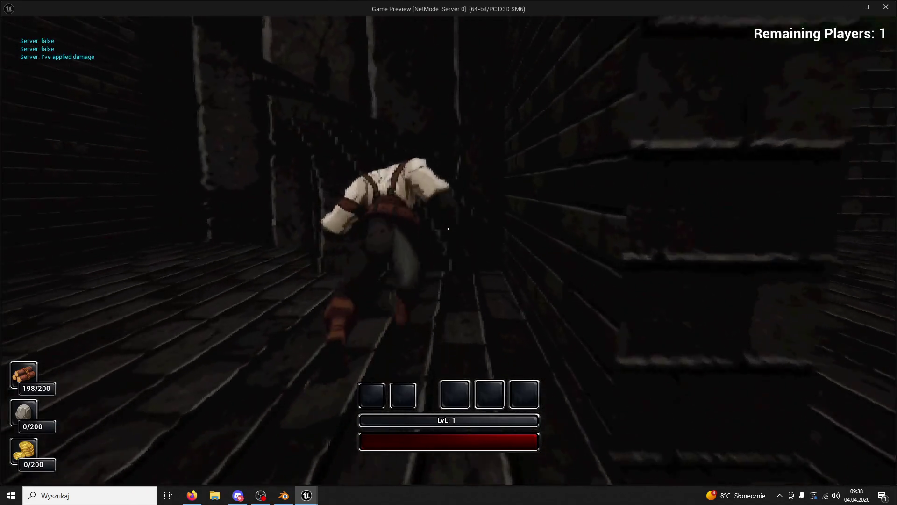
key("w")
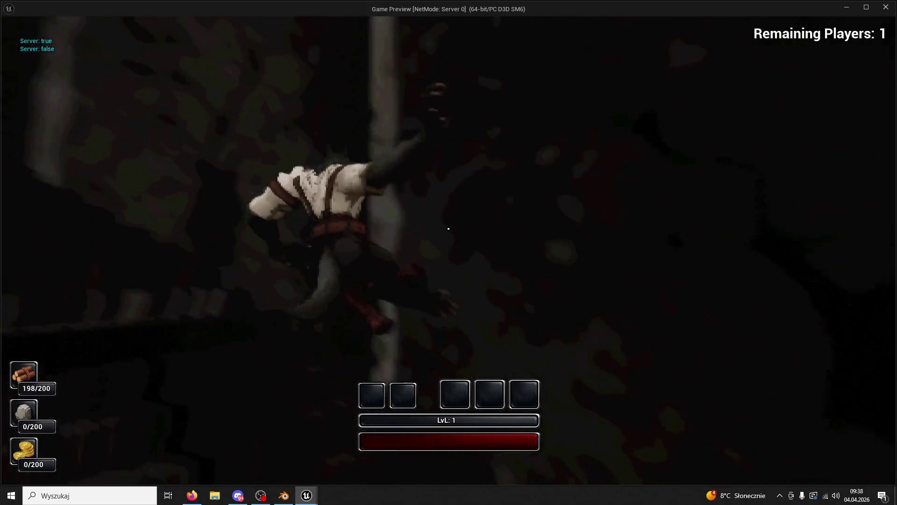
key("w")
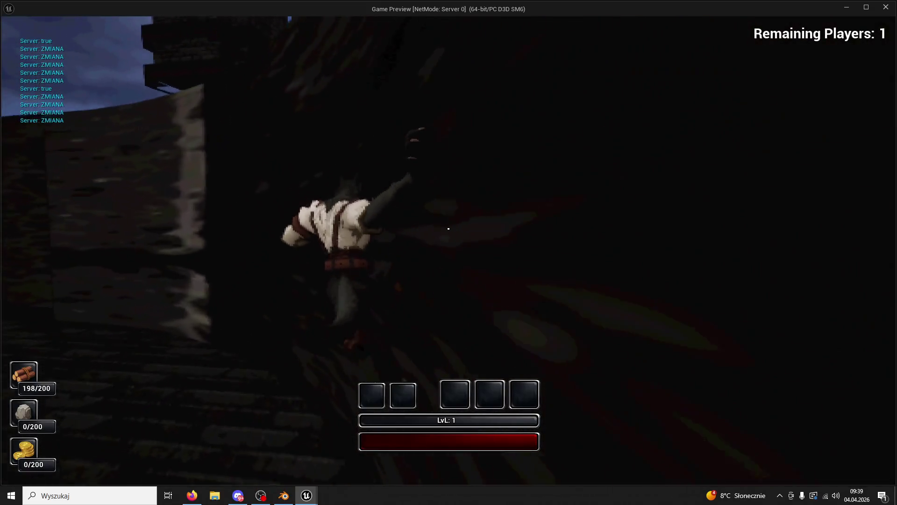
key("w")
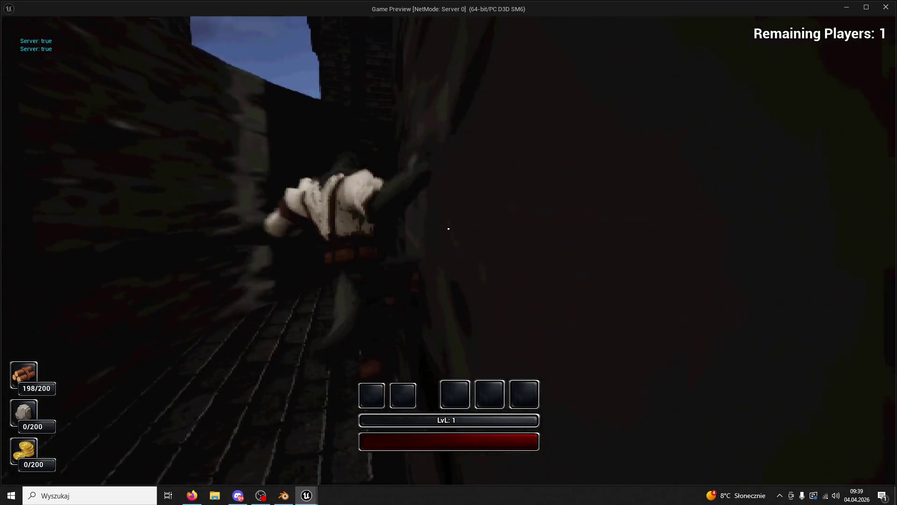
key("w")
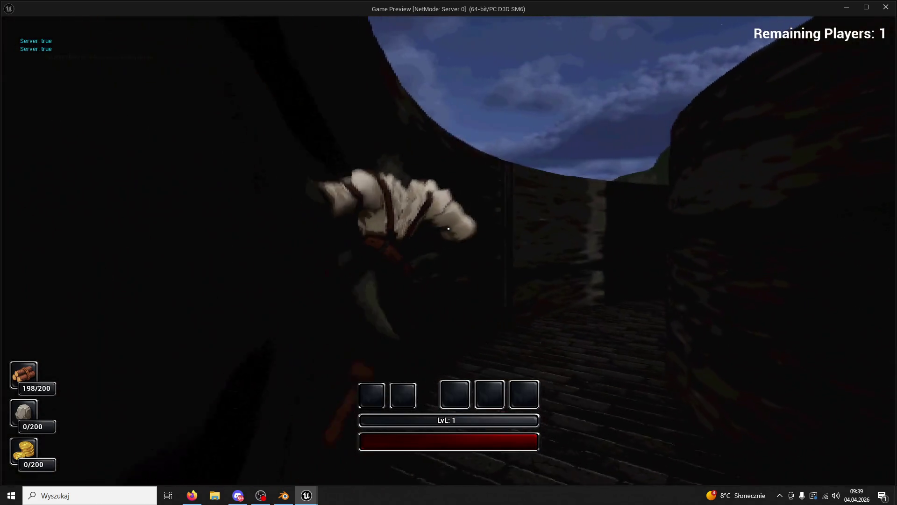
- Climb over the dark stone wall and run through the night village to the white slab by the lake
key("w")
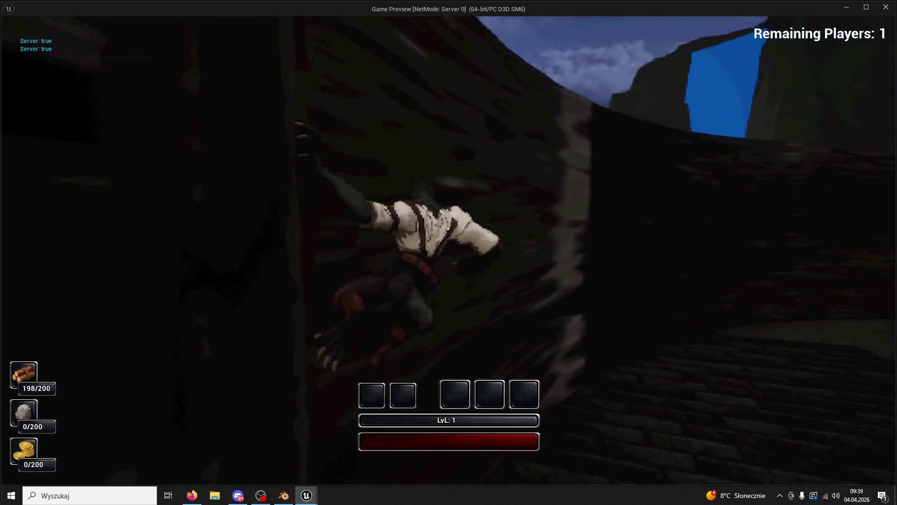
key("w")
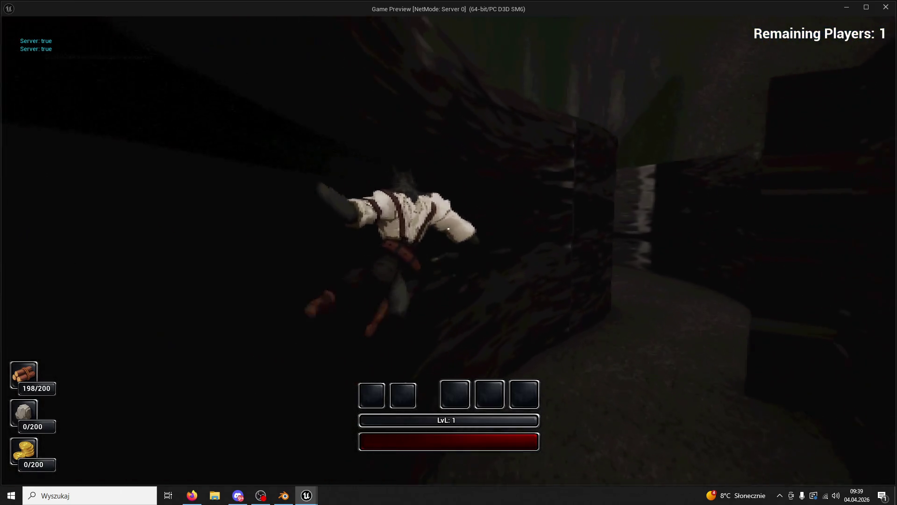
key("w")
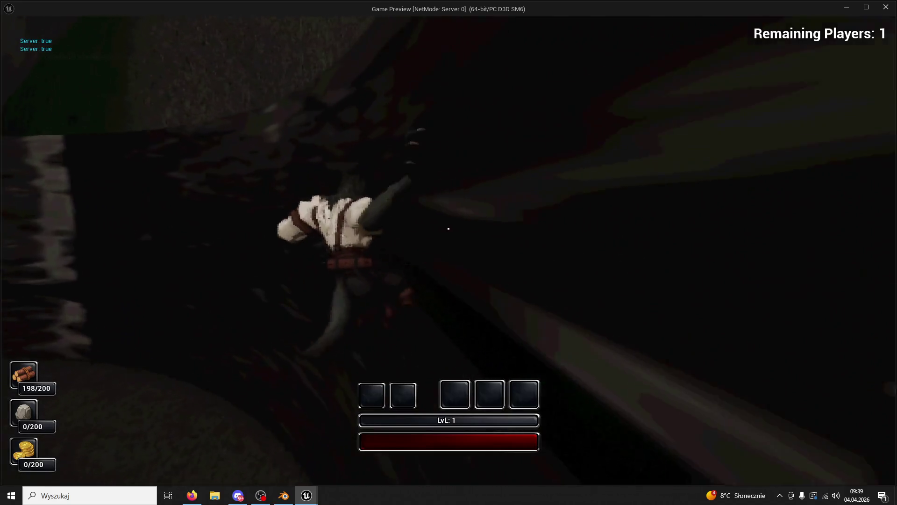
key("w")
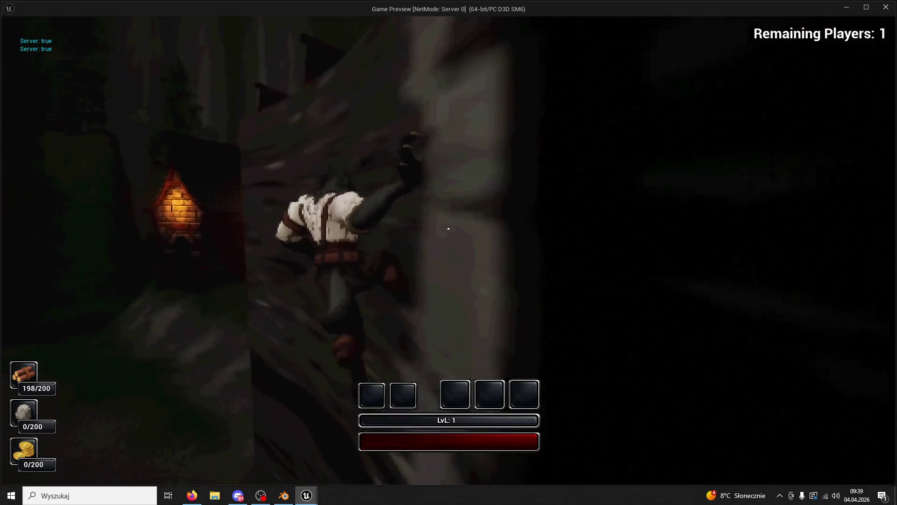
key("w")
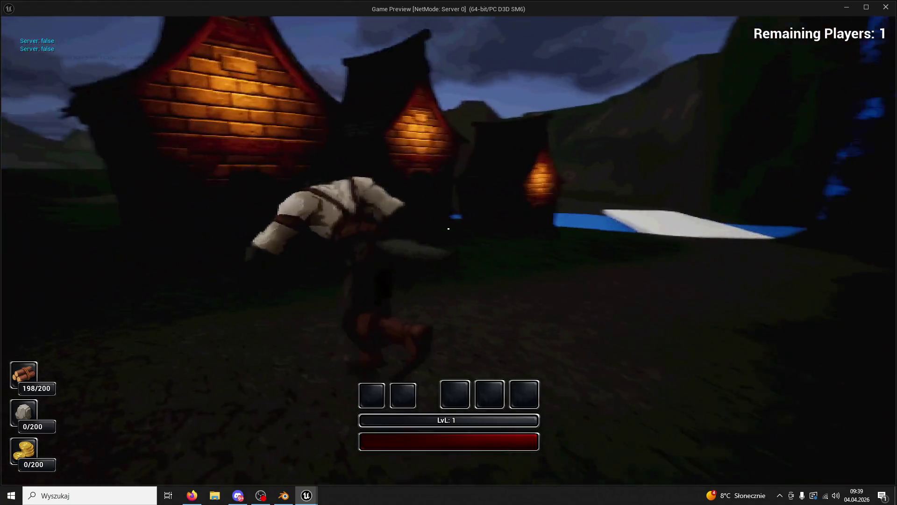
key("w")
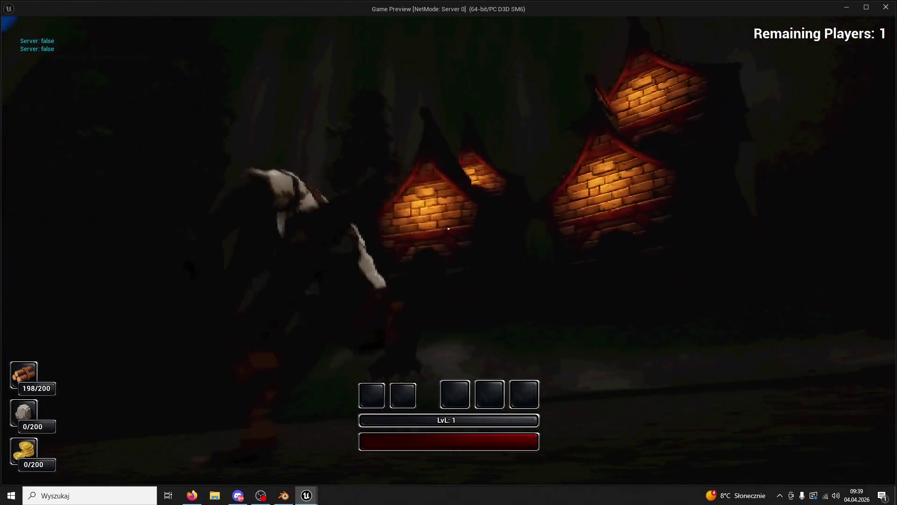
key("w")
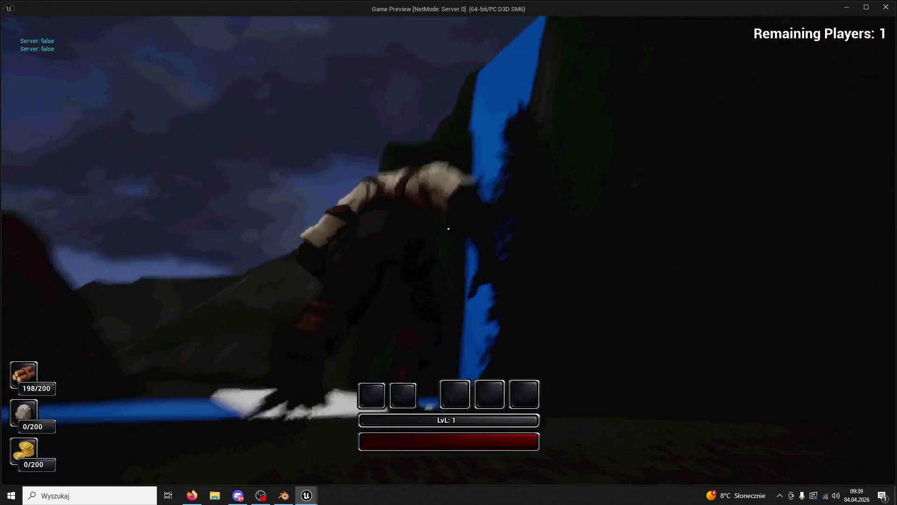
key("w")
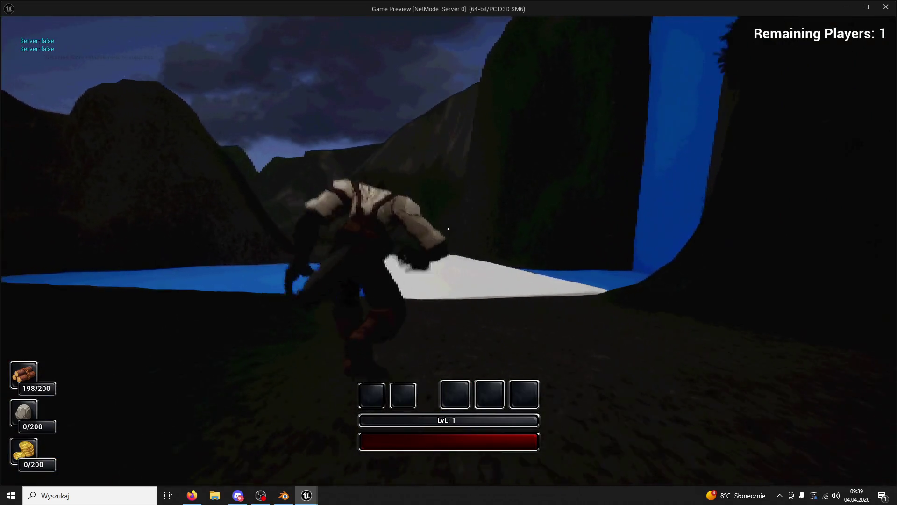
key("w")
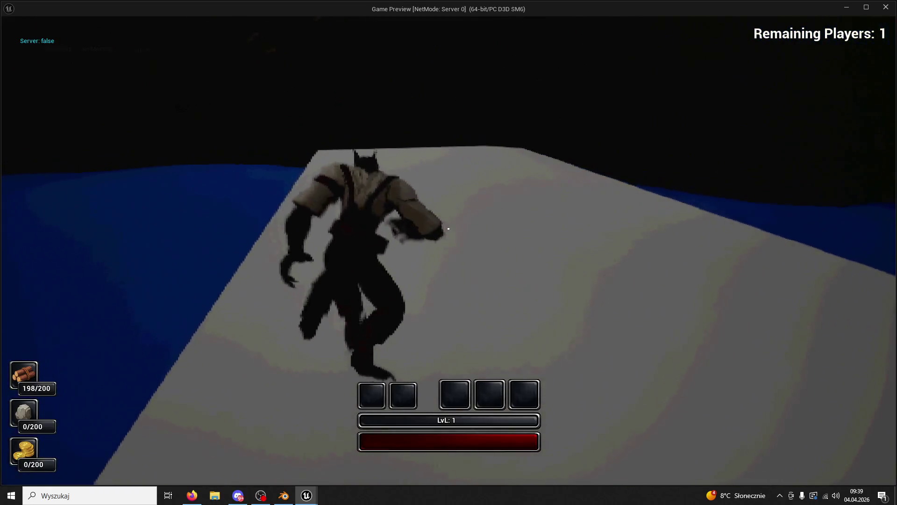
- Cross the white slab and run up the sunlit dirt valley slope, then stop the play-test
key("w")
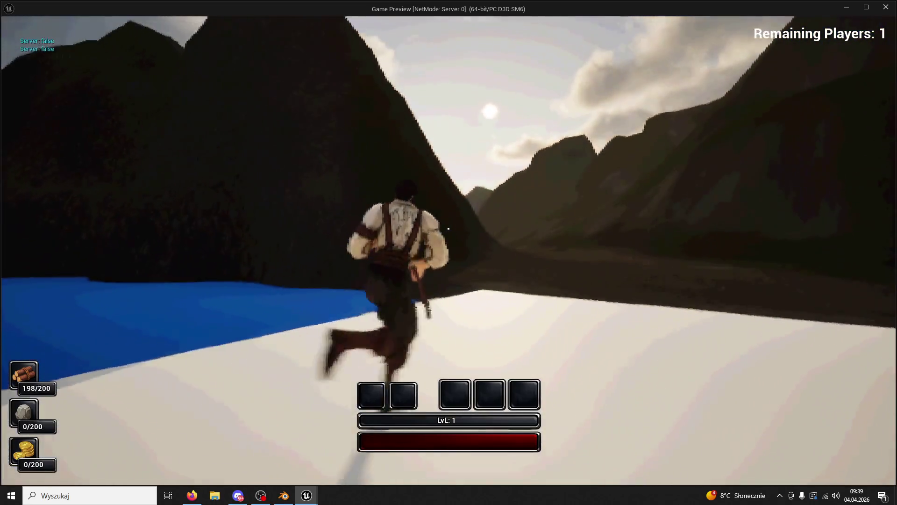
key("w")
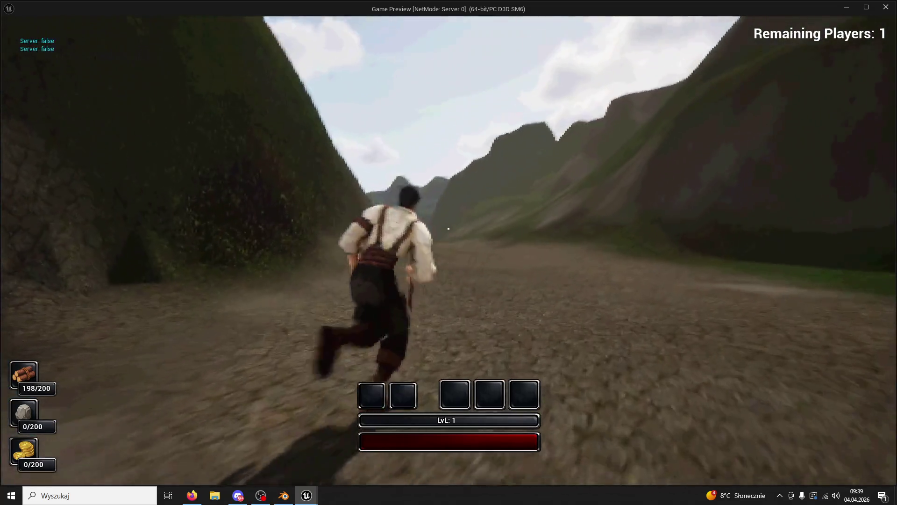
key("w")
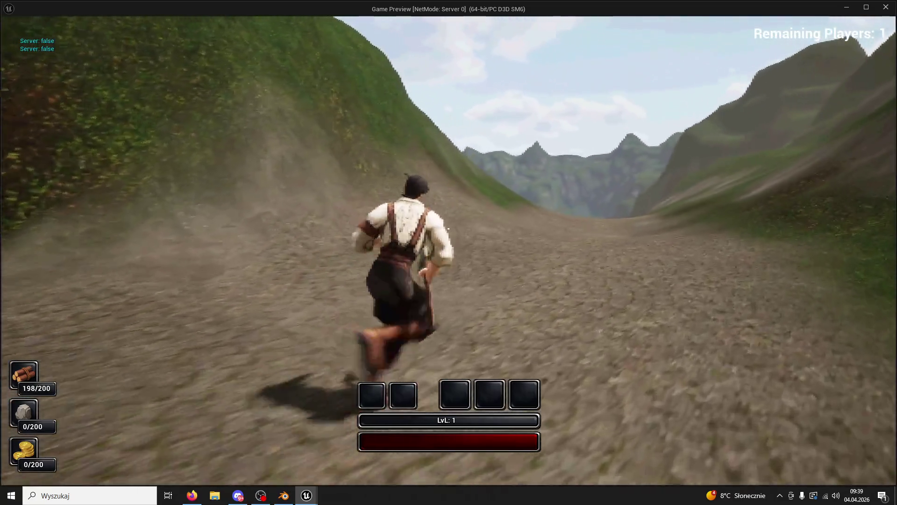
key("w")
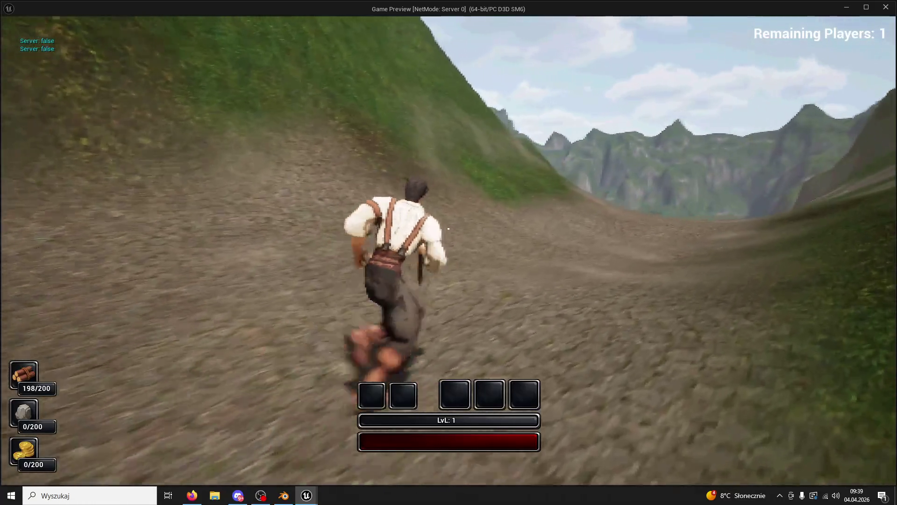
key("w")
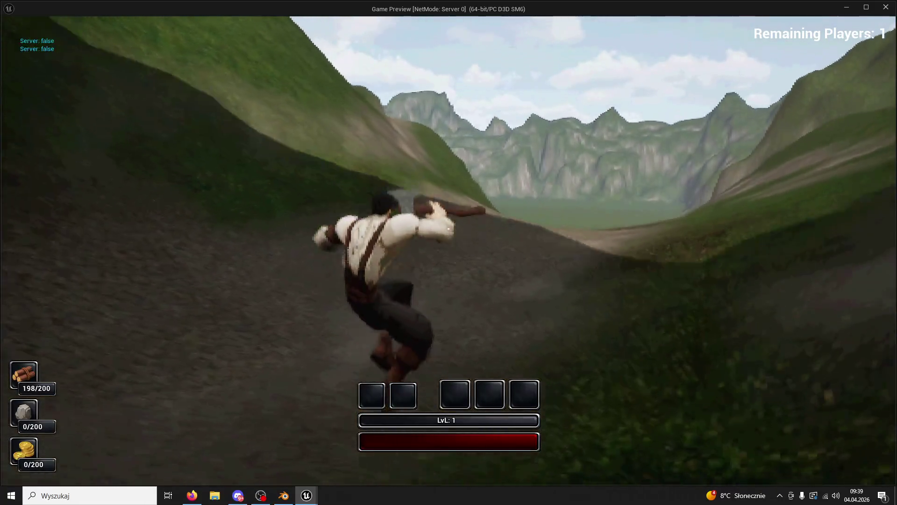
key("w")
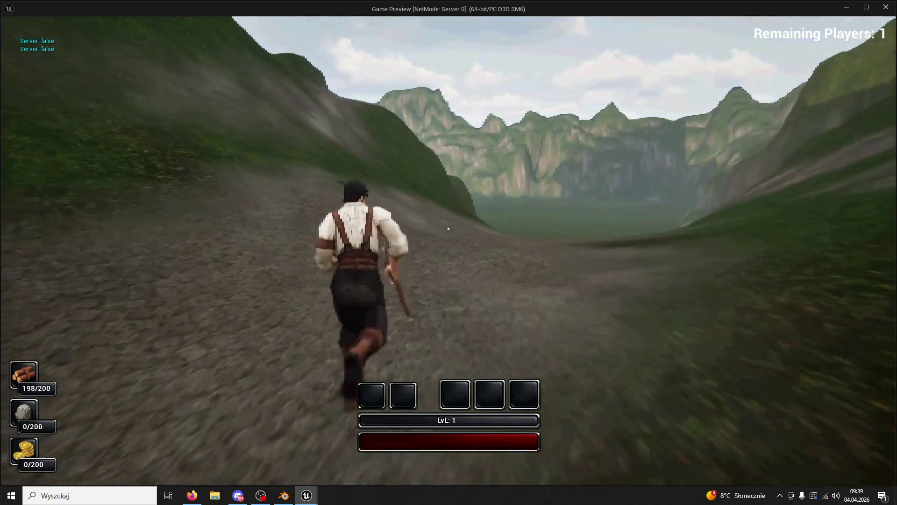
key("Escape")
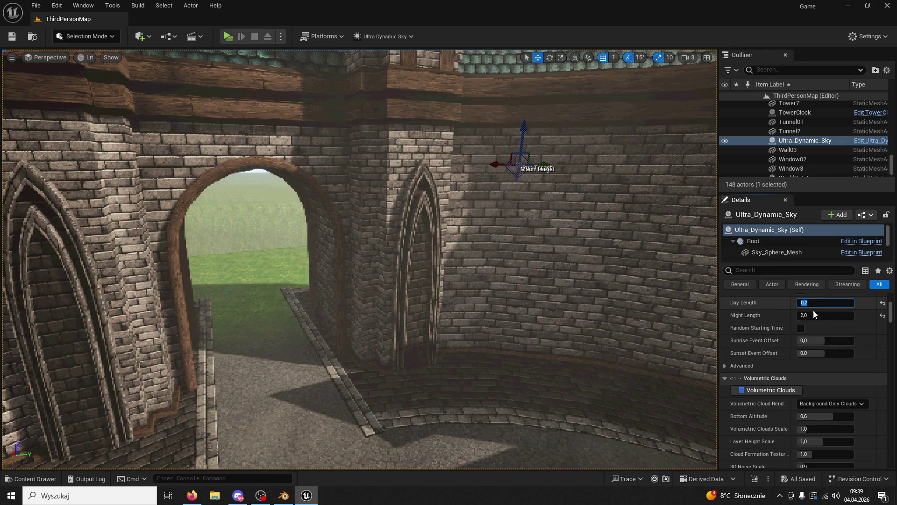
- Set Ultra_Dynamic_Sky Day Length and Night Length both to 3 and save the level
type("3")
key("Tab")
type("3")
left_click(11, 39)
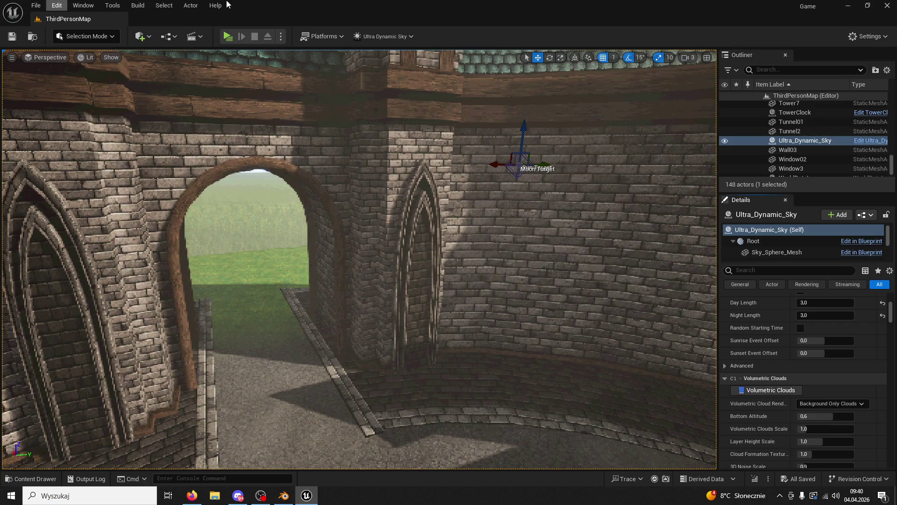
mouse_move(355, 257)
right_mouse_down()
mouse_move(233, 257)
mouse_move(196, 280)
mouse_move(65, 451)
right_mouse_up()
- In the Content Drawer, clear the 'pine' search and open ThirdPerson > Blueprints, showing BP_ThirdPerson and BP_LobbyCharacter
left_click(45, 480)
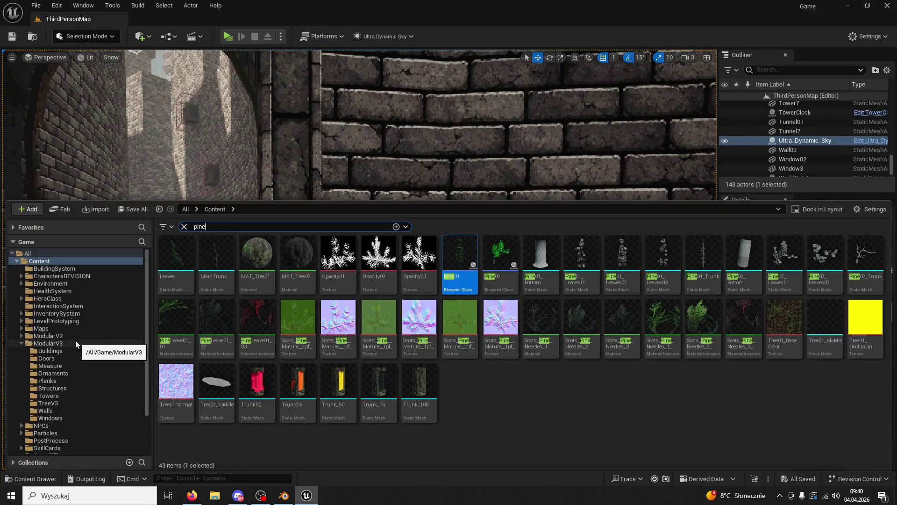
double_click(75, 340)
left_click(64, 414)
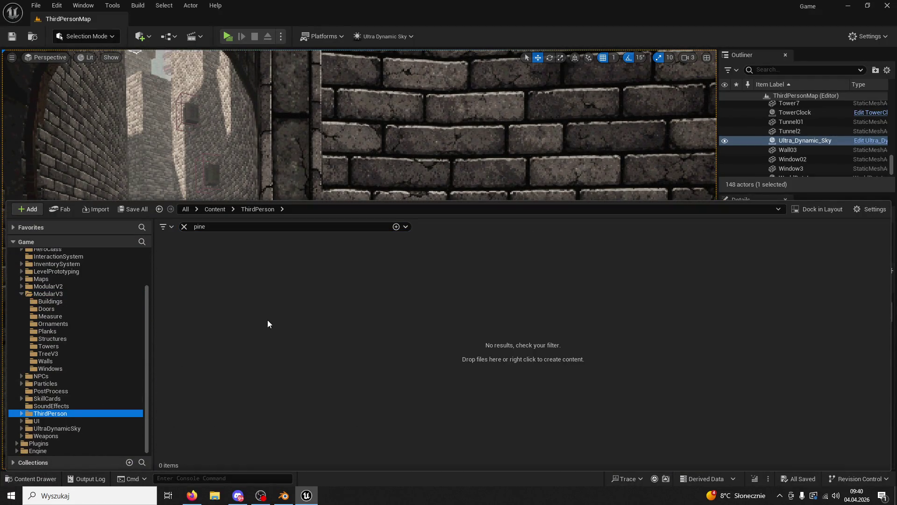
left_click(184, 226)
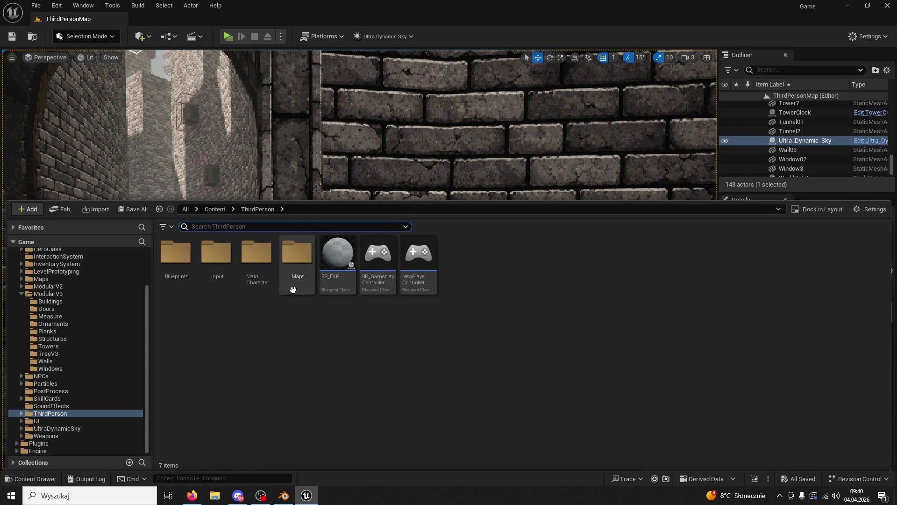
double_click(257, 255)
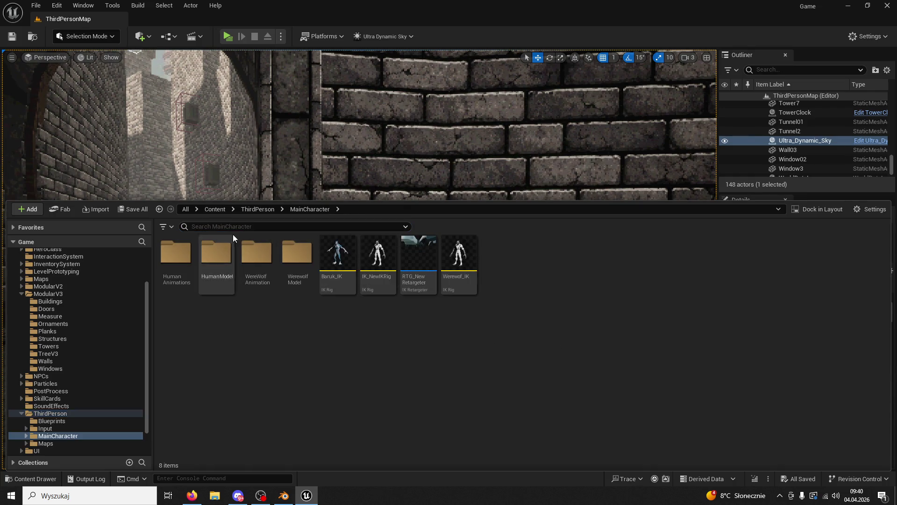
left_click(257, 209)
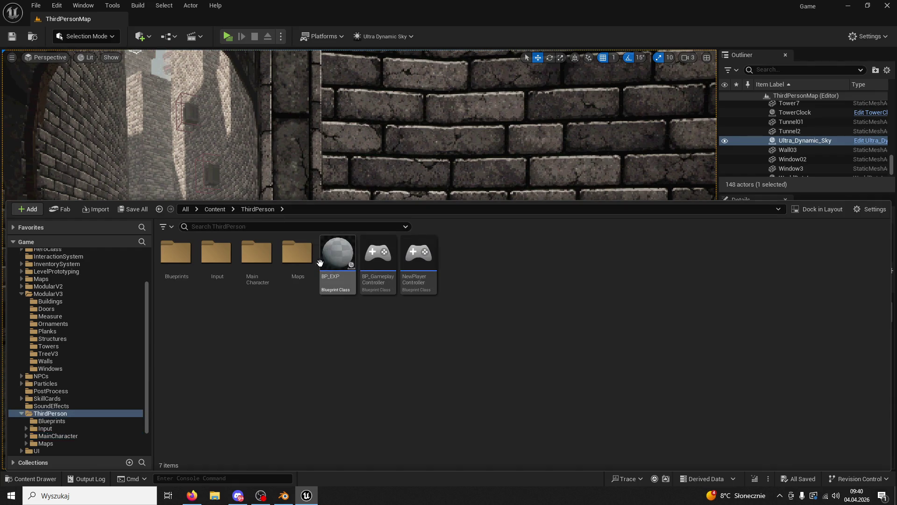
double_click(177, 255)
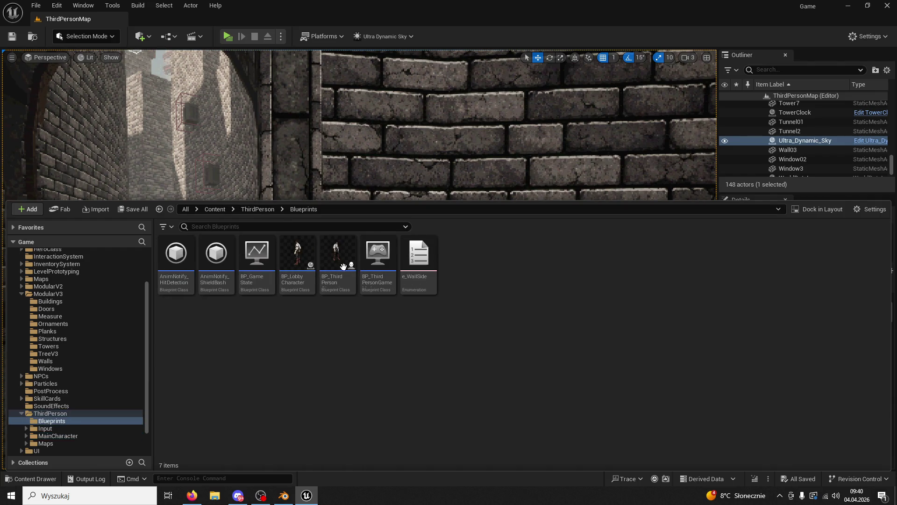